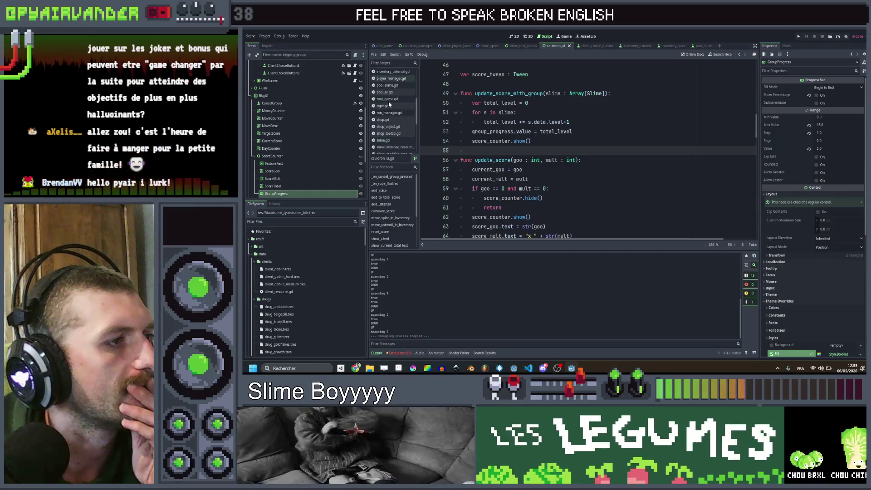
Open slime.gd and select and copy the should_explode function (lines 104–109)
click(391, 99)
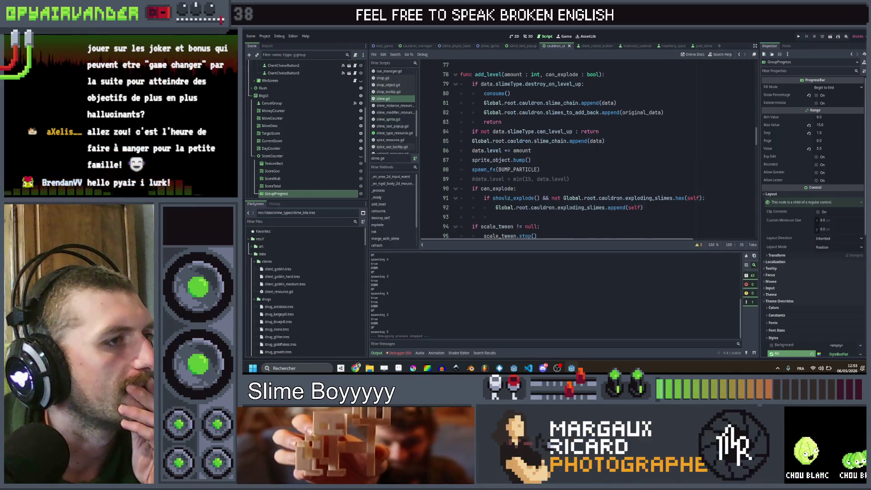
scroll(593, 148, up, 10)
scroll(593, 146, down, 11)
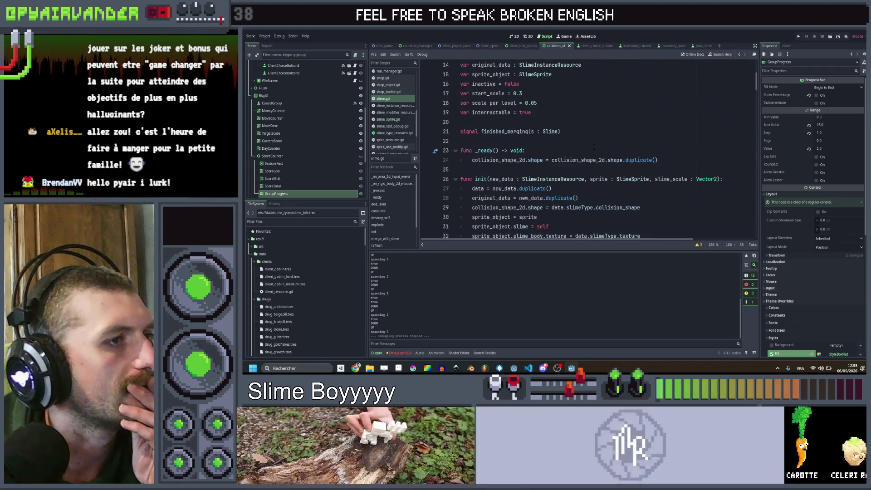
scroll(593, 148, down, 11)
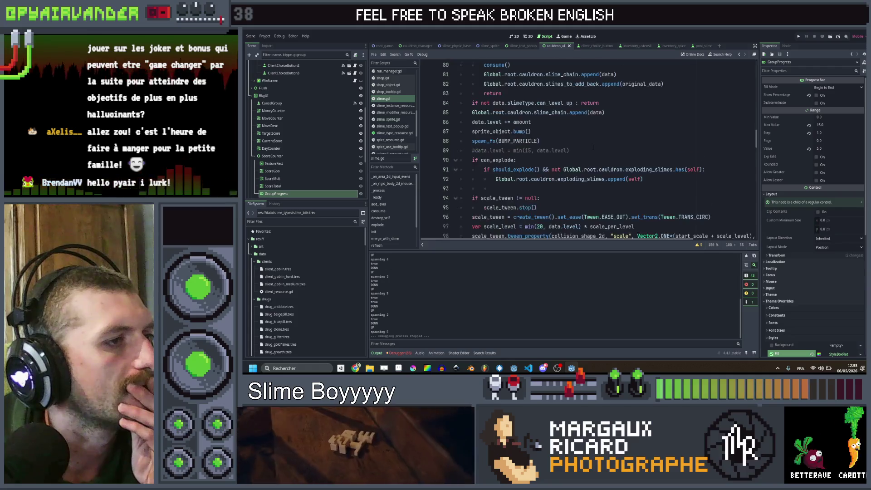
drag(506, 141, 438, 95)
key(ctrl+c)
key(Right)
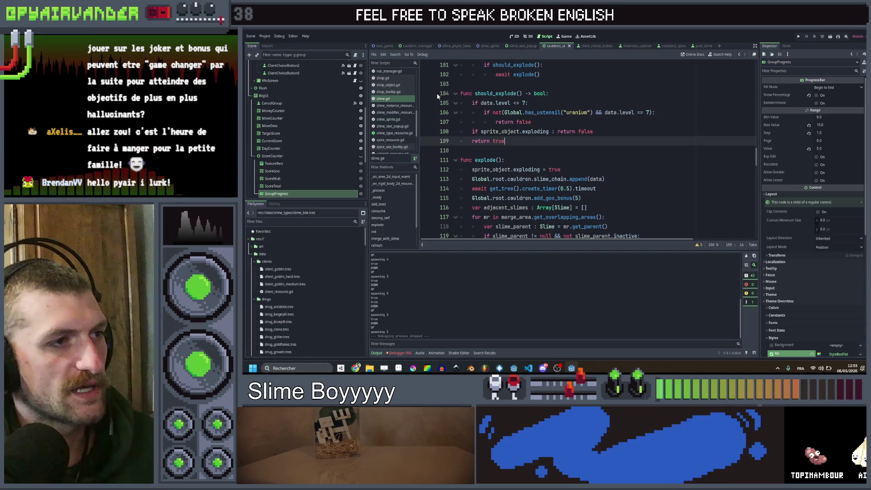
Paste a duplicate of should_explode below it and rename the copy should_mega_explode
key(Return)
key(Return)
key(ctrl+v)
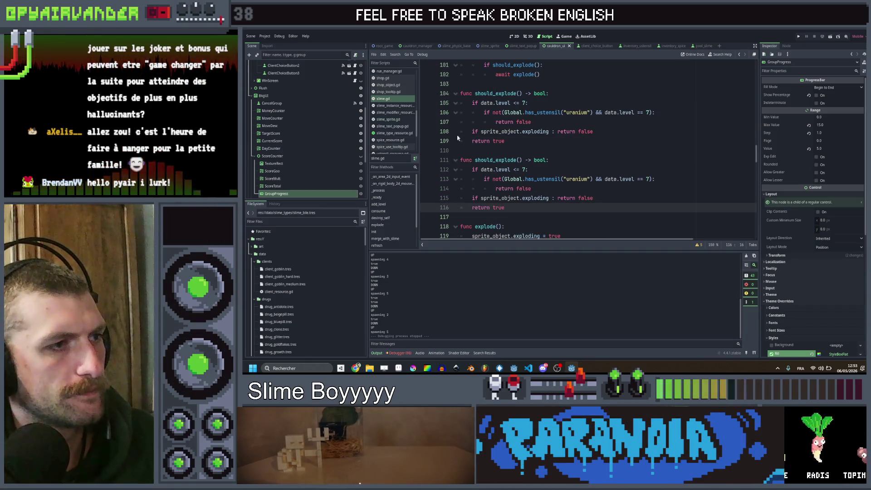
click(495, 159)
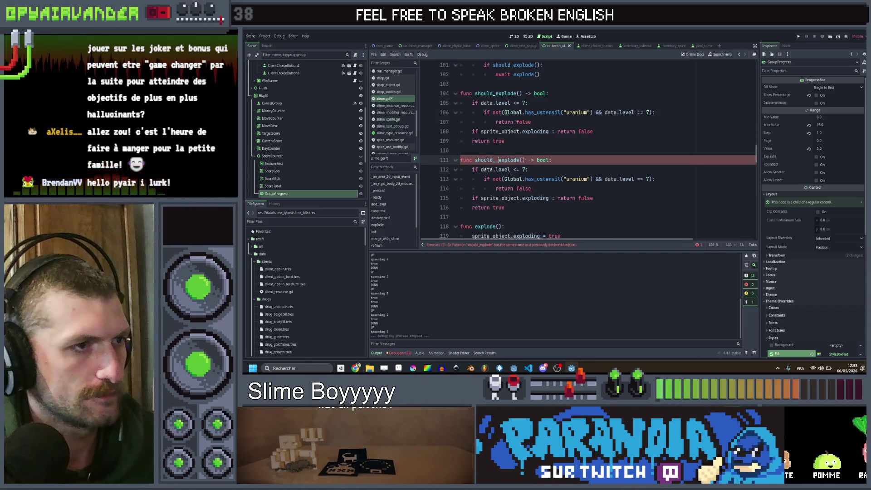
text(n)
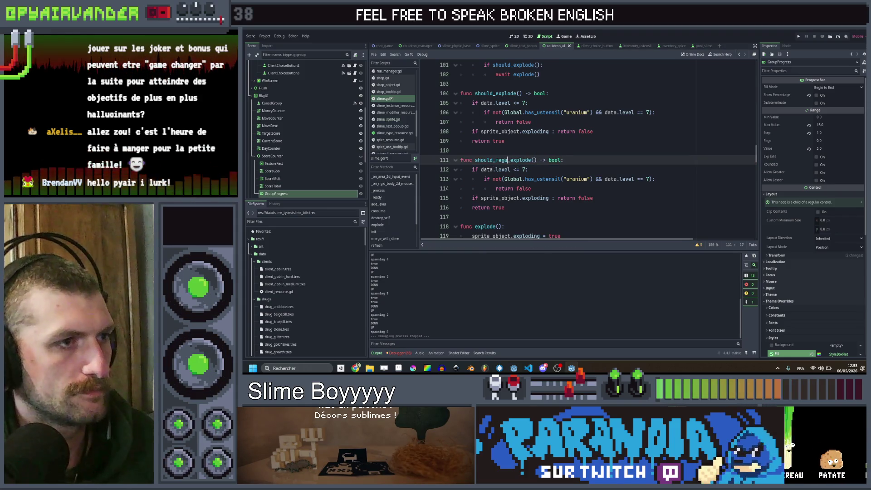
Lower should_explode's level and uranium thresholds from 7 to 5
double_click(522, 102)
text(5)
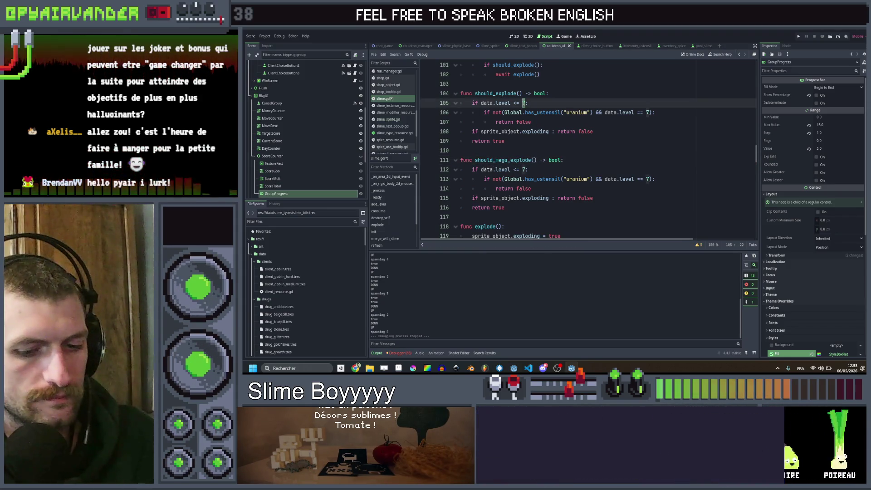
double_click(645, 112)
text(5)
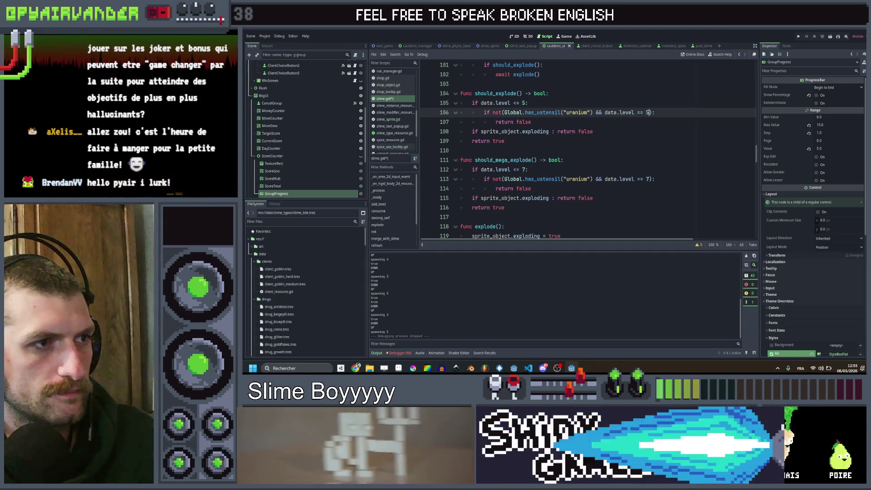
Raise should_mega_explode's level and uranium thresholds from 7 to 10 and save slime.gd
double_click(525, 169)
text(10)
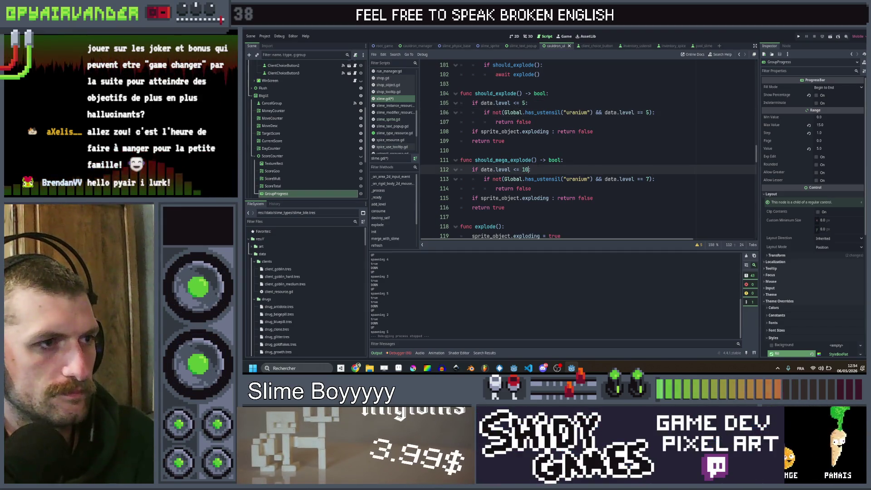
double_click(646, 179)
text(10)
click(636, 163)
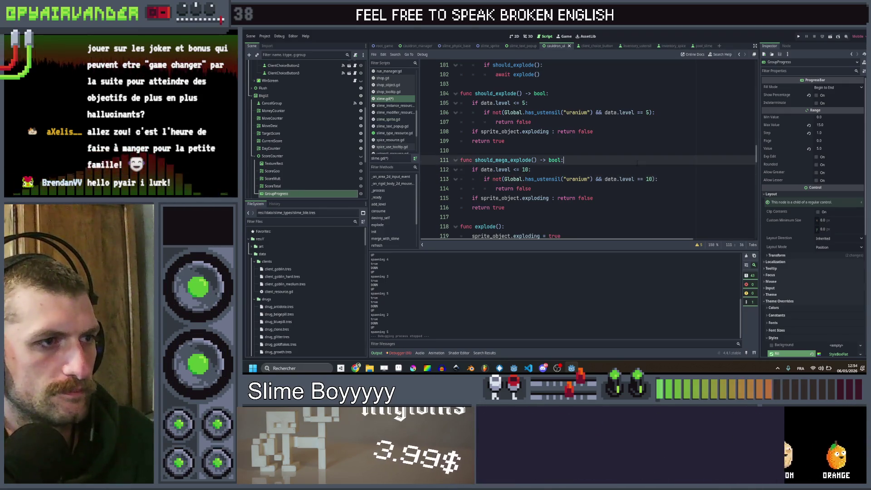
key(ctrl+s)
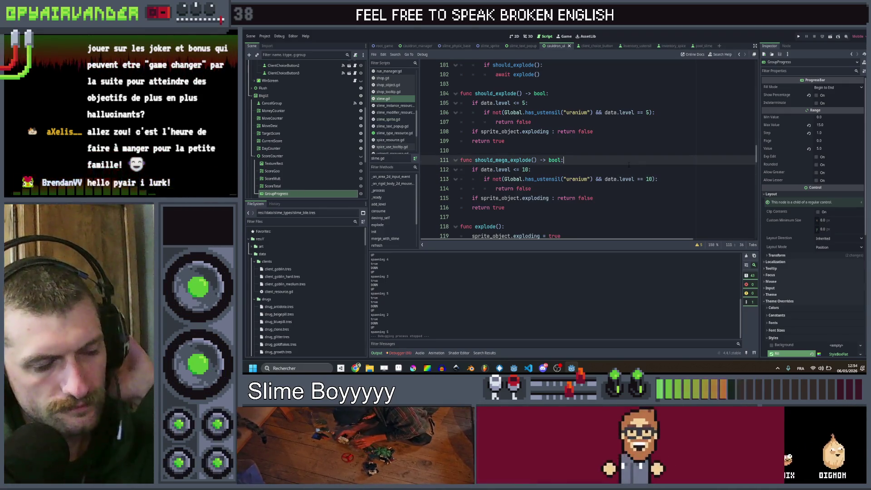
click(628, 167)
In explode(), add an 'if should_mega_explode():' check after the inactive-parent check
scroll(631, 159, down, 1)
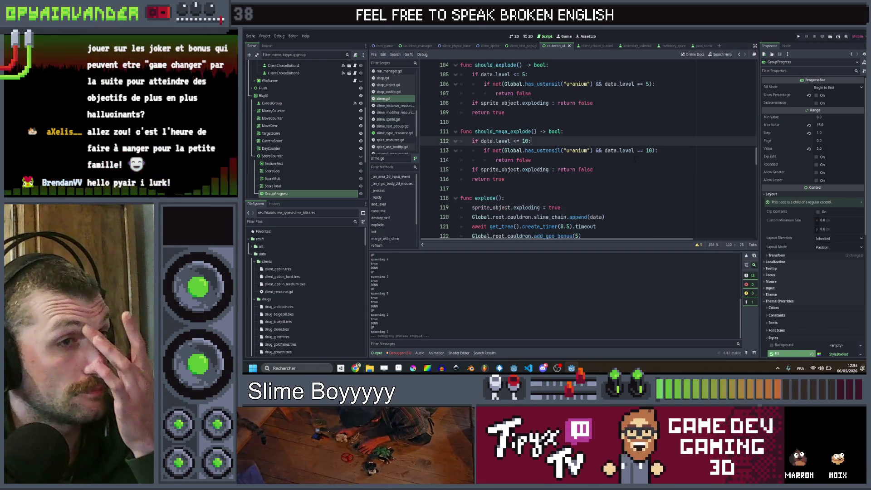
scroll(627, 161, down, 1)
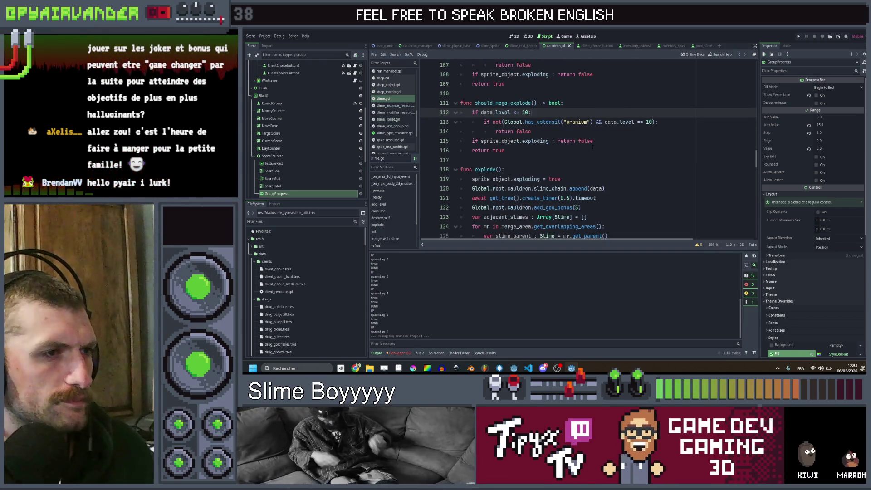
click(606, 146)
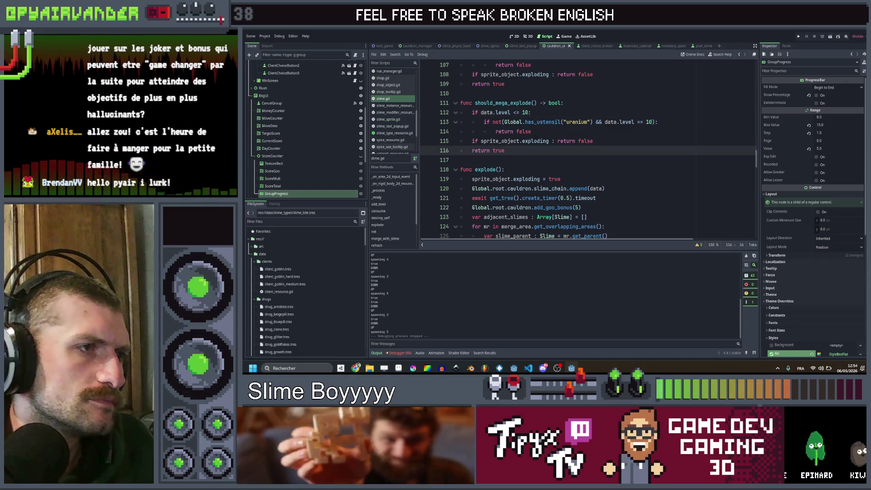
scroll(544, 146, down, 1)
click(544, 141)
scroll(545, 141, down, 2)
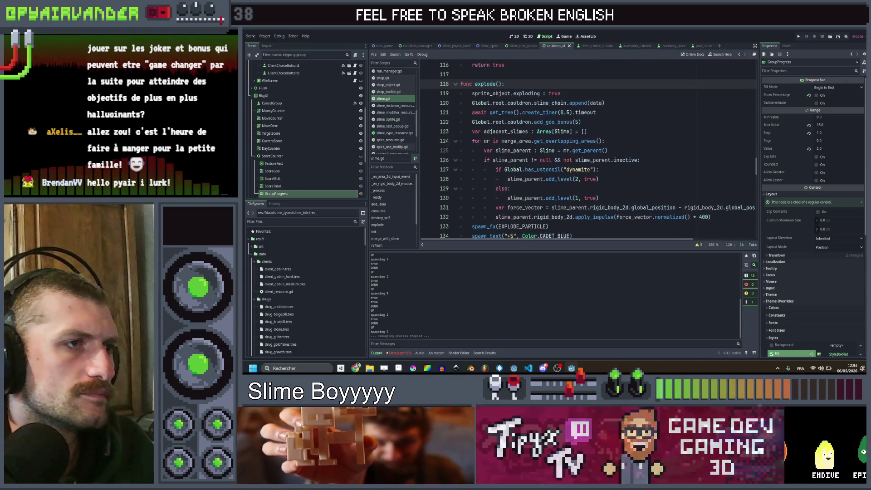
click(613, 169)
scroll(612, 163, down, 2)
scroll(610, 154, up, 2)
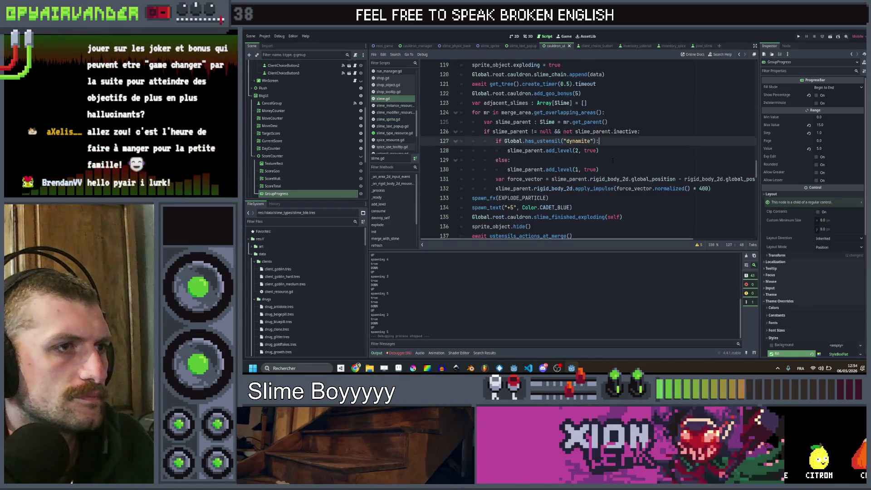
click(640, 159)
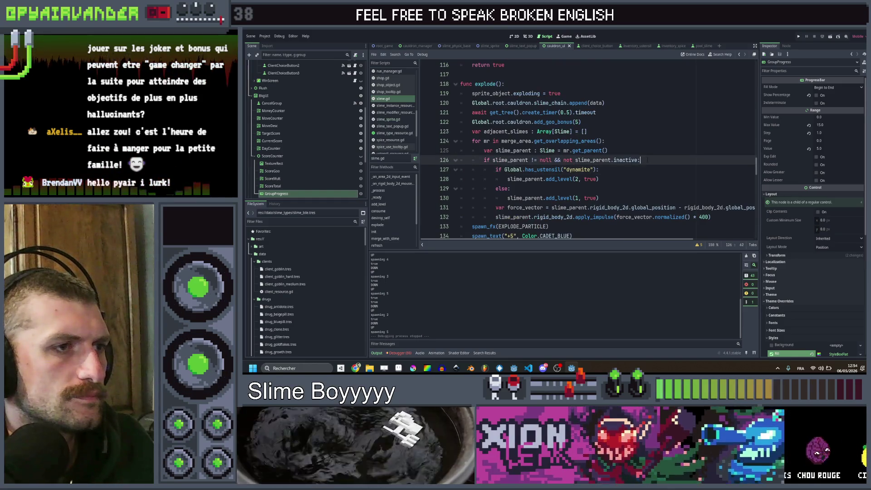
key(Return)
text(if )
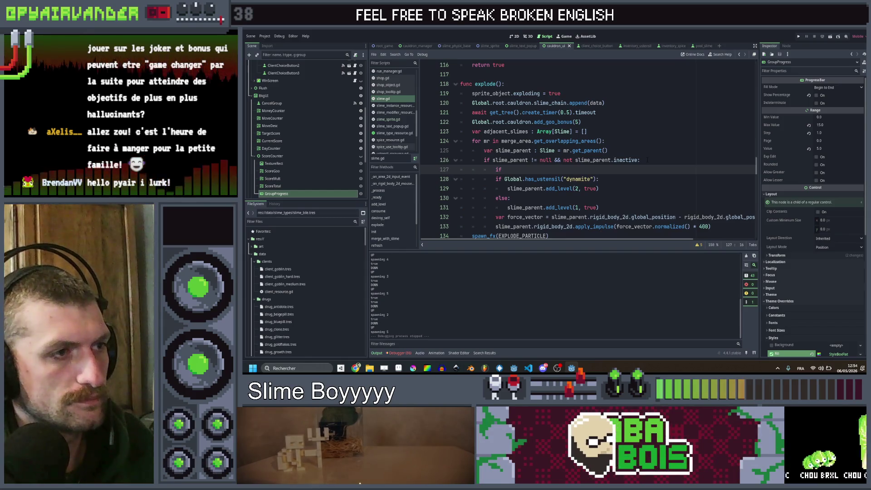
text(sh)
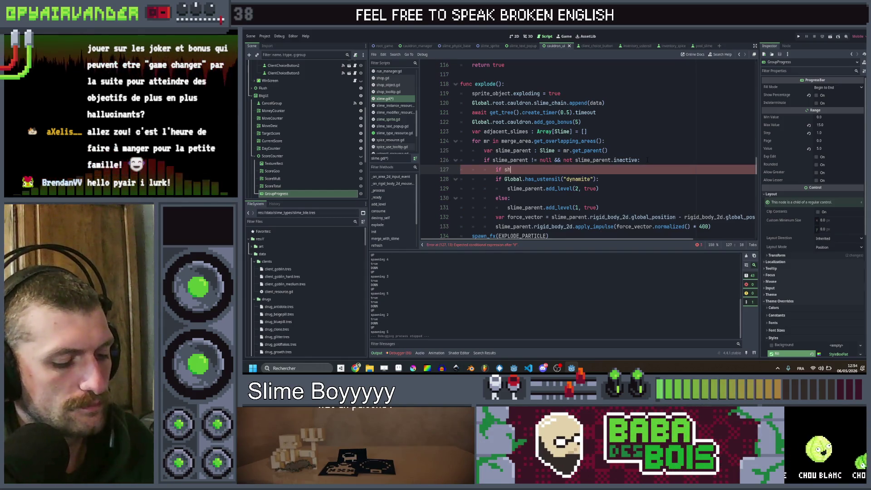
text(ould)
key(Down)
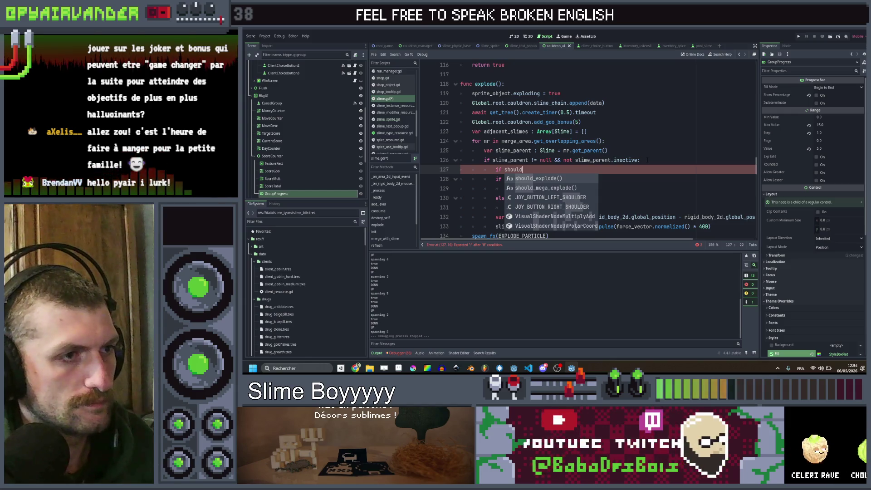
key(Return)
text(:)
key(Return)
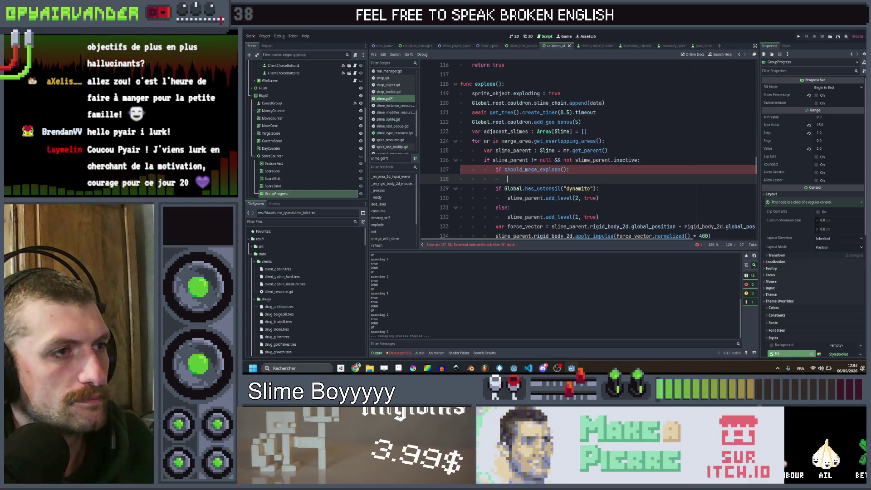
Add an else: branch and indent the dynamite logic beneath it
scroll(592, 181, down, 1)
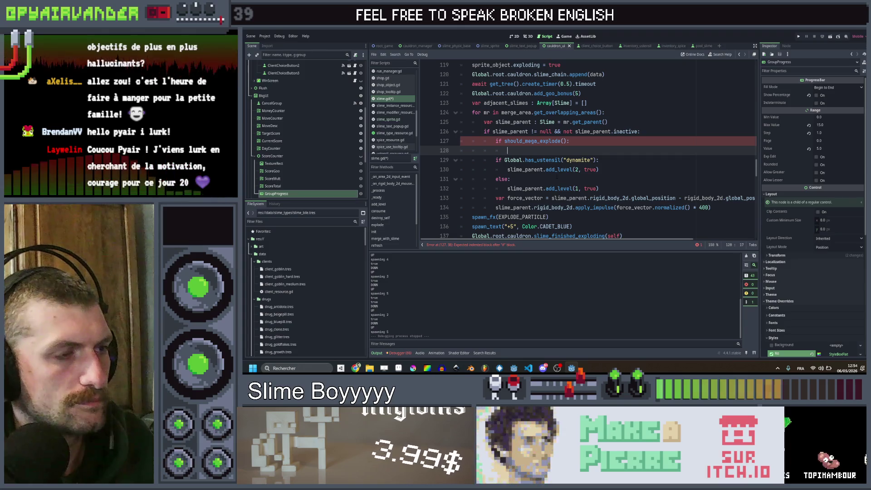
key(Return)
text(else:)
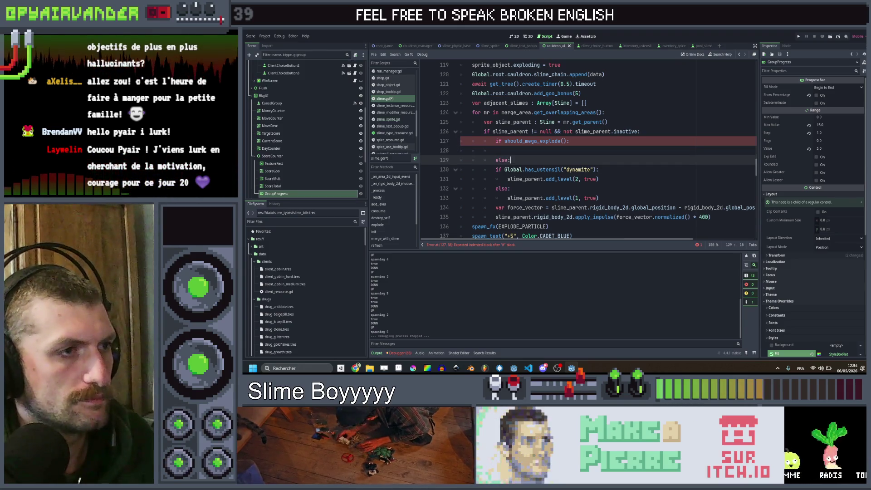
key(Down)
key(shift+Down)
key(shift+Down)
key(shift+Down)
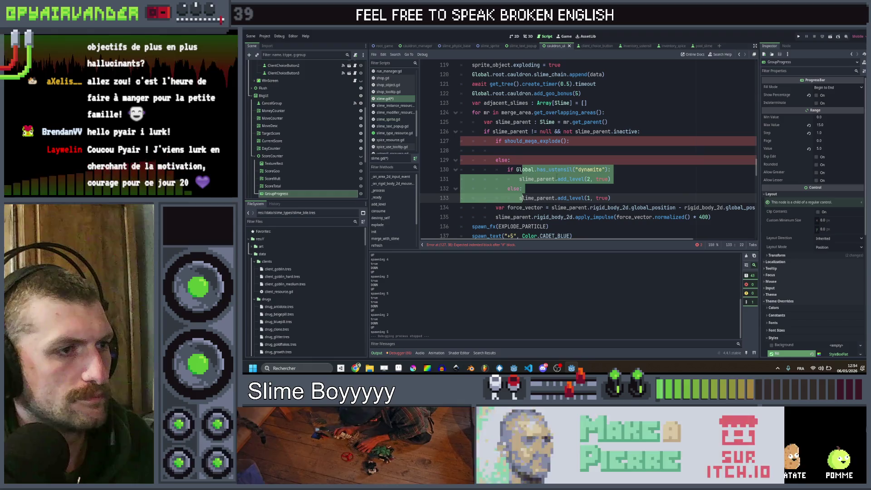
key(Tab)
key(Up)
key(Up)
key(Up)
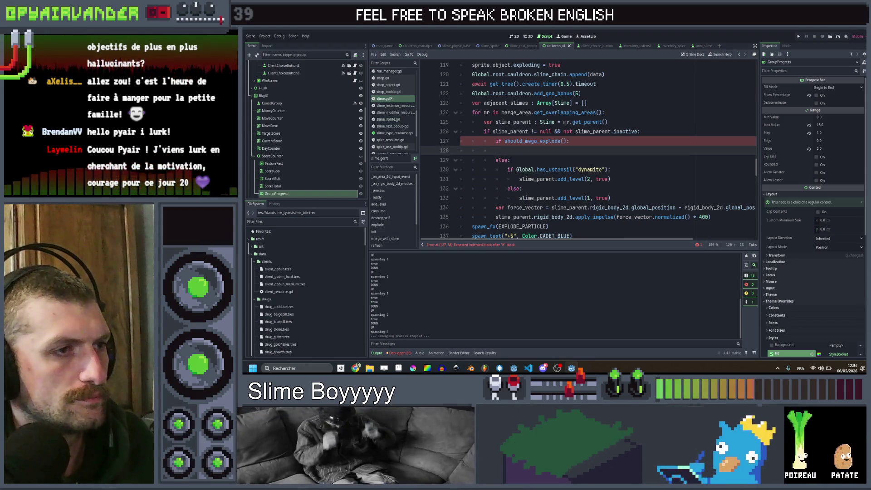
Give the mega branch a slime_parent.add_level(5, true) call, then save and launch a test run
click(612, 178)
click(558, 150)
key(ctrl+v)
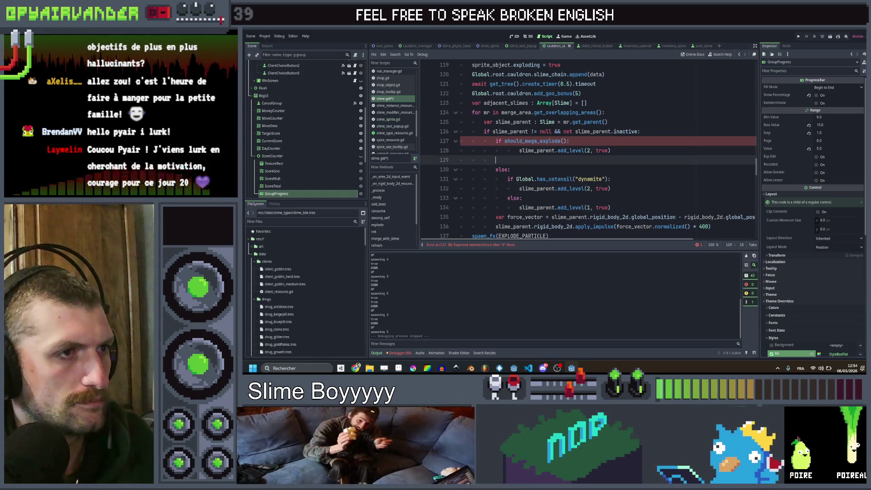
double_click(588, 150)
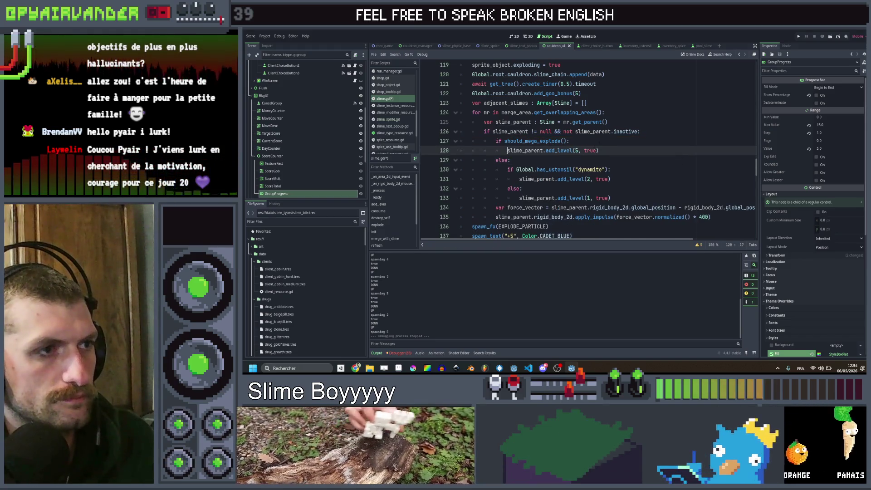
key(shift+Tab)
click(627, 142)
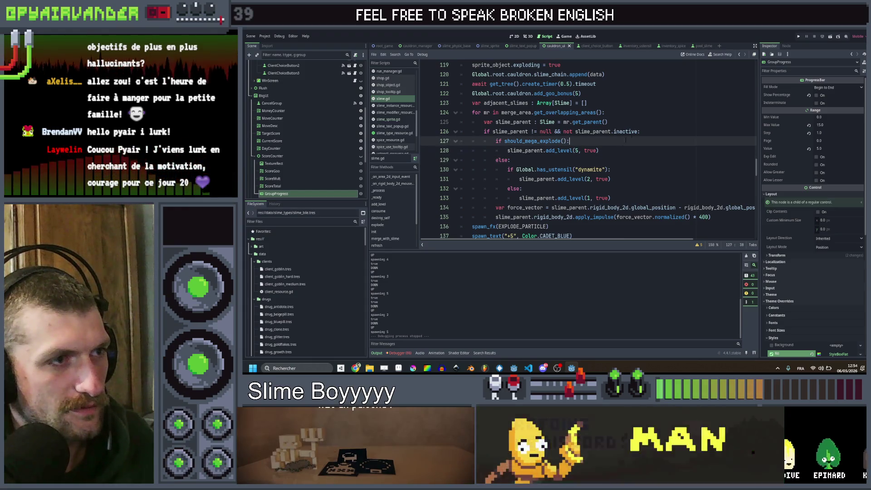
click(801, 34)
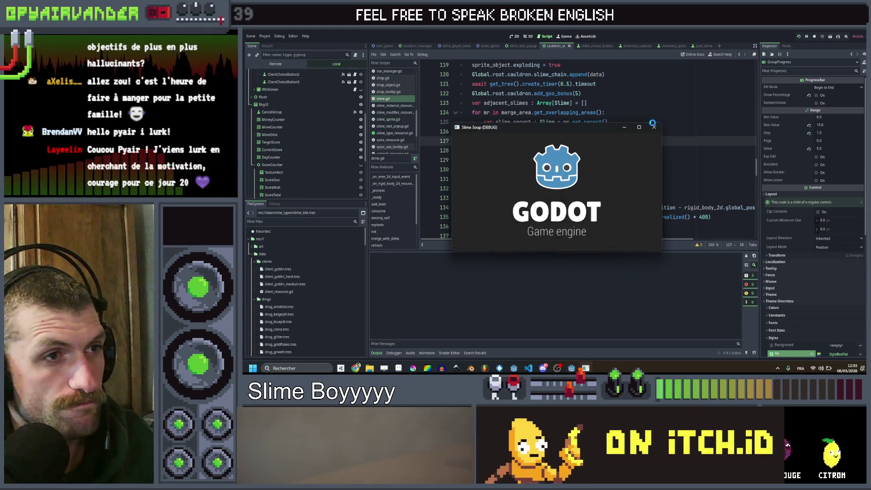
Playtest by chaining and serving the teal slimes (10 x 6 for 180), then stop the game
click(653, 127)
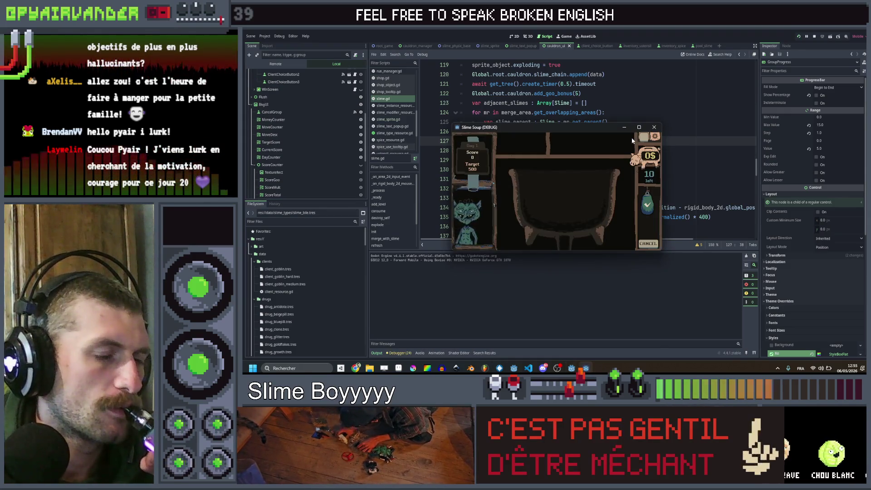
click(641, 126)
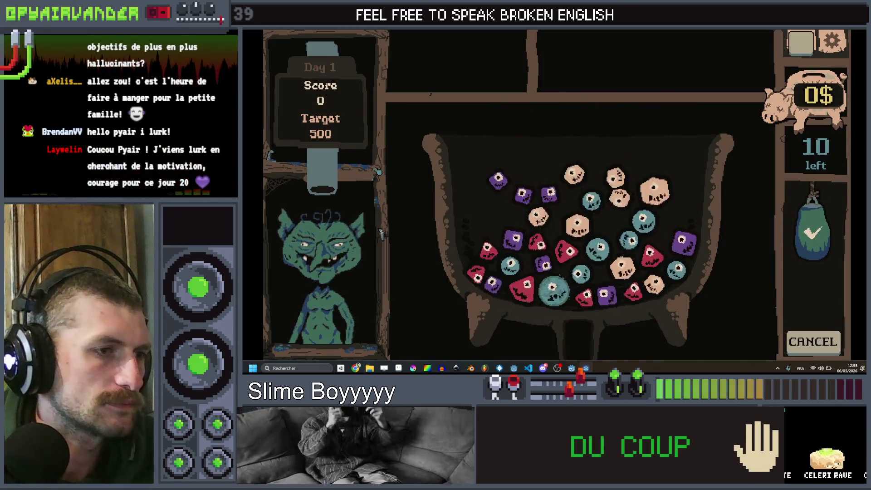
mouse_move(640, 240)
mouse_down()
mouse_move(653, 228)
mouse_move(625, 240)
mouse_move(606, 221)
mouse_move(589, 258)
mouse_move(552, 287)
mouse_up()
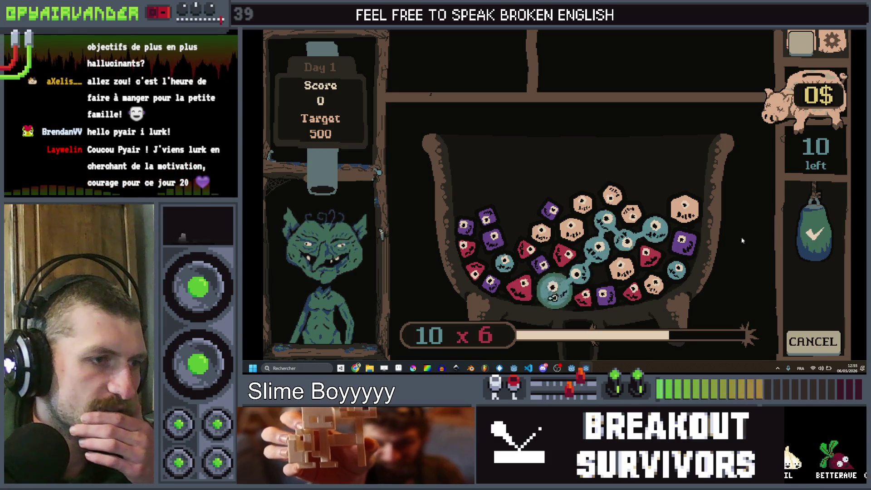
click(807, 227)
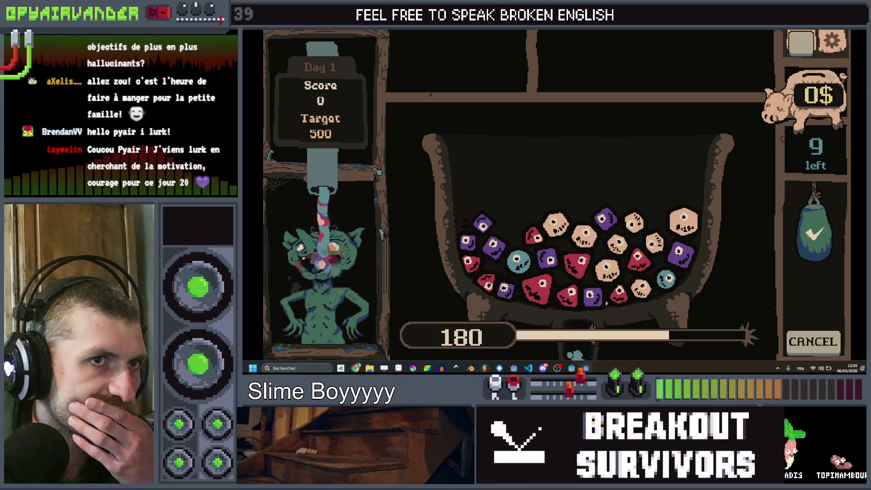
key(alt+F4)
click(637, 160)
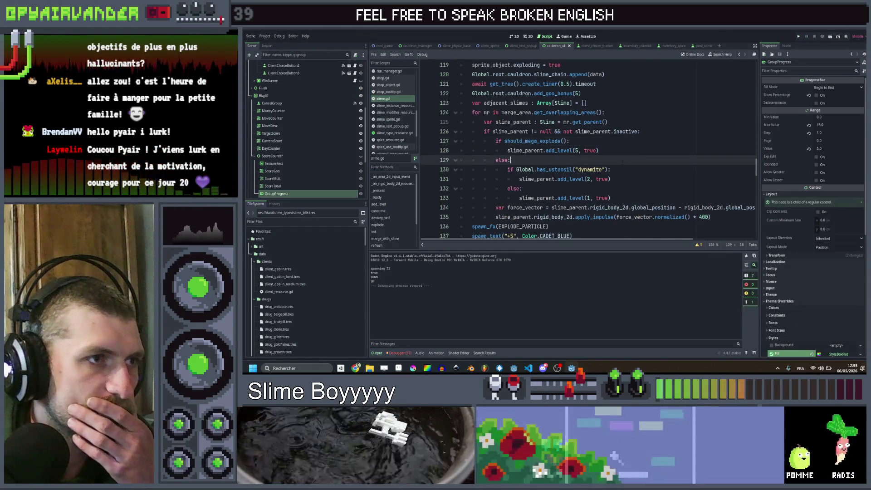
Change should_mega_explode's level threshold from 10 to 9, save, and relaunch the game
scroll(620, 162, up, 2)
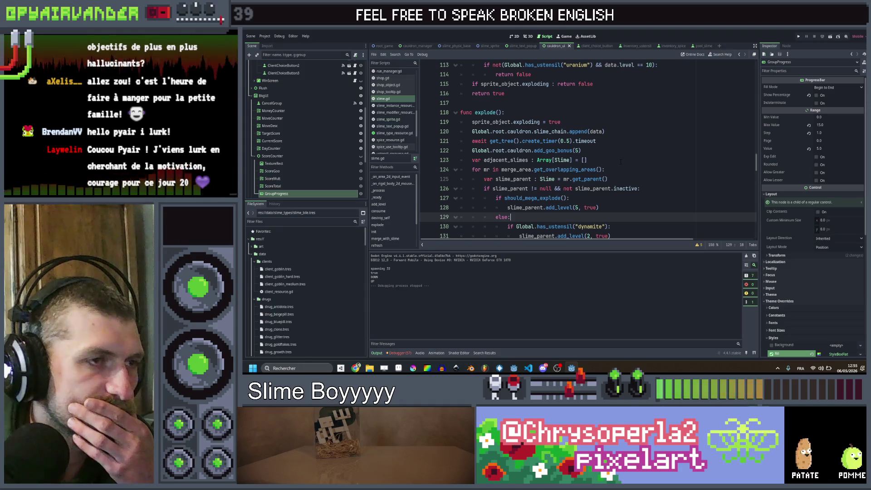
scroll(620, 161, down, 1)
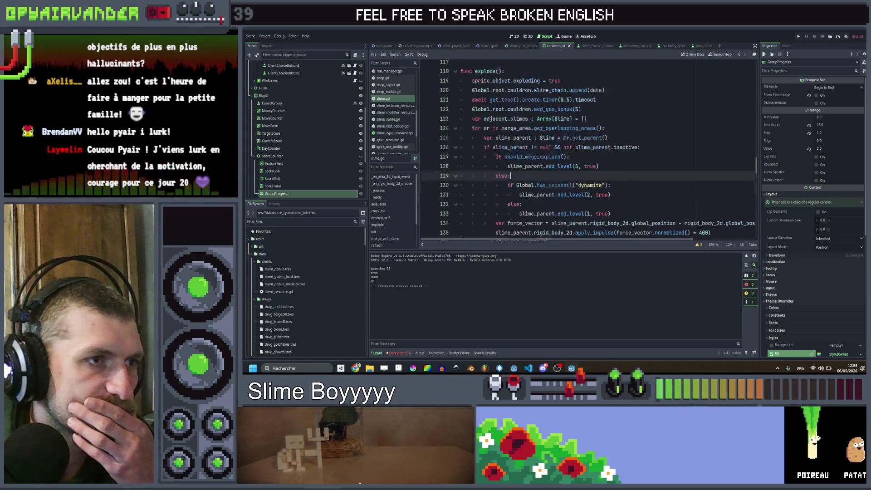
scroll(620, 161, down, 1)
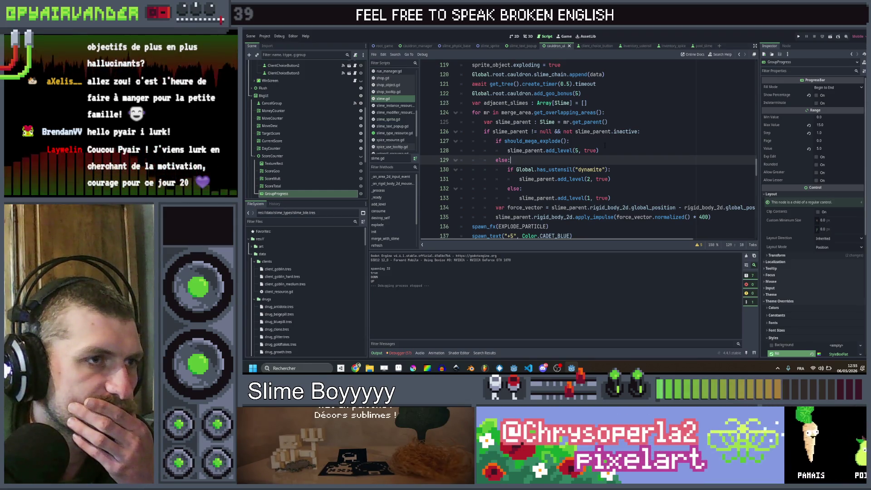
scroll(604, 145, up, 7)
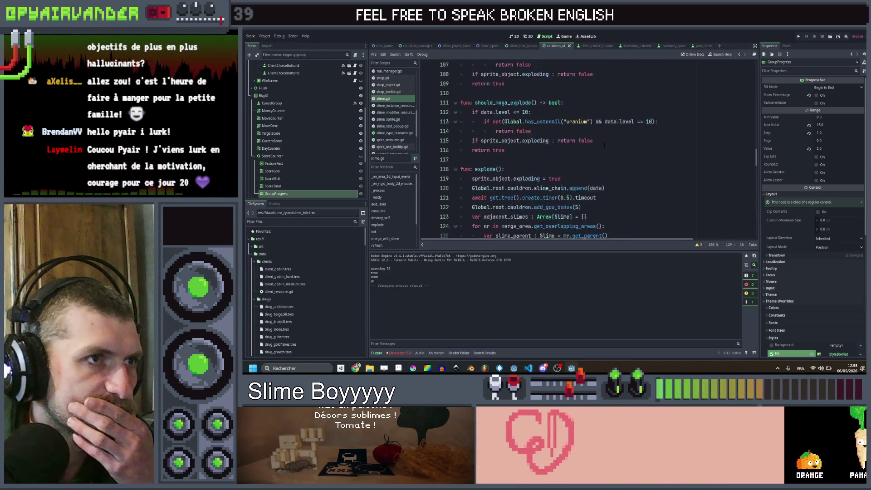
scroll(604, 145, down, 1)
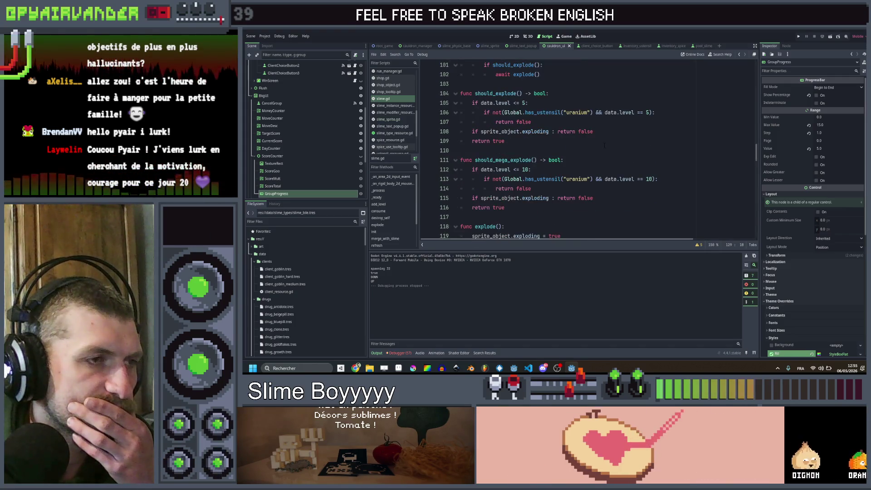
click(523, 169)
key(BackSpace)
key(Delete)
text(9)
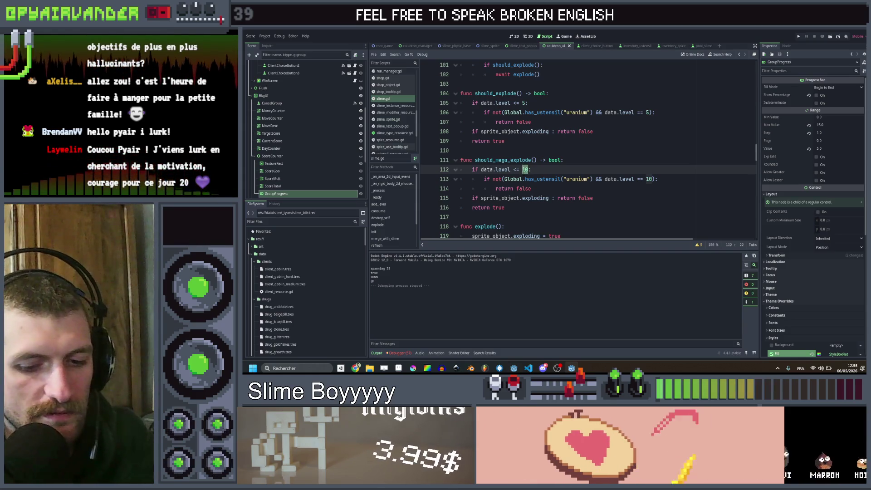
click(599, 166)
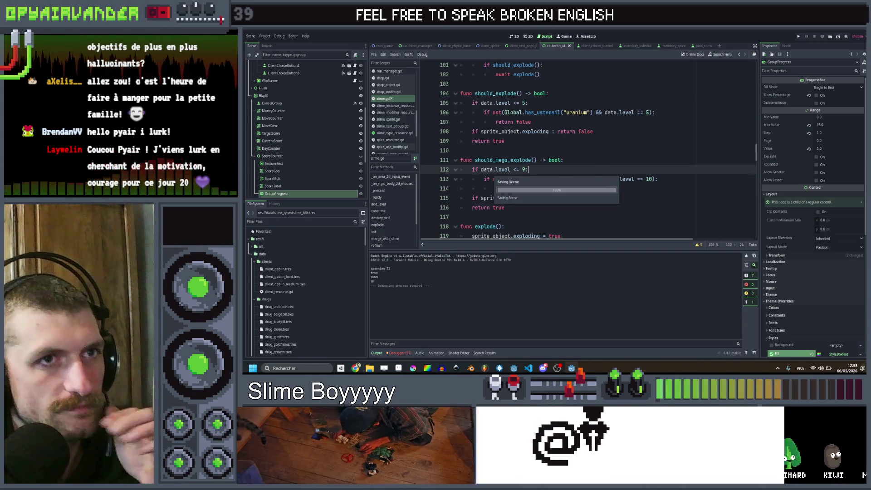
key(ctrl+s)
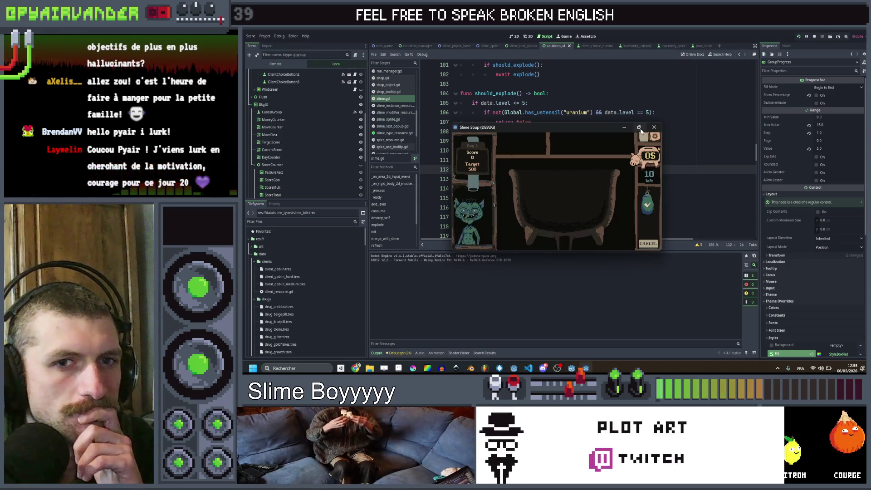
Playtest by linking and serving the red slime group (6 x 4 for 22), then close the game
click(637, 128)
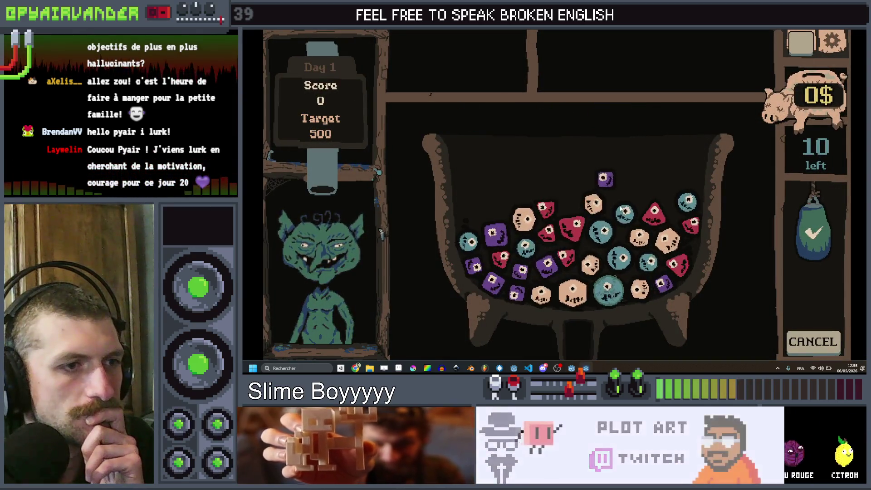
click(551, 208)
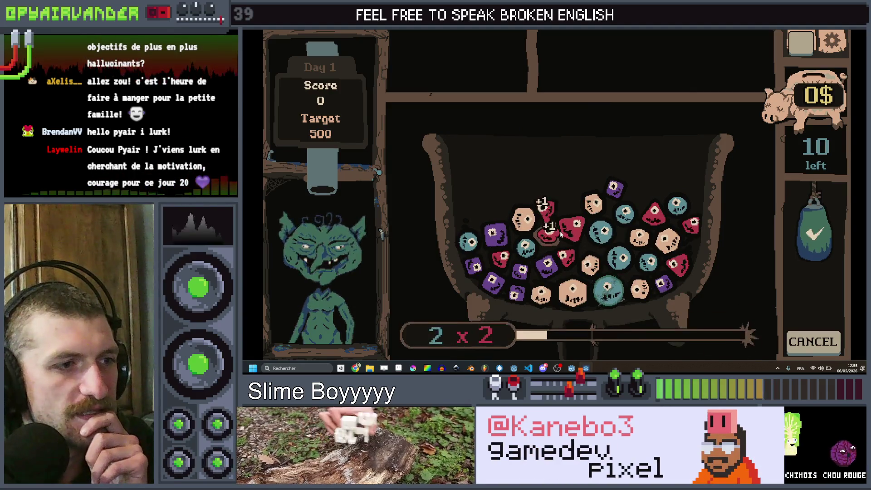
click(828, 233)
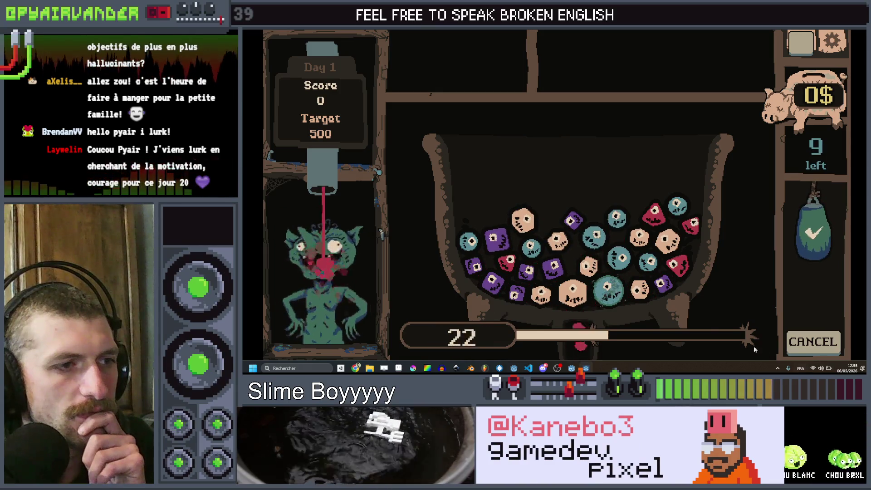
click(864, 31)
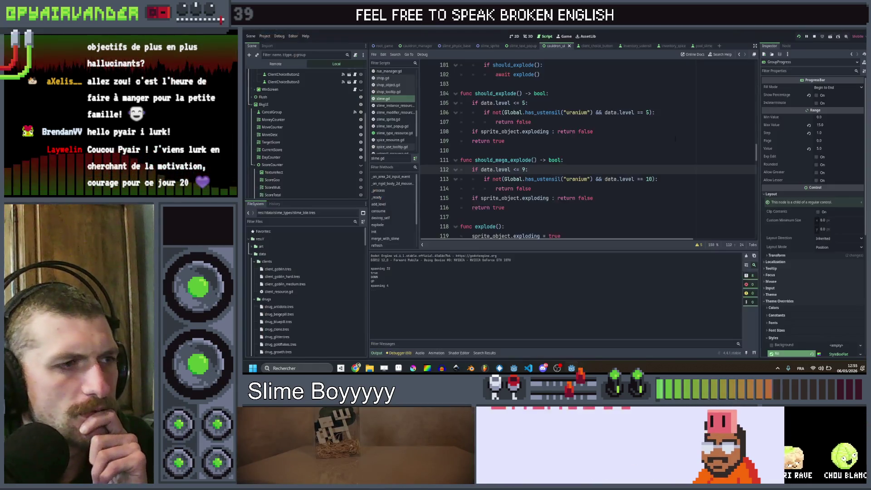
Save slime.gd, relaunch the game briefly, and close it again
click(538, 132)
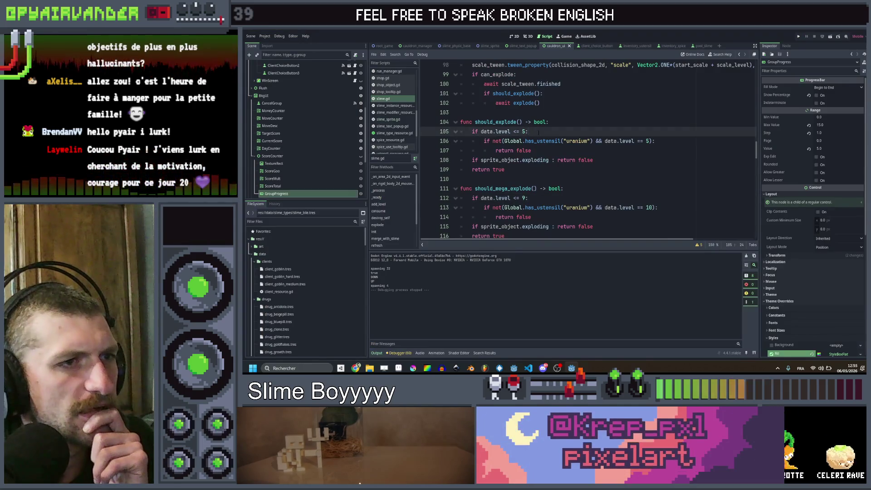
scroll(538, 132, up, 1)
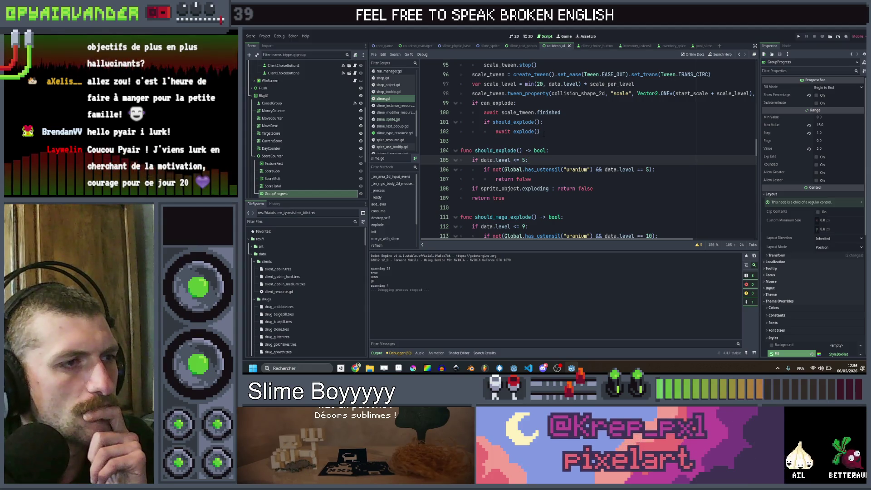
scroll(587, 150, down, 1)
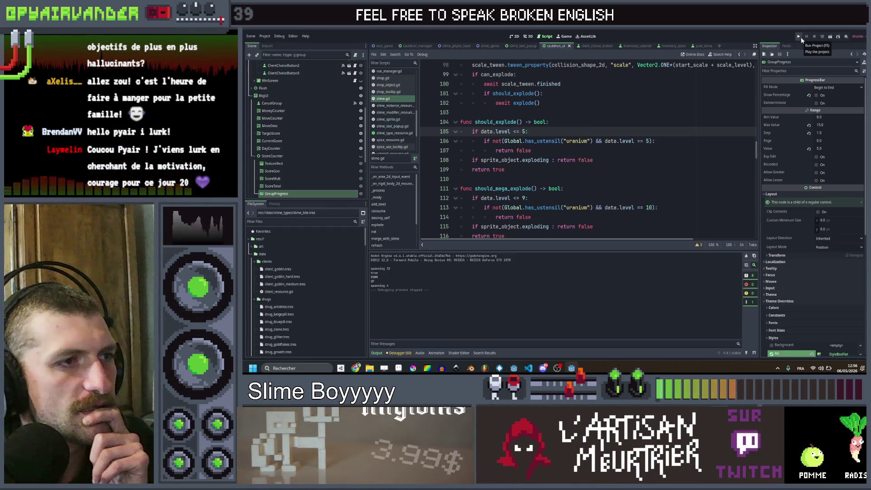
click(490, 121)
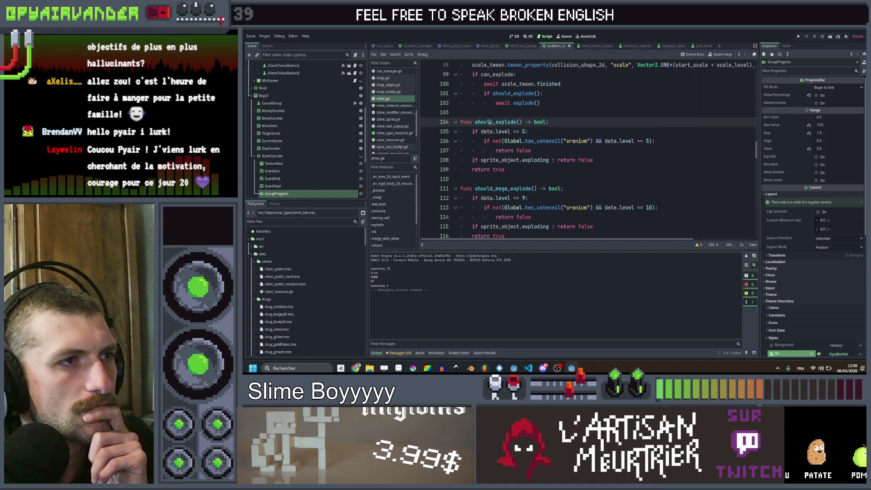
key(ctrl+s)
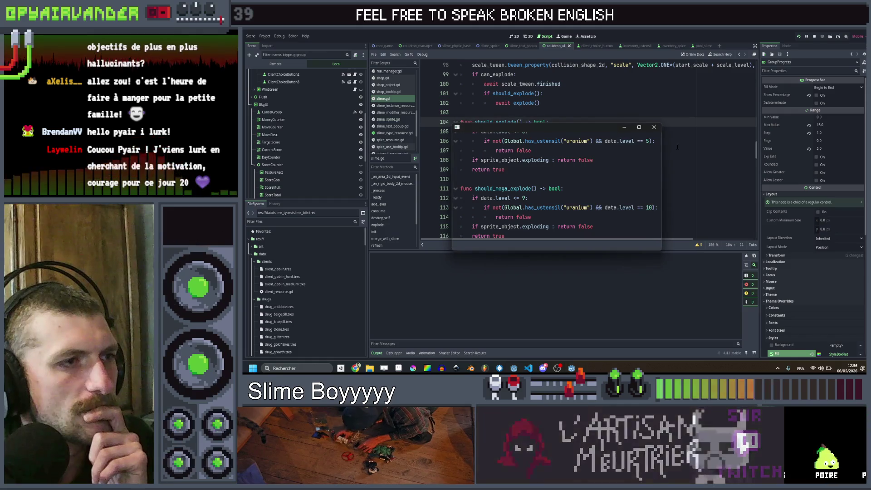
click(654, 127)
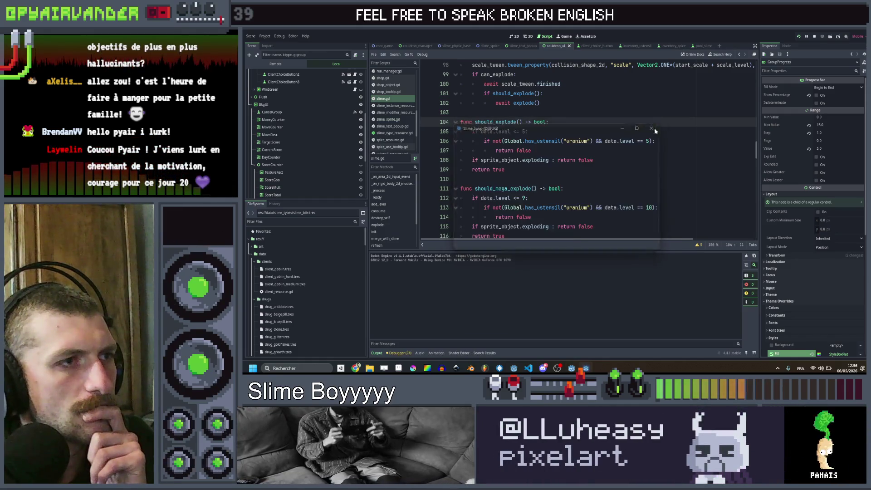
Jump from the exploding variable in slime.gd to its declaration in slime_sprite.gd
scroll(651, 141, down, 6)
scroll(651, 142, down, 2)
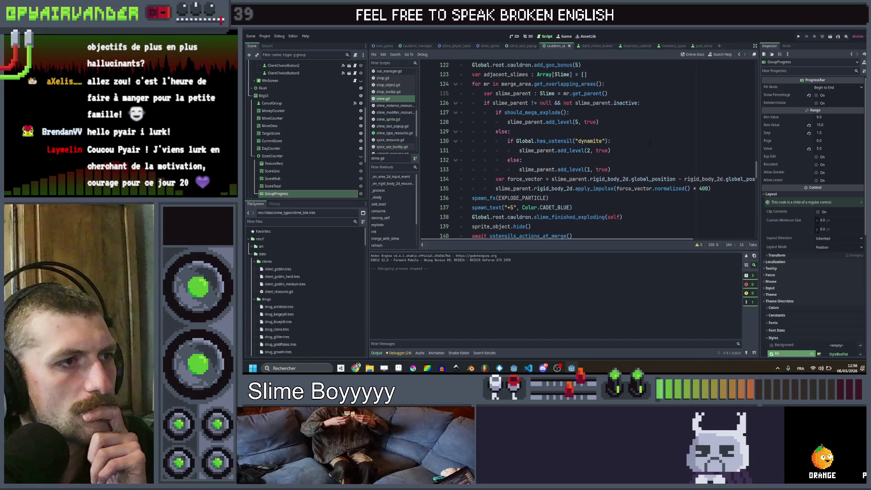
scroll(650, 142, up, 2)
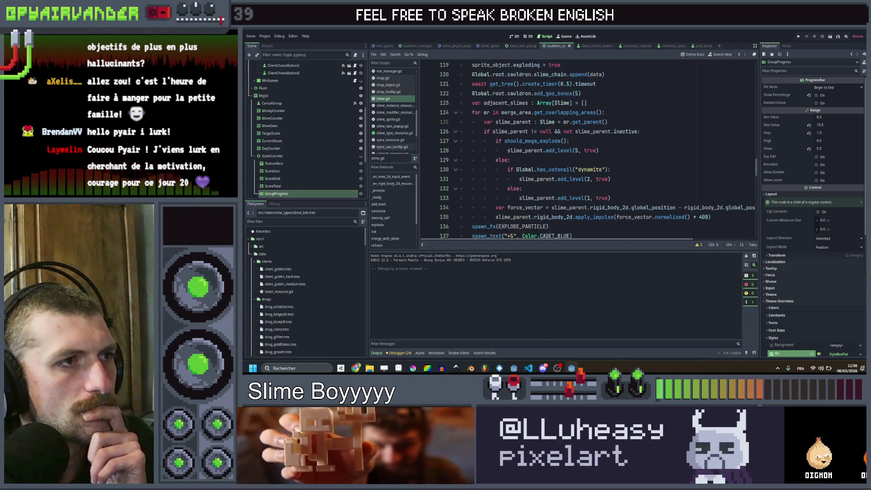
scroll(649, 103, up, 6)
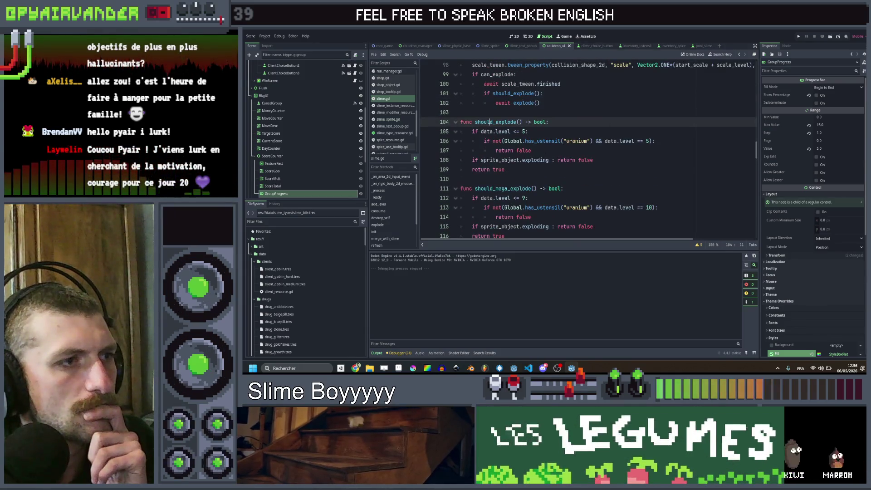
click(535, 159)
ctrl+click(535, 160)
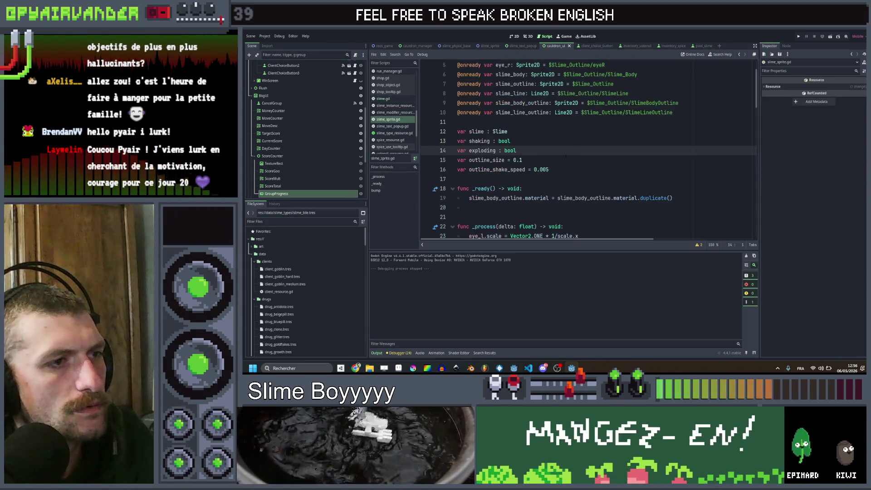
In slime_sprite.gd, lower the shaking thresholds from 9 and 14 to 4 and 8, save, and run the game
scroll(572, 154, down, 12)
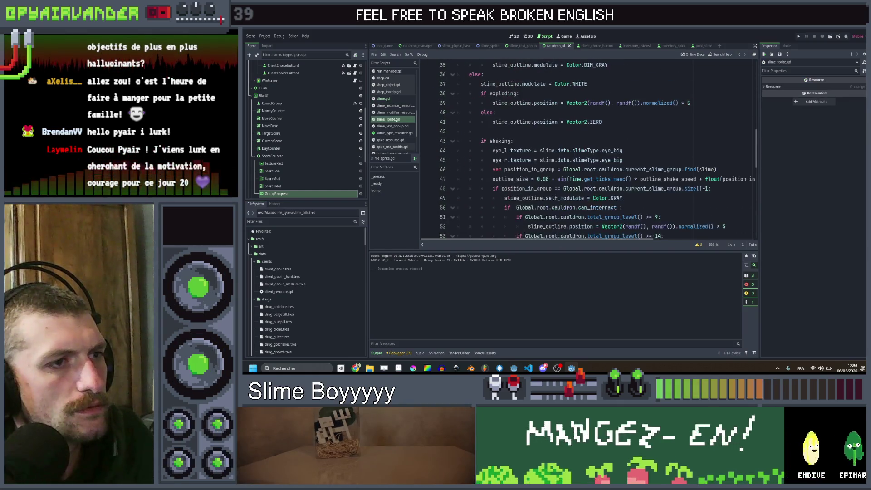
scroll(665, 155, down, 1)
double_click(655, 131)
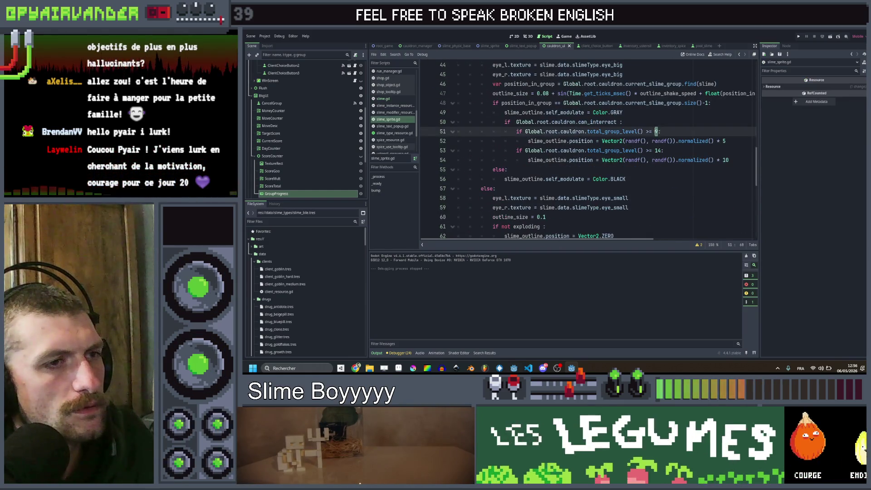
text(4)
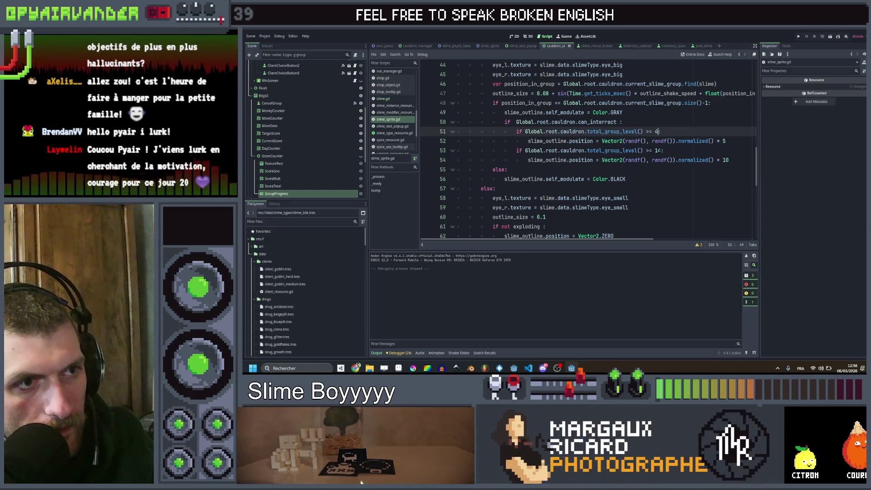
click(661, 150)
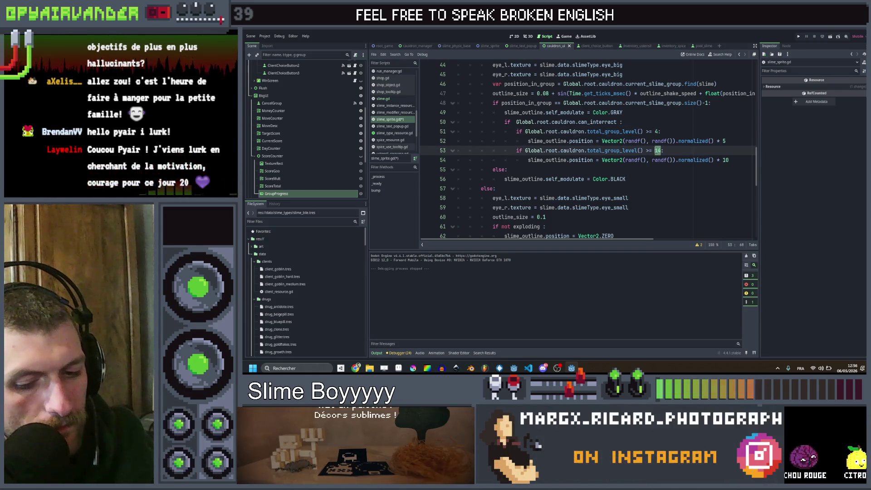
text(8)
click(703, 141)
key(ctrl+s)
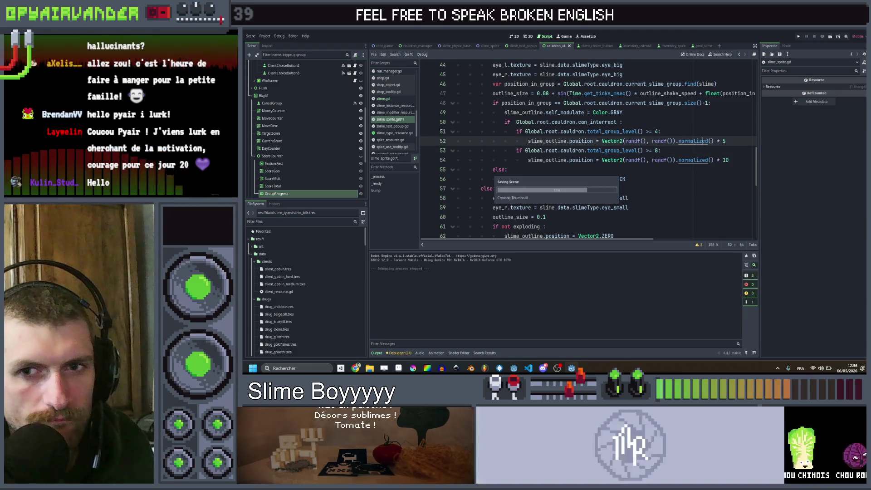
click(798, 37)
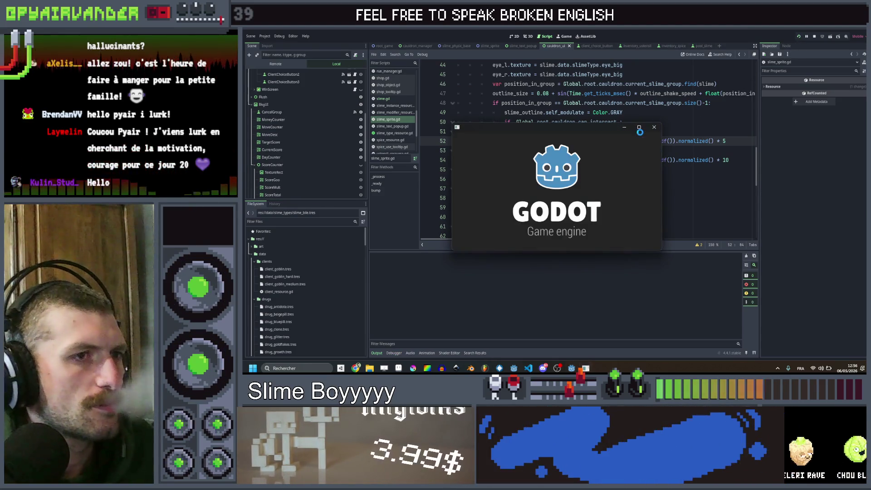
Playtest by serving purple, peach and red slime chains up to 250 of 500 points, then stop the game
click(640, 127)
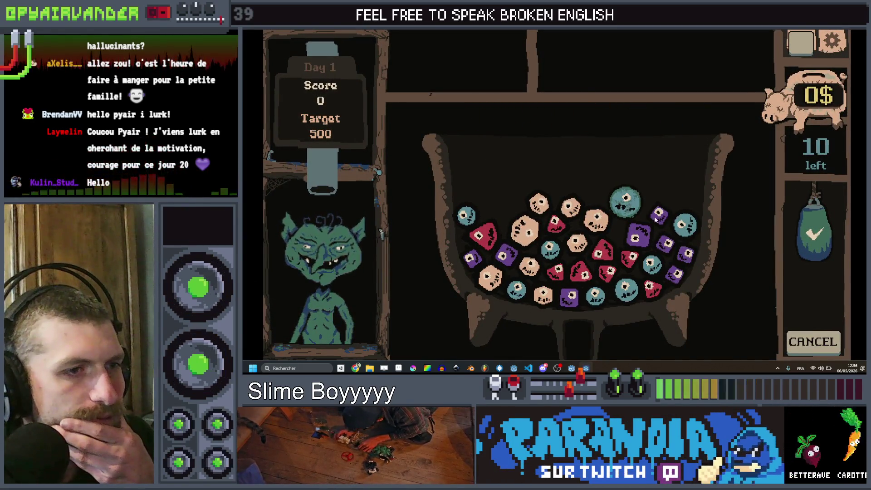
click(654, 219)
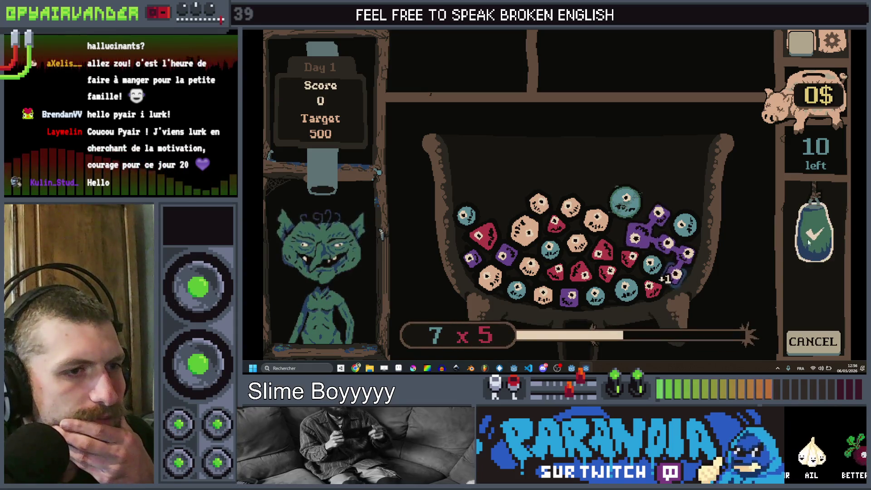
click(819, 323)
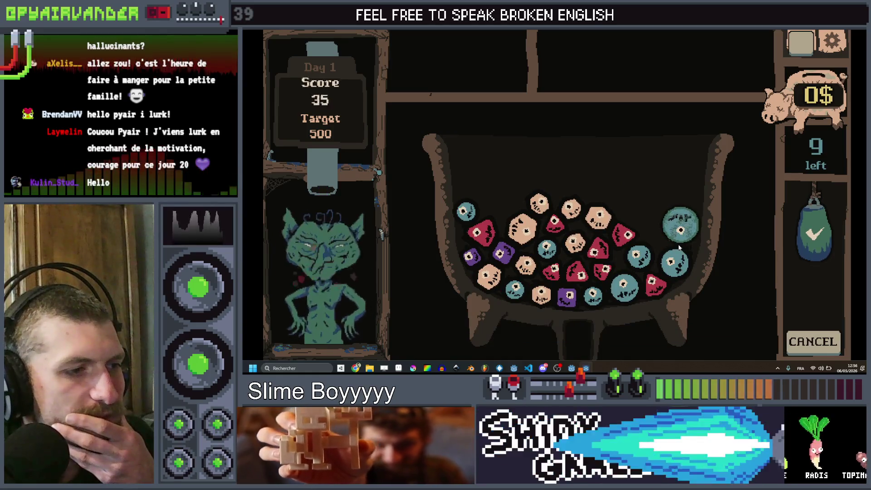
click(570, 208)
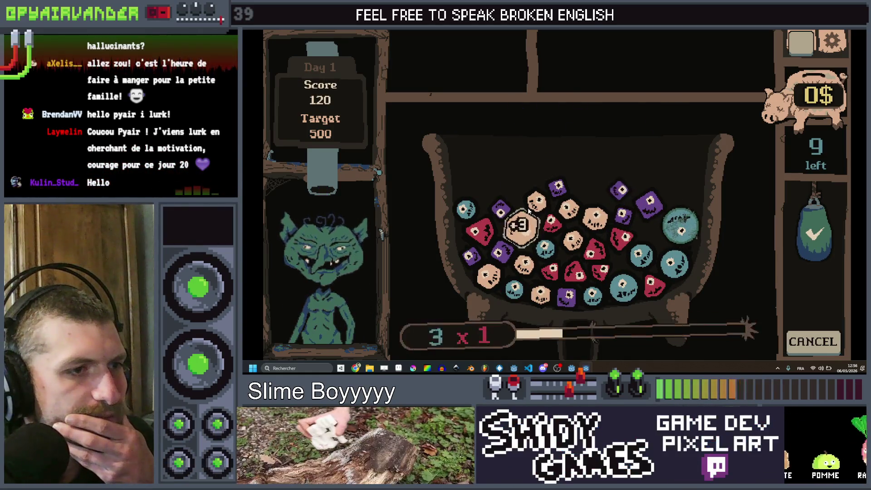
drag(571, 208, 596, 217)
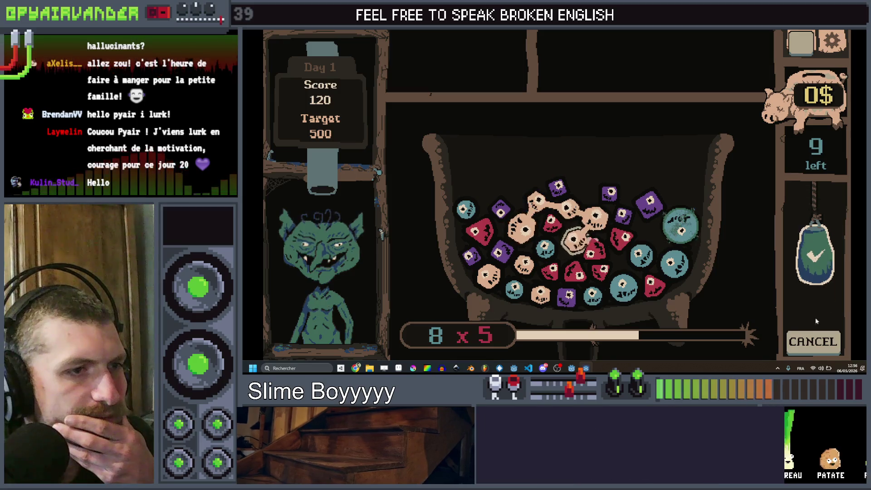
click(569, 235)
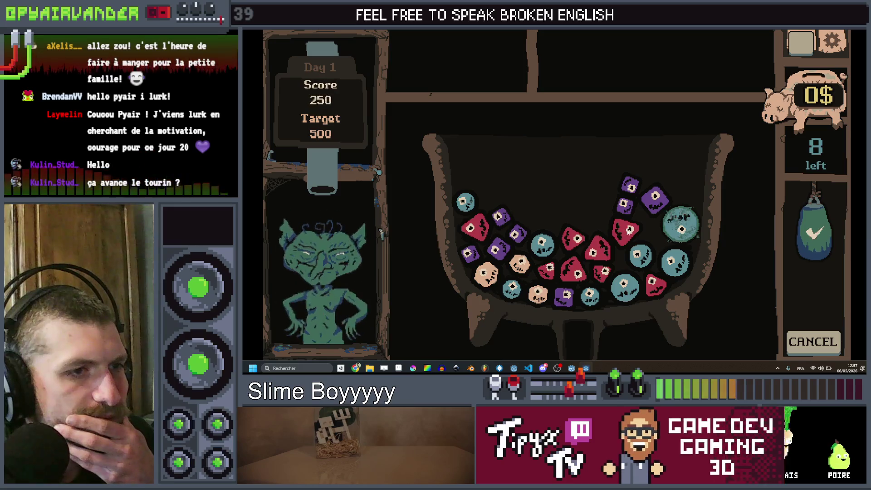
click(569, 271)
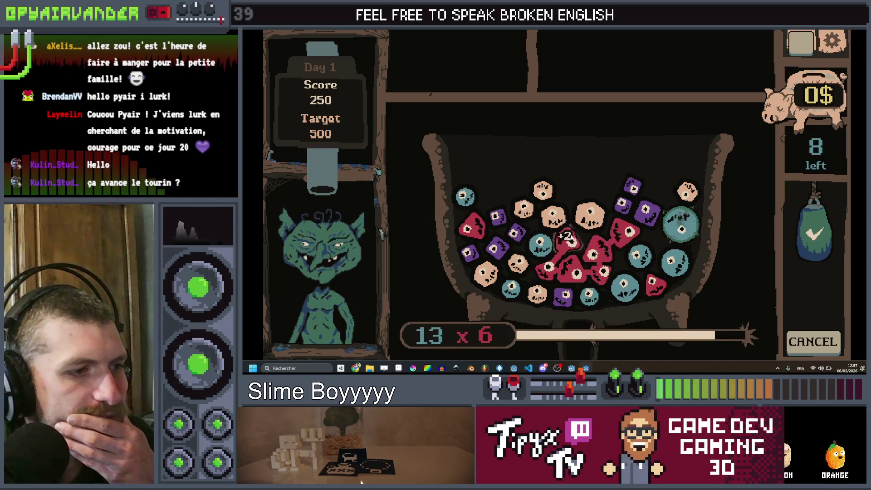
click(812, 233)
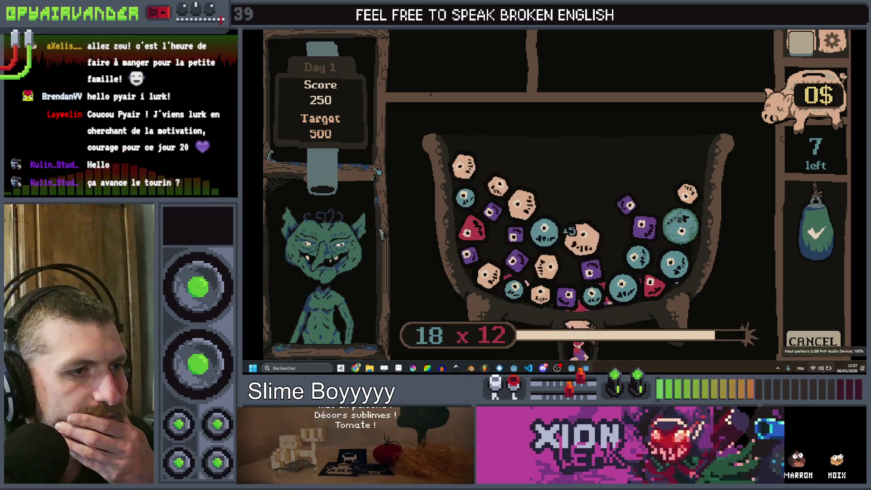
key(alt+F4)
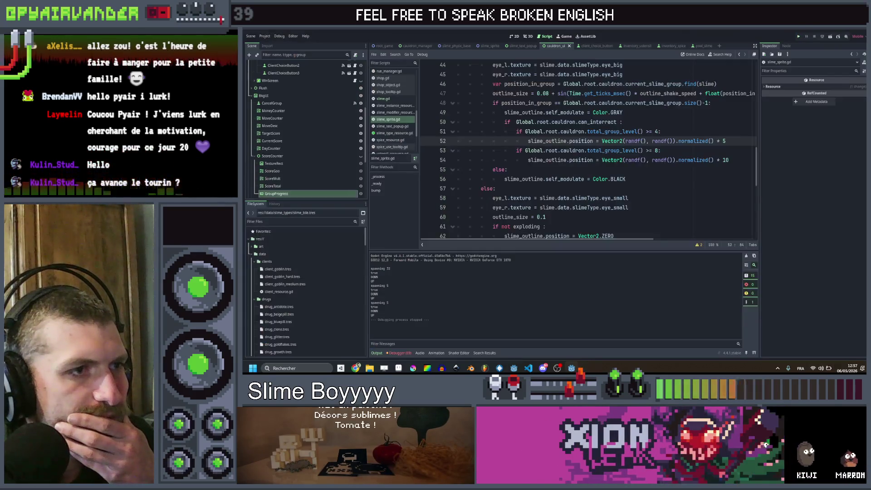
Reopen slime.gd and review should_mega_explode's level check and return false lines
scroll(667, 129, up, 3)
scroll(660, 133, up, 7)
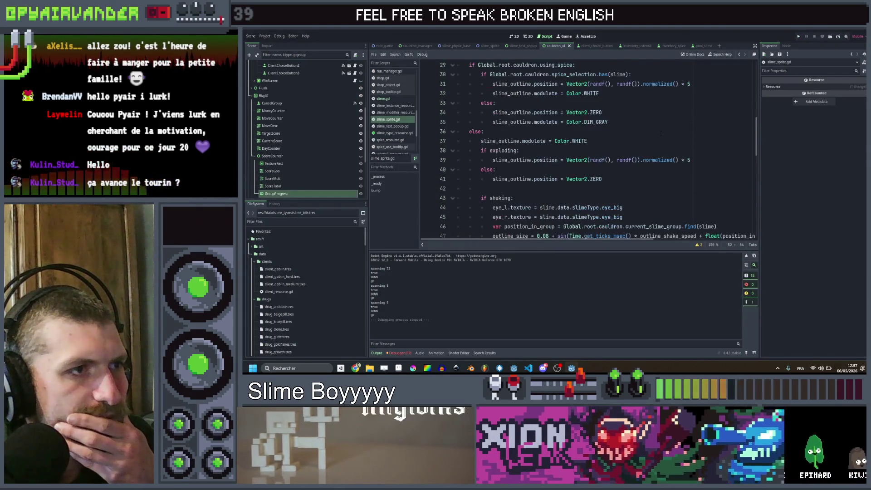
scroll(661, 133, down, 5)
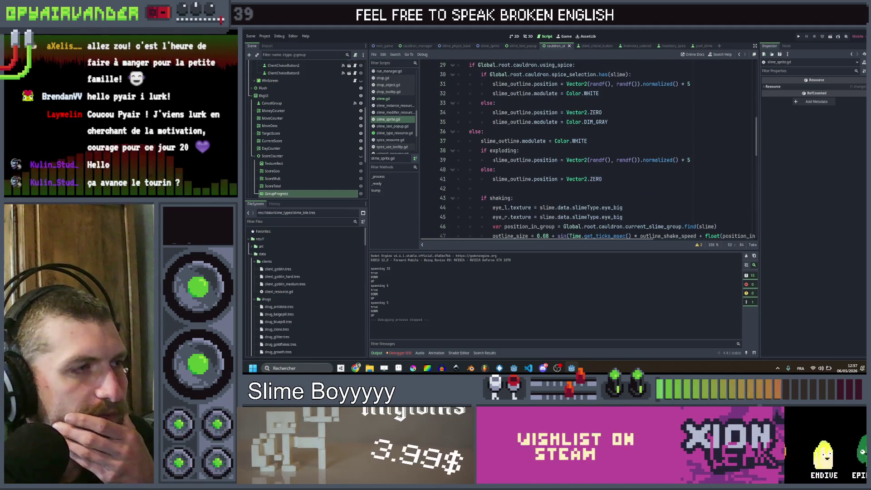
click(383, 99)
key(Down)
key(Down)
key(Down)
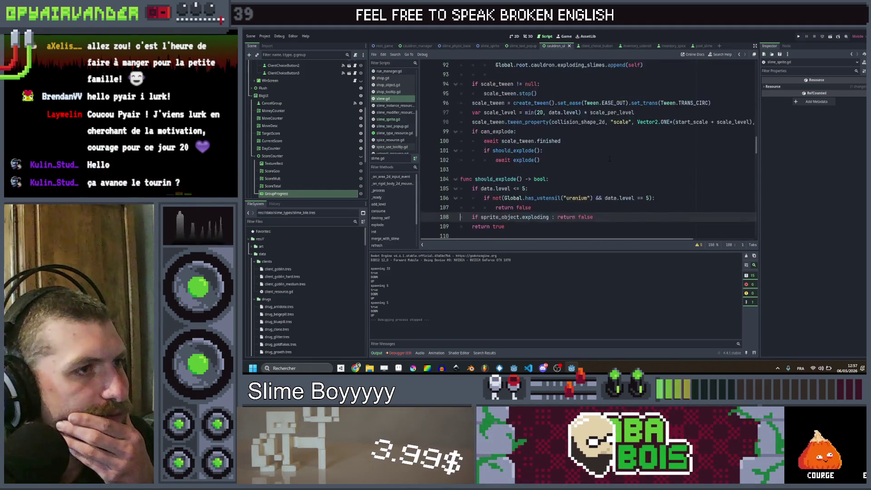
scroll(609, 159, down, 3)
click(609, 160)
click(603, 171)
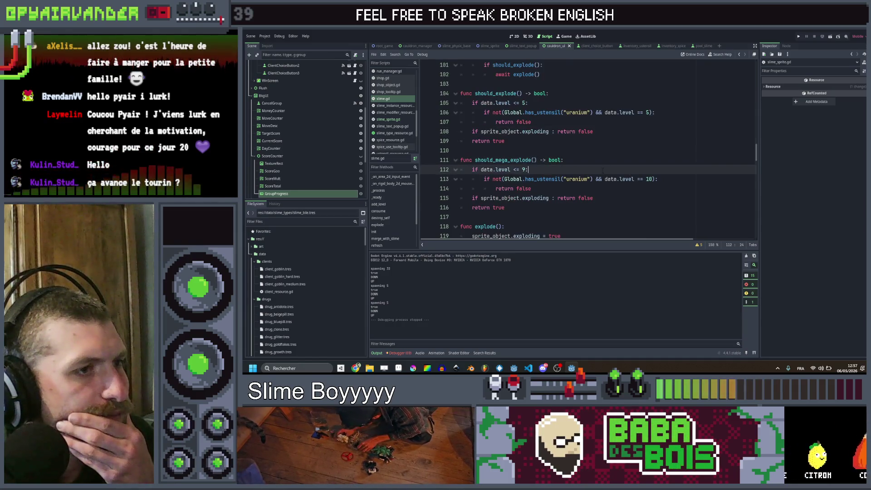
click(599, 187)
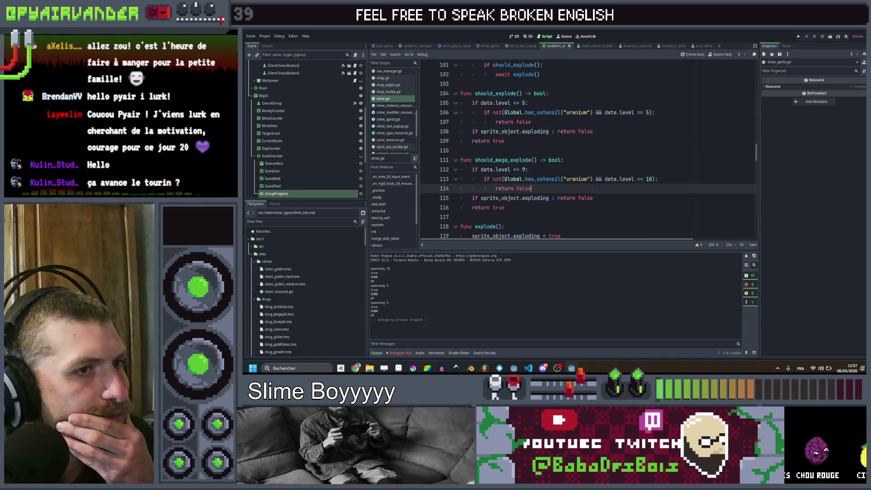
click(601, 171)
click(599, 191)
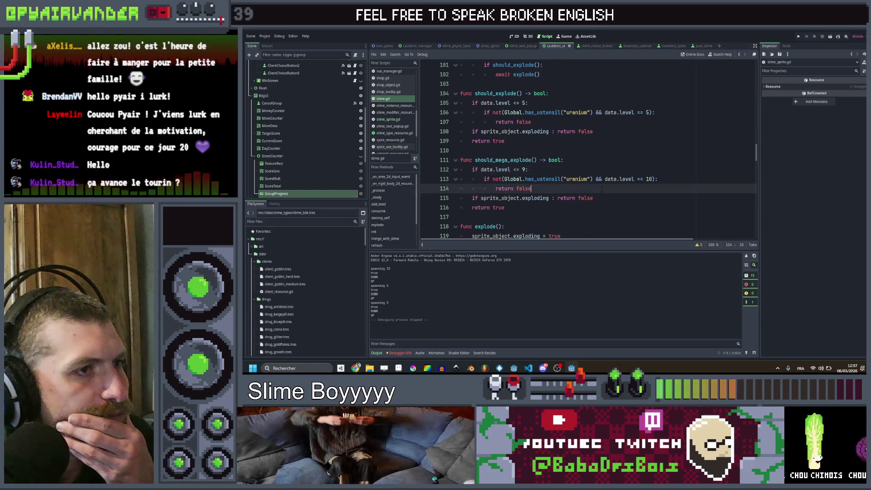
Add print("MEGA") inside the should_mega_explode branch of explode()
scroll(602, 190, down, 1)
scroll(595, 174, down, 1)
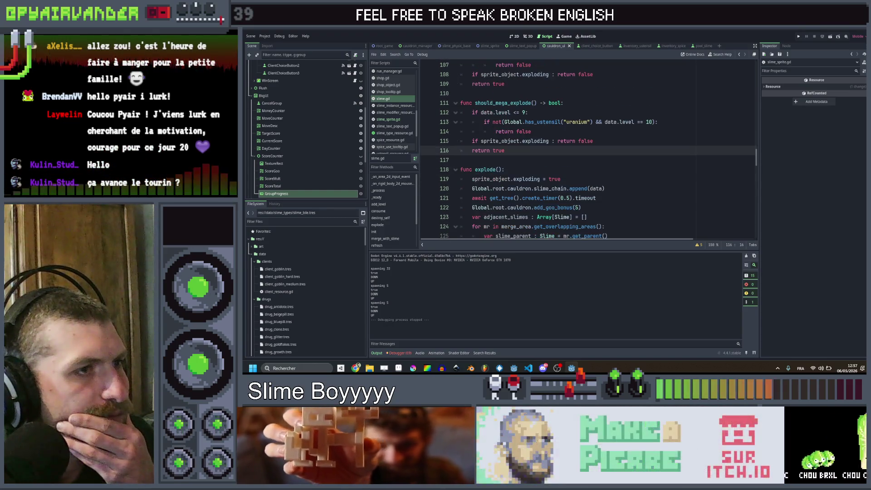
click(507, 103)
scroll(505, 103, down, 4)
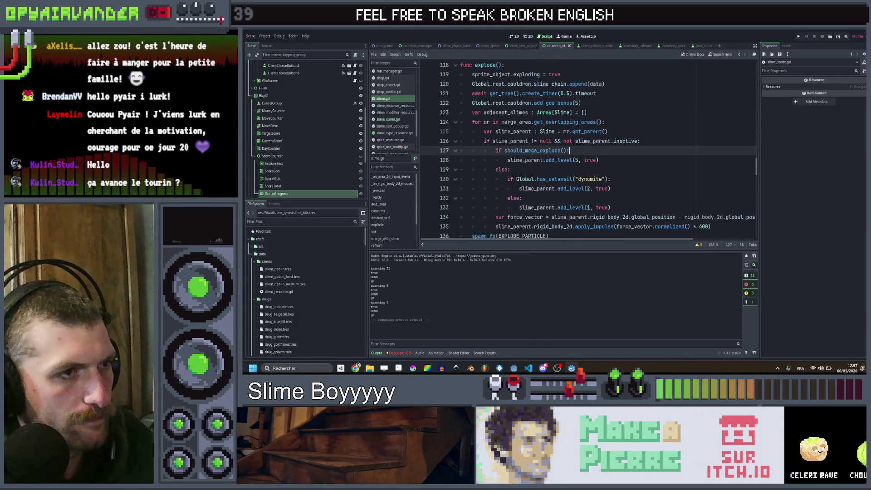
key(Return)
text(p)
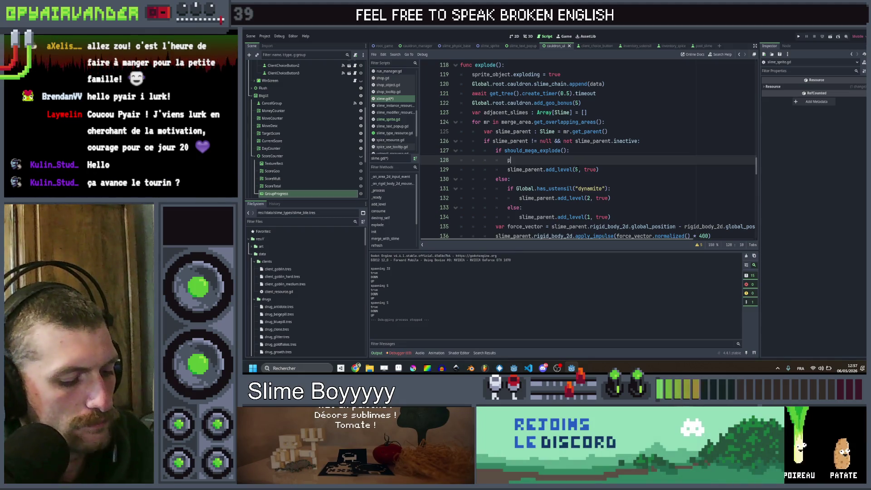
text(rint("MEGA)
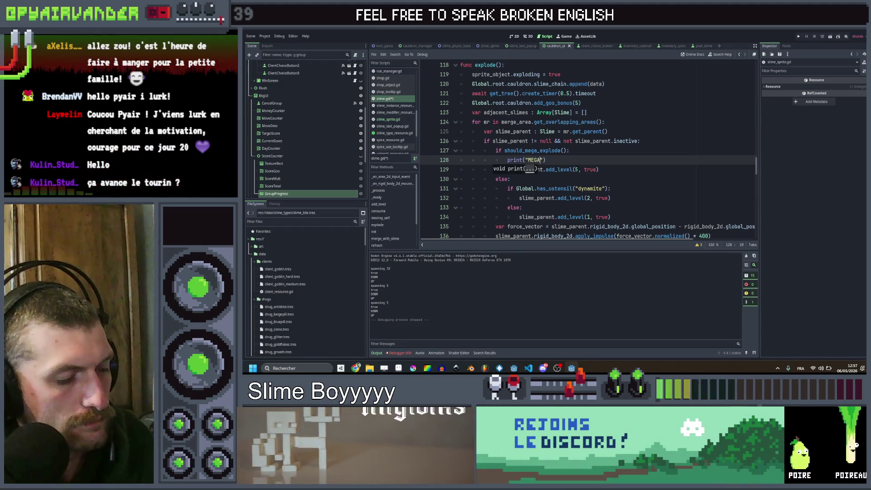
Copy the print under the else branch as print("STANDARD"), save, and run the game
key(ctrl+c)
key(Down)
key(Down)
key(Down)
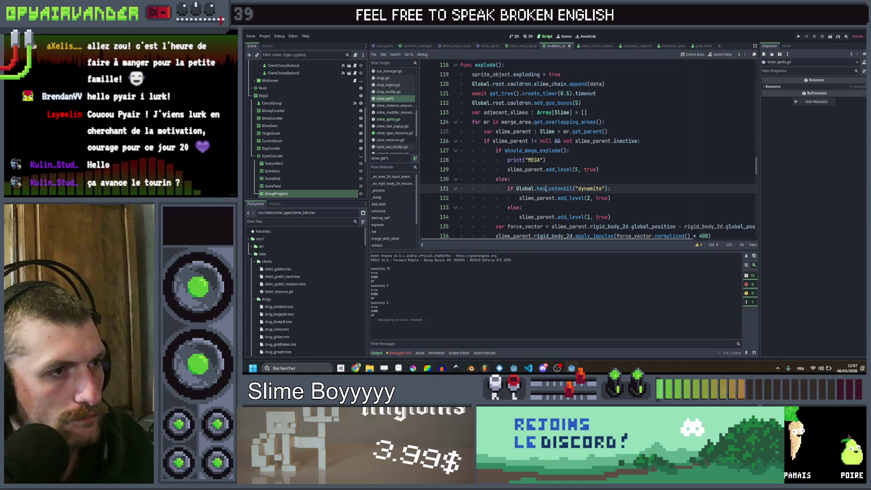
key(ctrl+v)
key(BackSpace)
key(BackSpace)
key(BackSpace)
text(ST)
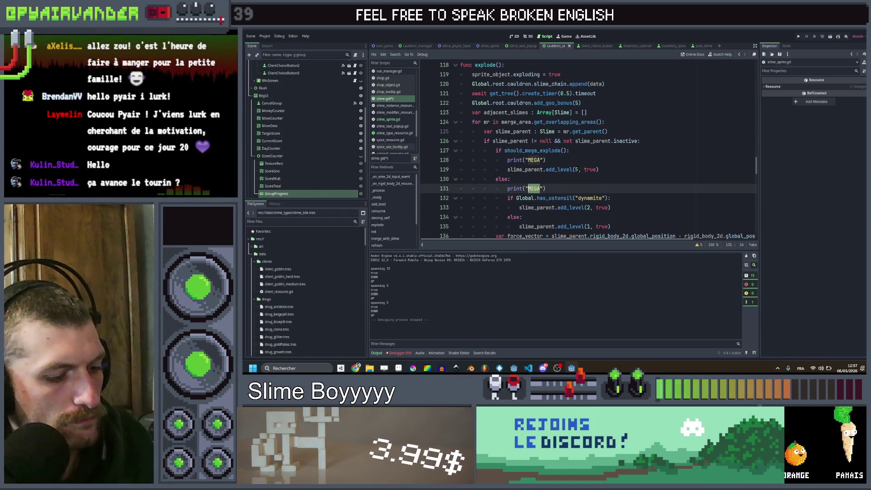
text(RD)
click(546, 159)
key(ctrl+s)
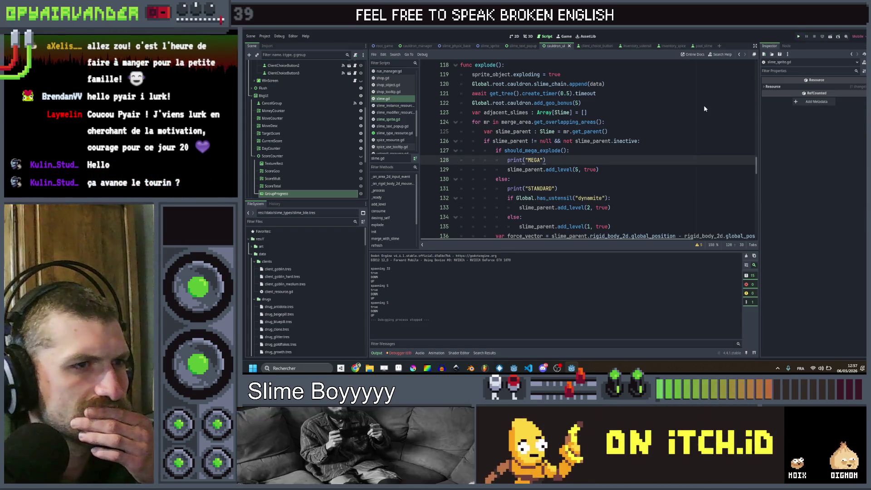
key(F5)
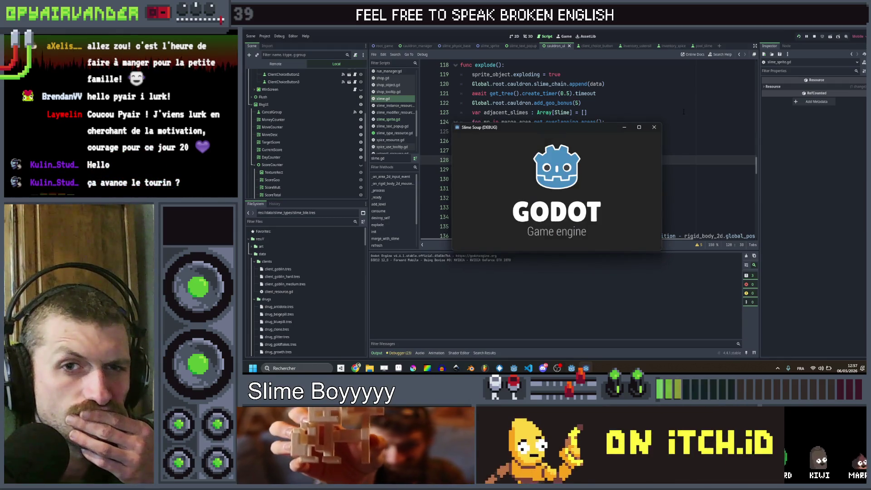
Move the game window aside, pop slimes, use the side potion and explode a linked chain
mouse_move(576, 128)
mouse_down()
mouse_move(604, 132)
mouse_move(698, 99)
mouse_up()
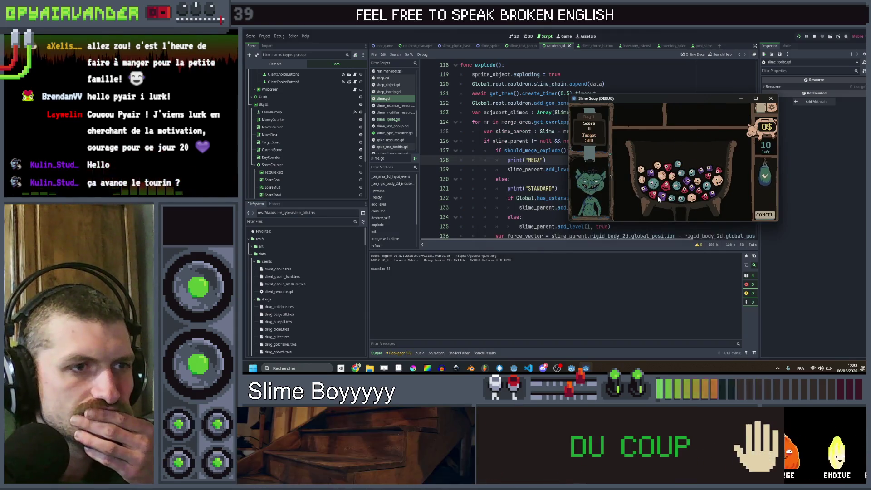
click(679, 182)
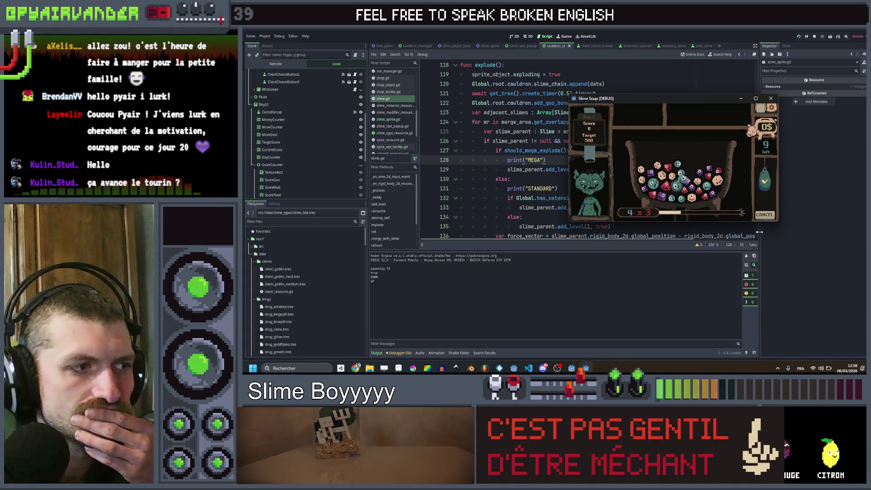
click(672, 199)
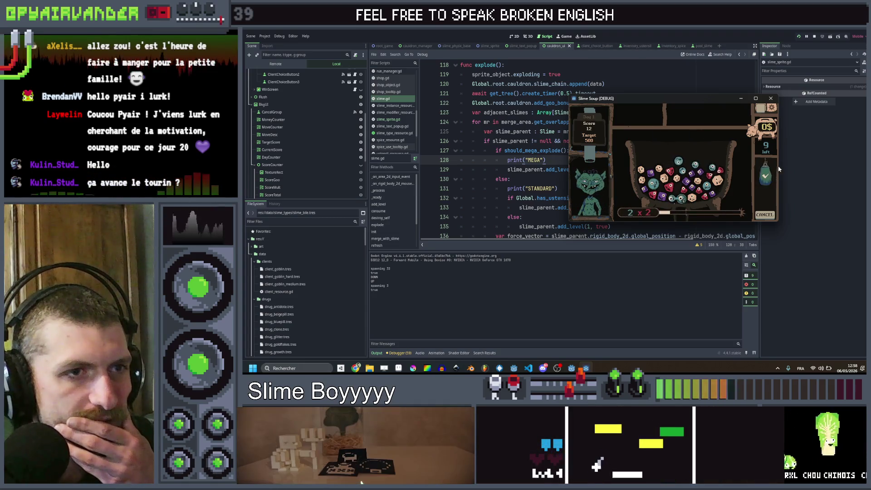
click(765, 217)
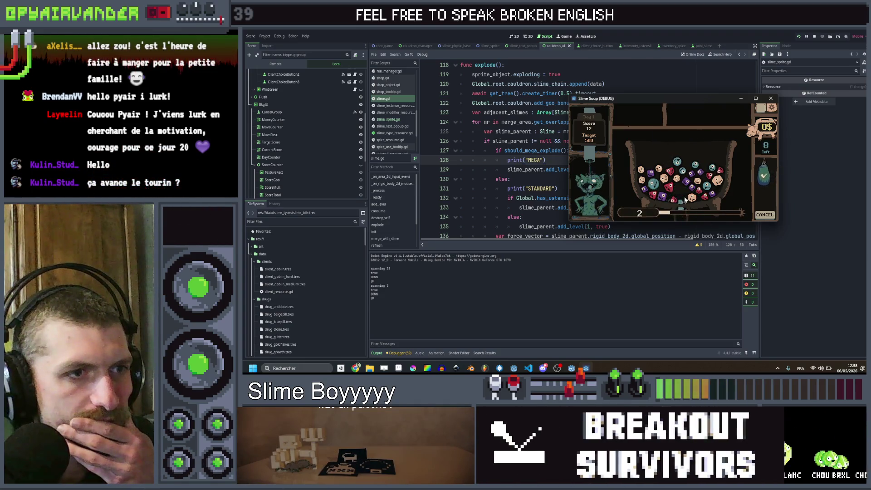
drag(686, 202, 661, 198)
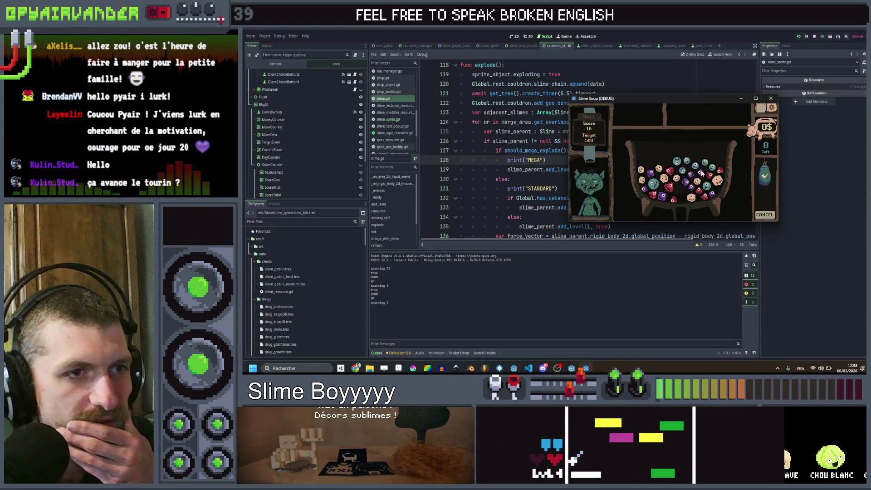
click(687, 183)
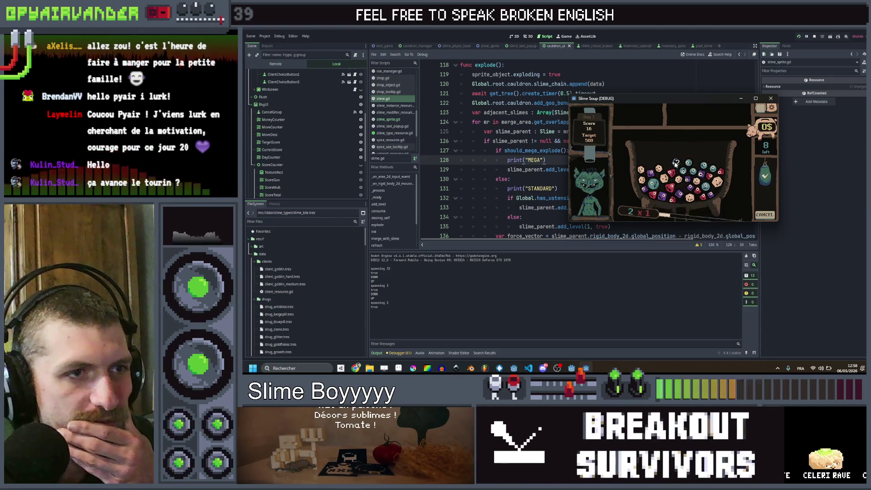
drag(685, 168, 749, 169)
drag(768, 230, 768, 275)
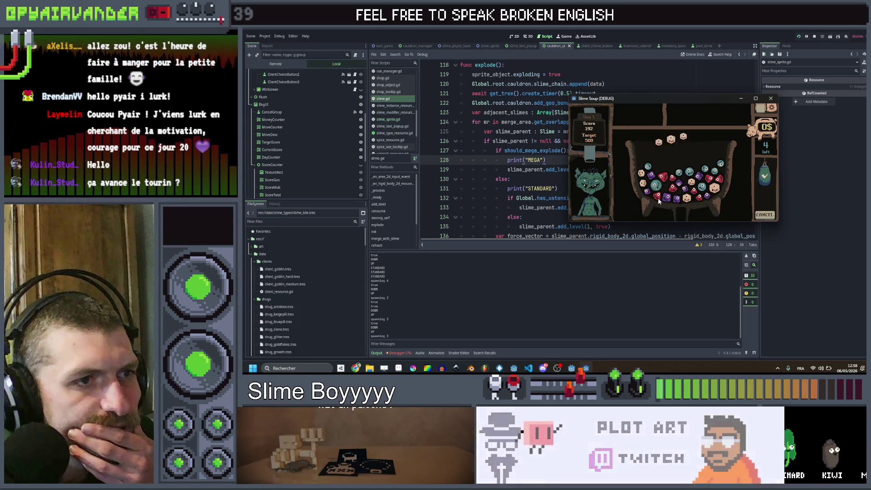
Score several more slime groups to finish the shift at 531 points, then close the game
click(663, 184)
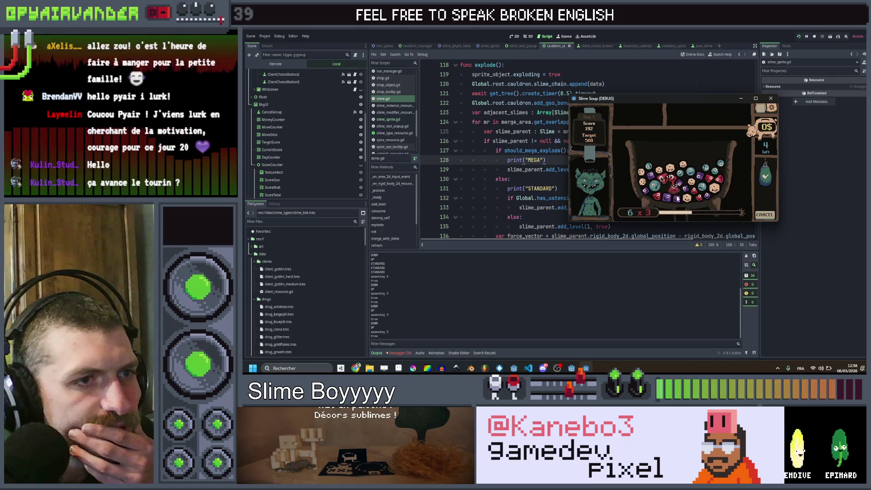
click(769, 182)
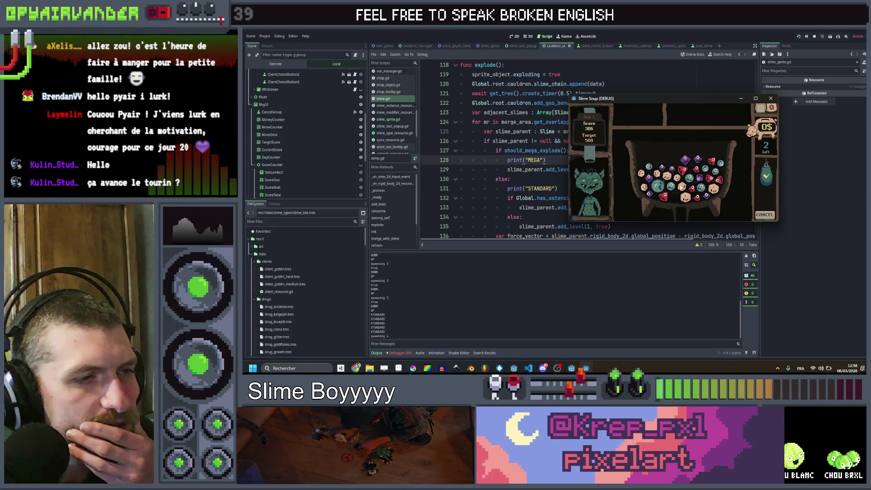
click(670, 188)
click(763, 173)
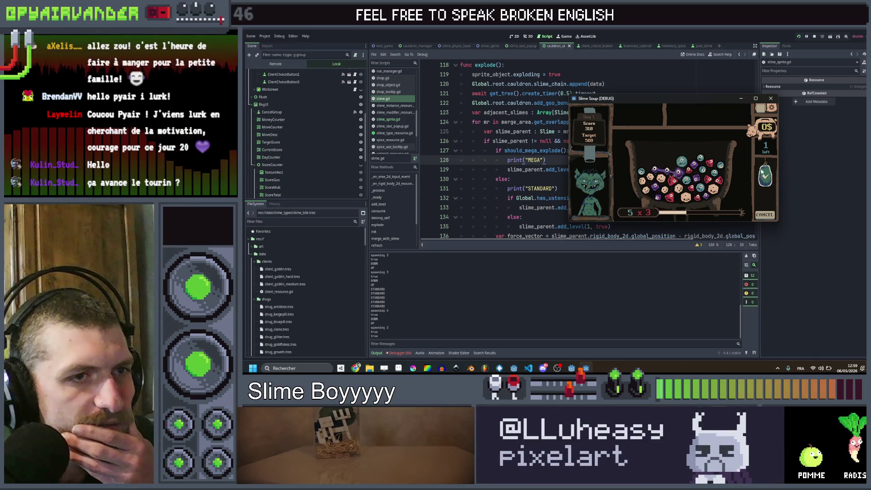
click(675, 174)
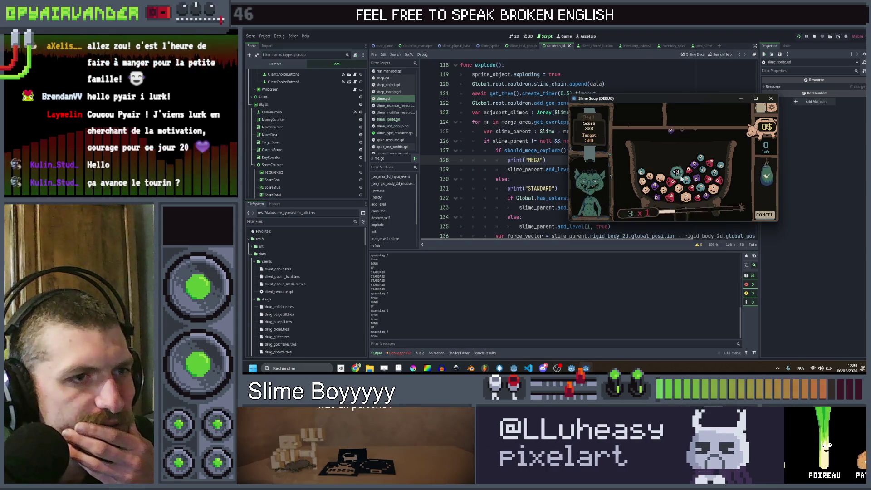
click(686, 181)
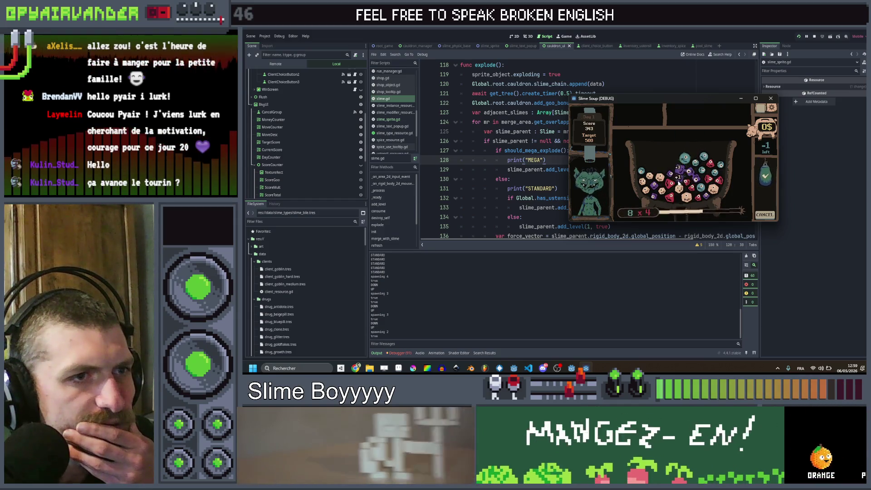
click(765, 175)
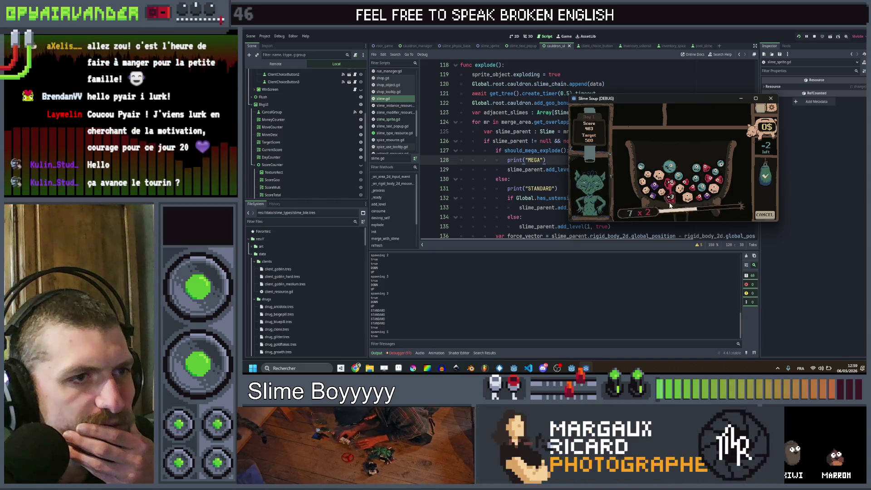
click(766, 177)
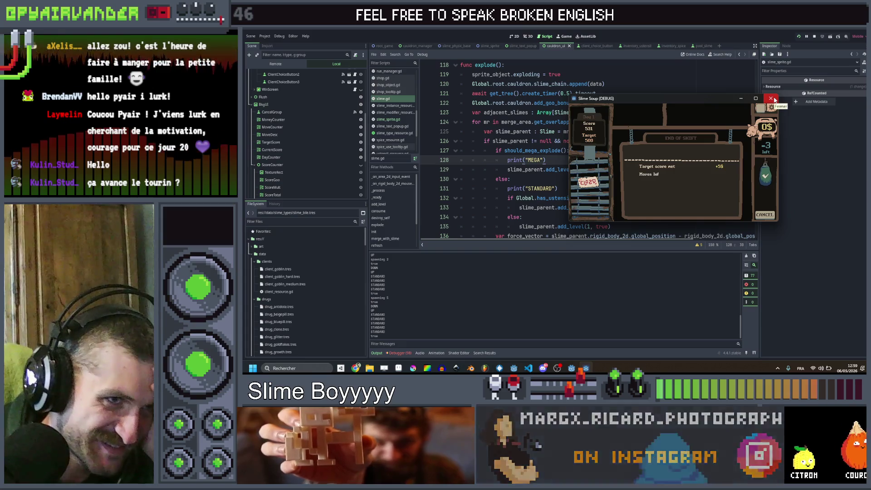
click(770, 99)
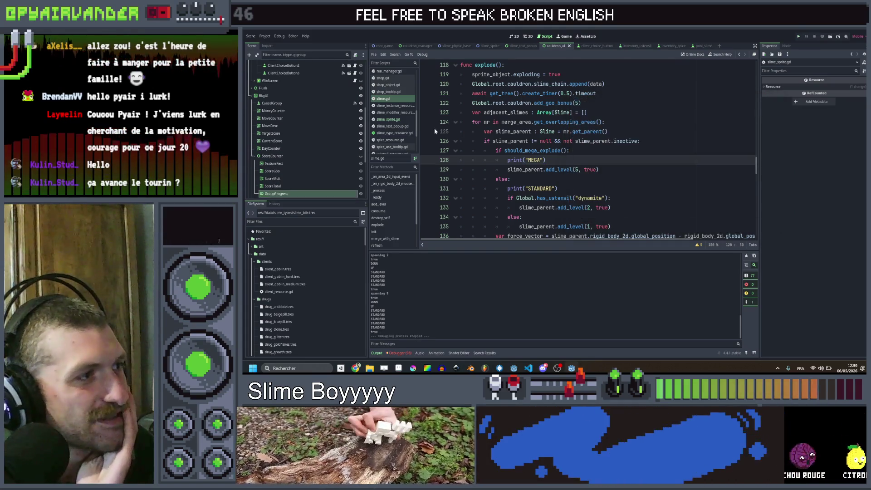
Switch to the root_game scene and select the PlayerManager node
scroll(317, 127, up, 5)
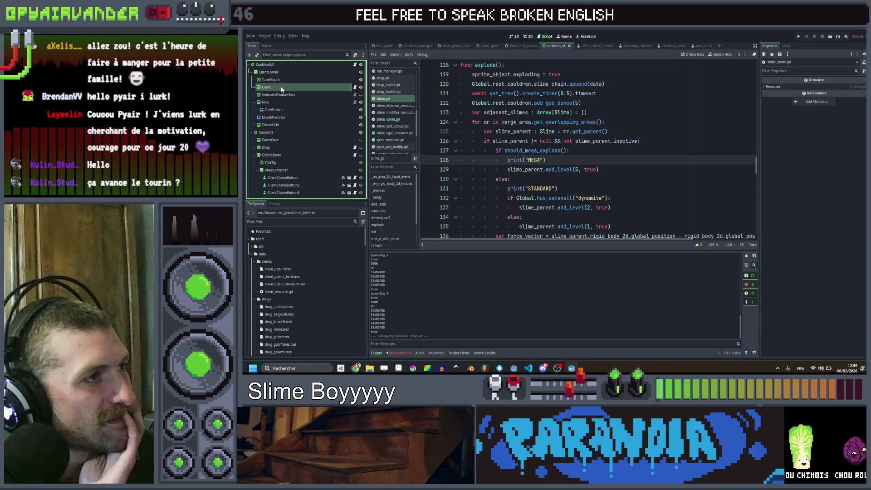
click(281, 88)
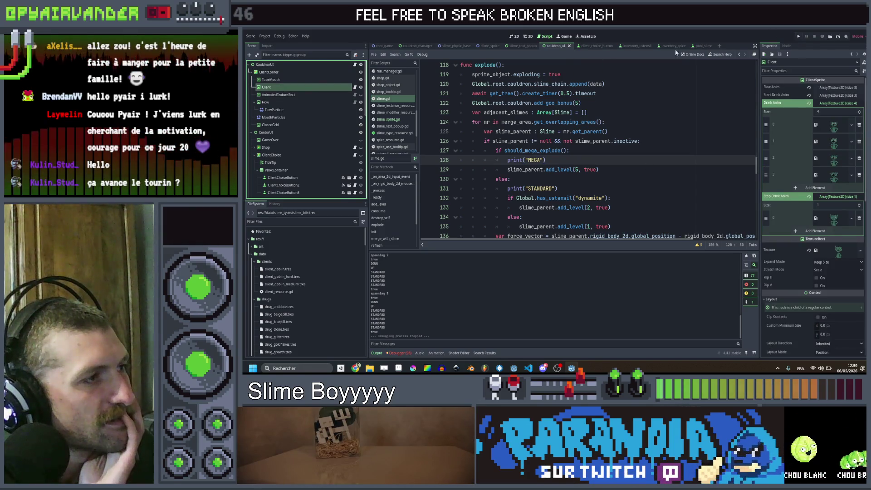
click(281, 64)
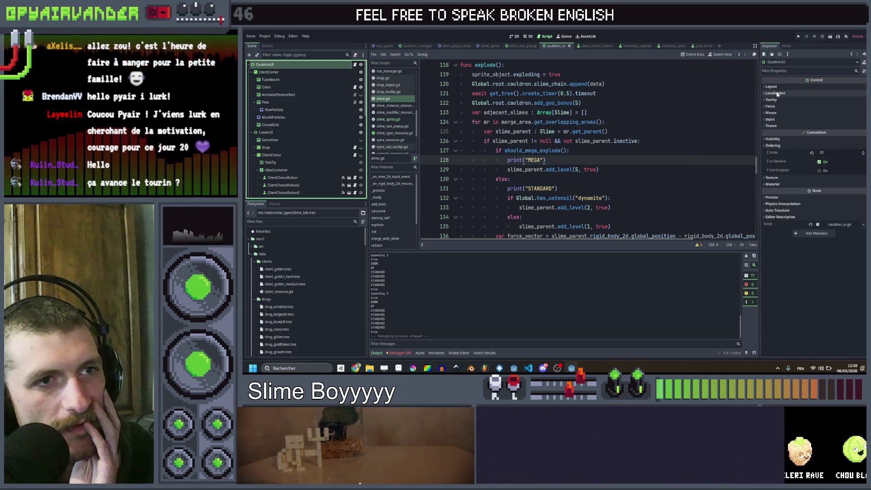
click(383, 46)
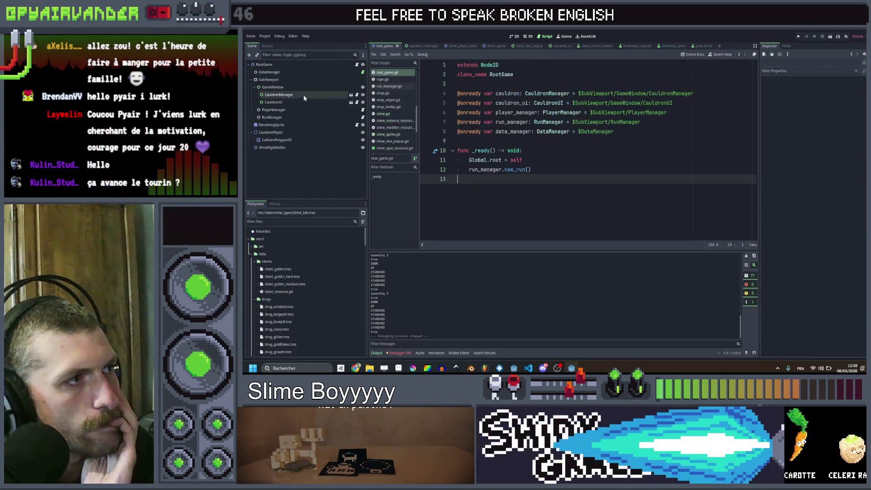
click(273, 109)
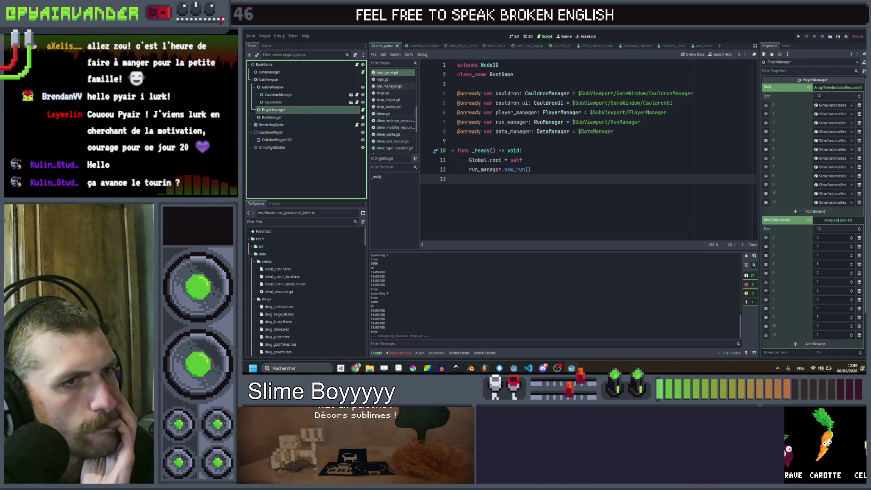
Trim Deck and Deck Constructor to 9 entries each and save the scene
click(858, 185)
click(858, 184)
click(859, 184)
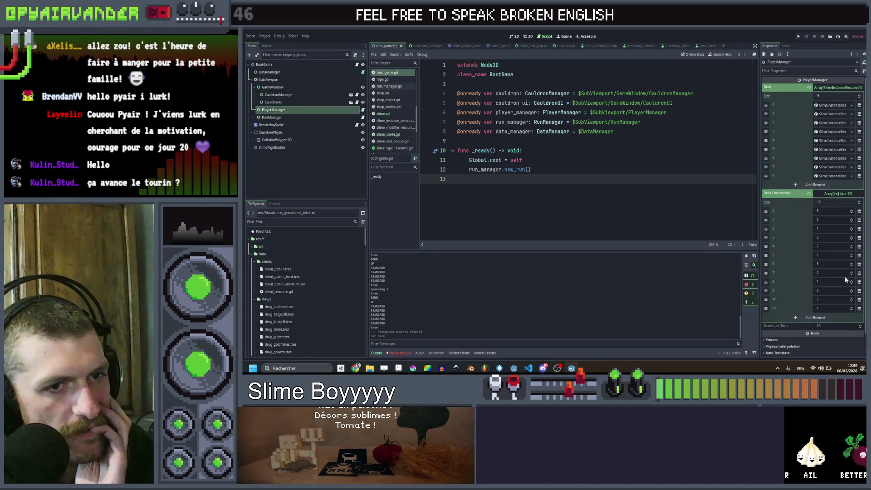
click(858, 291)
click(859, 291)
click(859, 290)
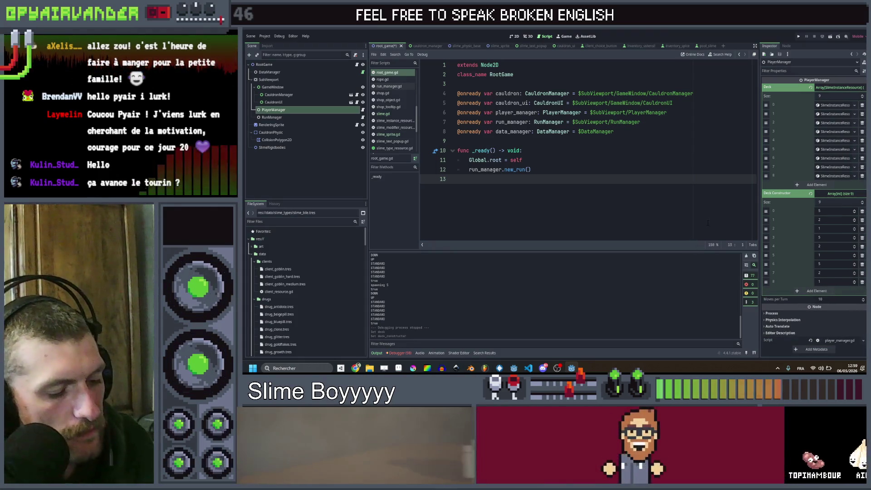
key(ctrl+s)
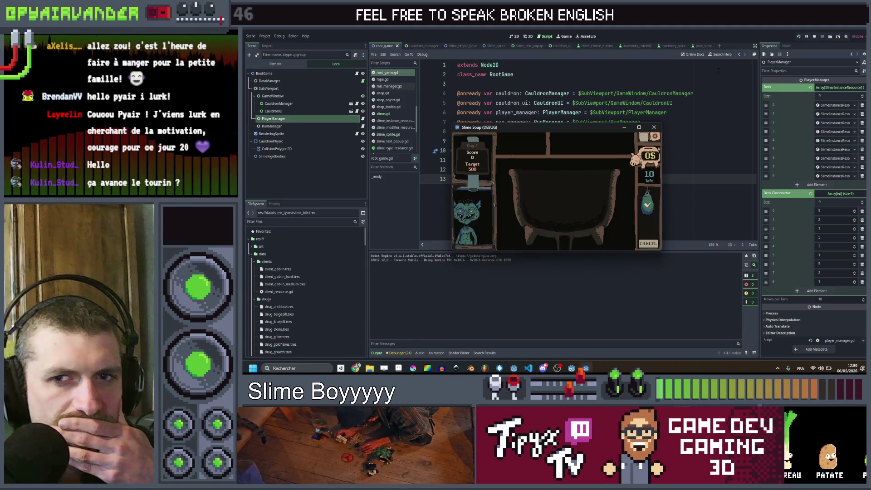
Maximize the game and score purple, red and beige slime chains to 35/500, then quit with Alt+F4
click(638, 127)
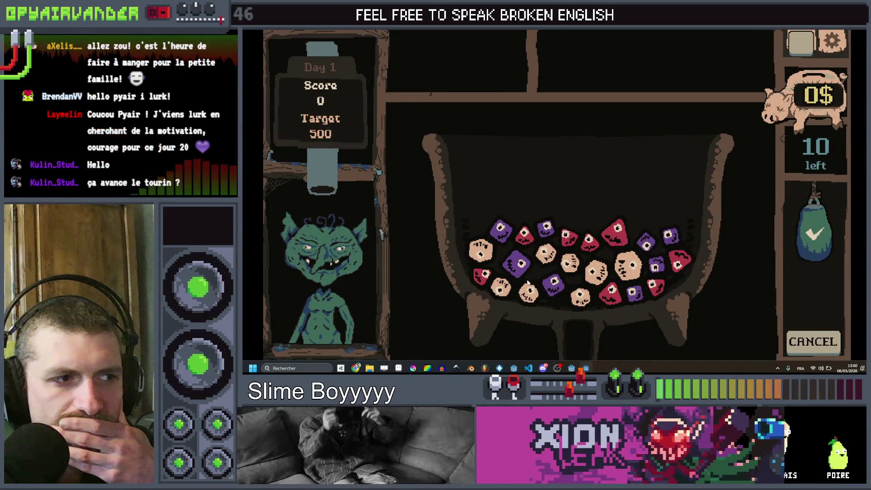
click(521, 272)
click(830, 222)
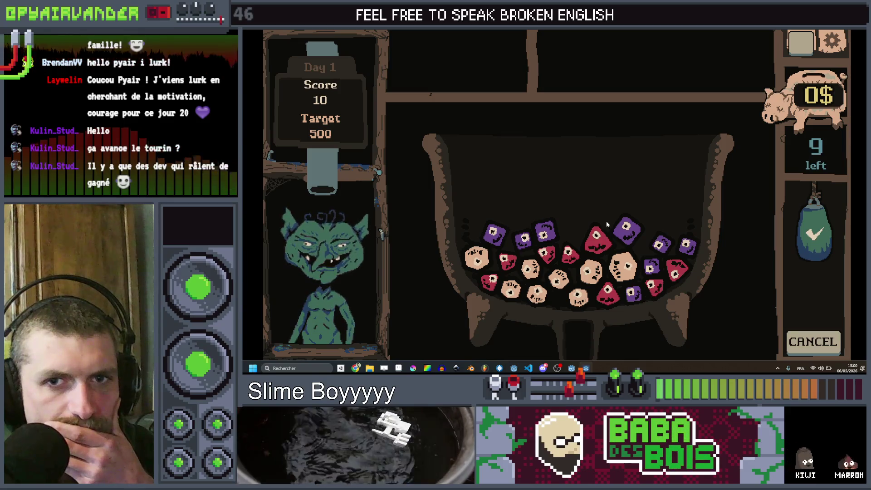
click(597, 234)
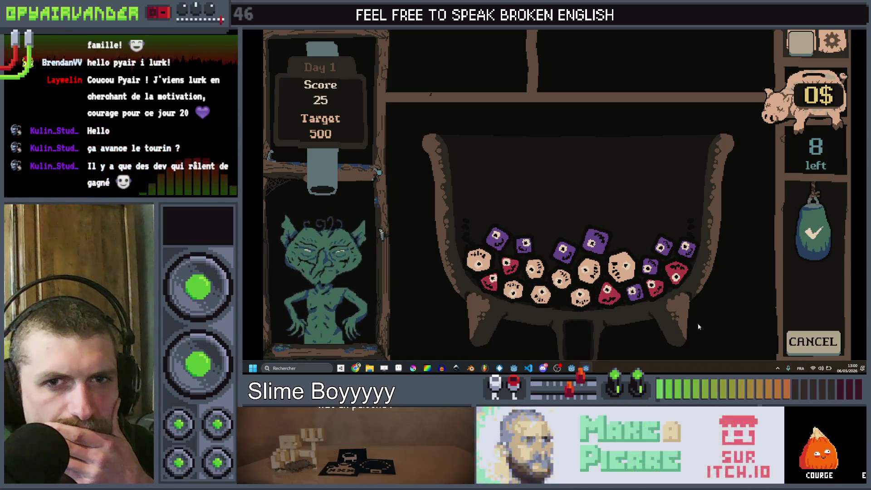
click(563, 257)
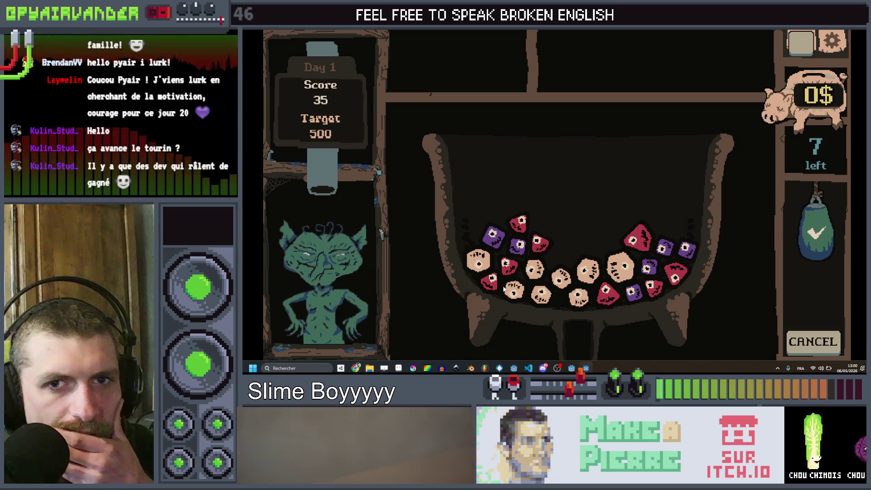
mouse_move(523, 279)
mouse_down()
mouse_move(518, 290)
mouse_move(545, 294)
mouse_move(563, 277)
mouse_move(580, 297)
mouse_move(588, 269)
mouse_up()
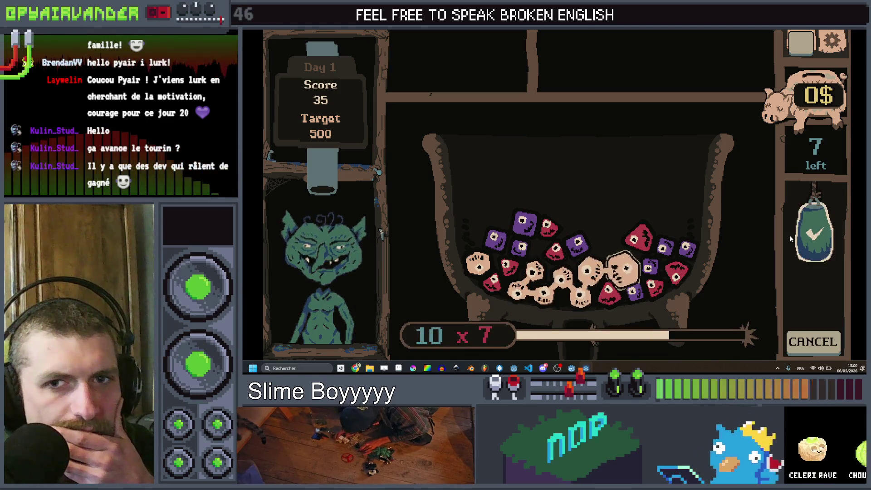
click(805, 331)
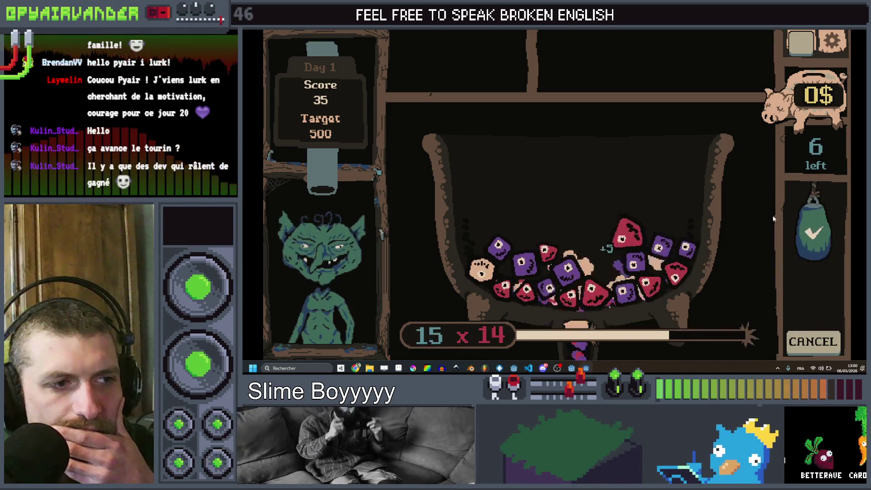
key(alt+F4)
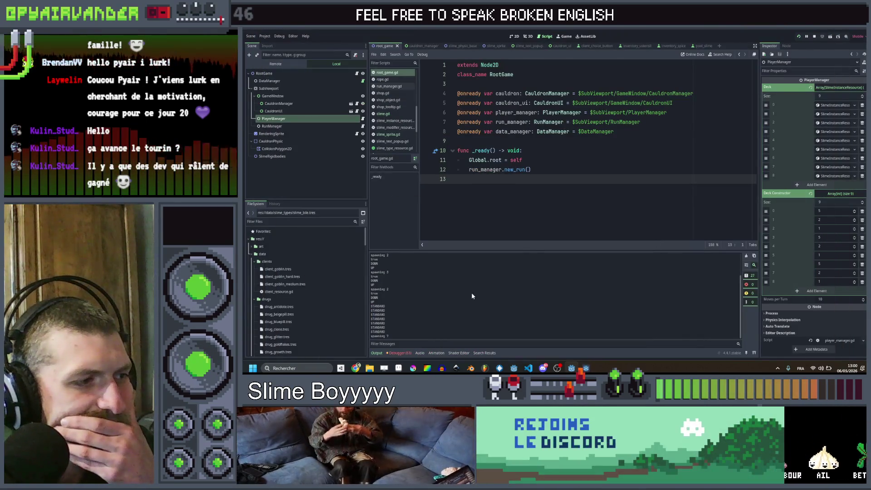
click(394, 116)
ctrl+click(544, 150)
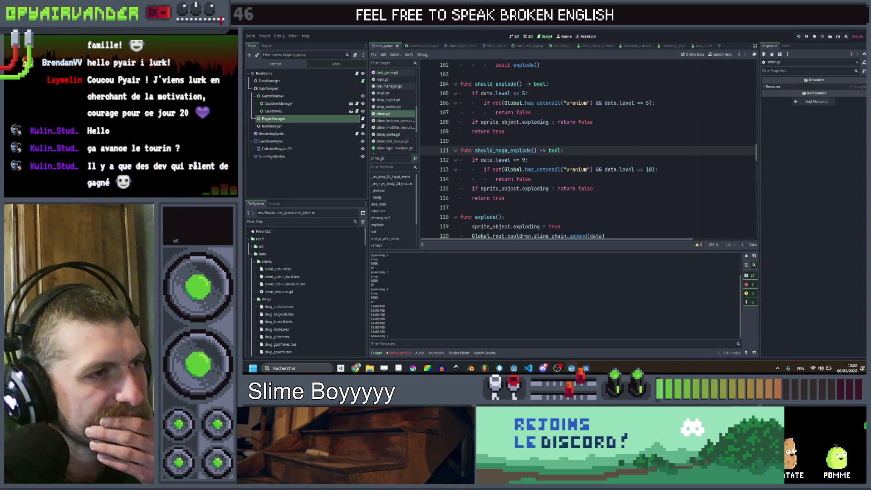
click(544, 160)
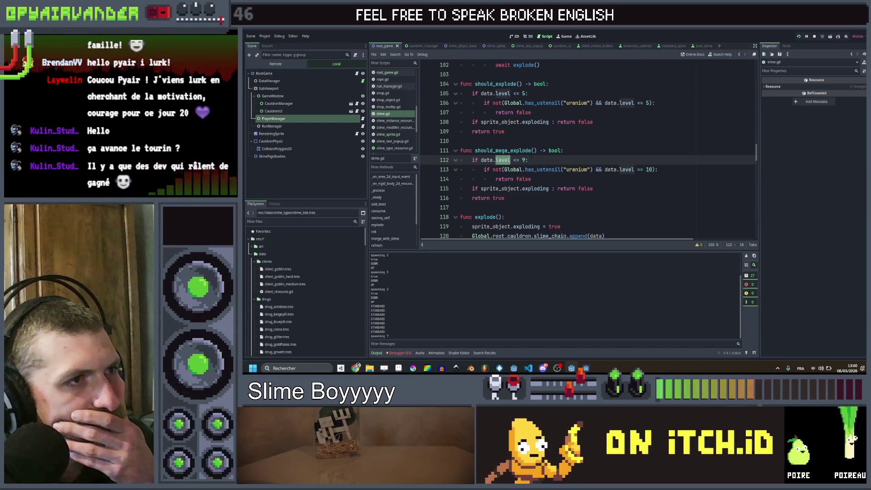
scroll(506, 160, up, 4)
scroll(505, 160, down, 2)
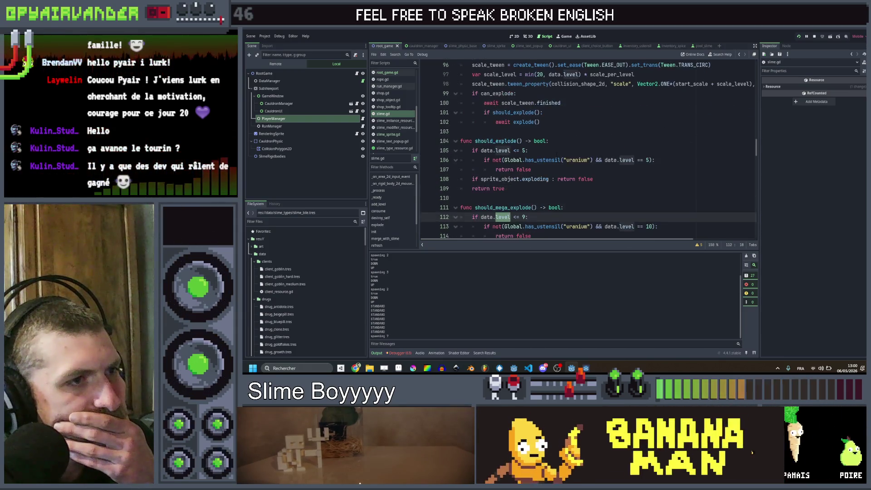
scroll(558, 155, up, 12)
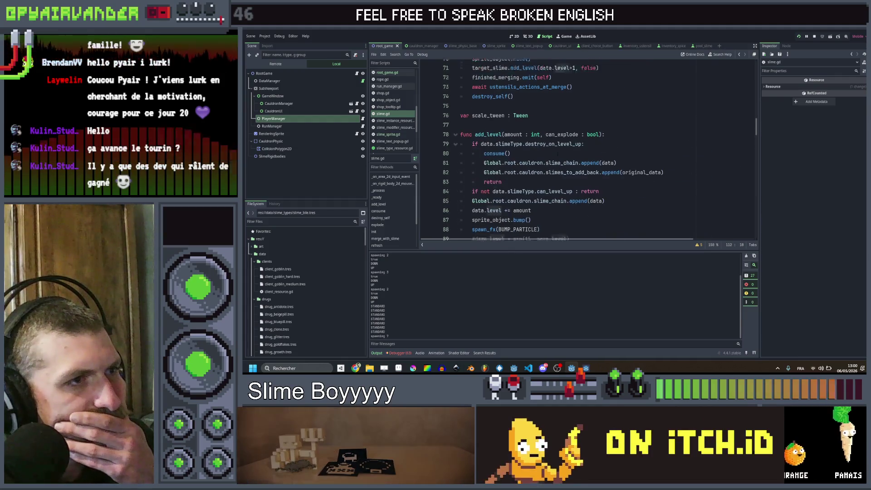
scroll(558, 154, up, 9)
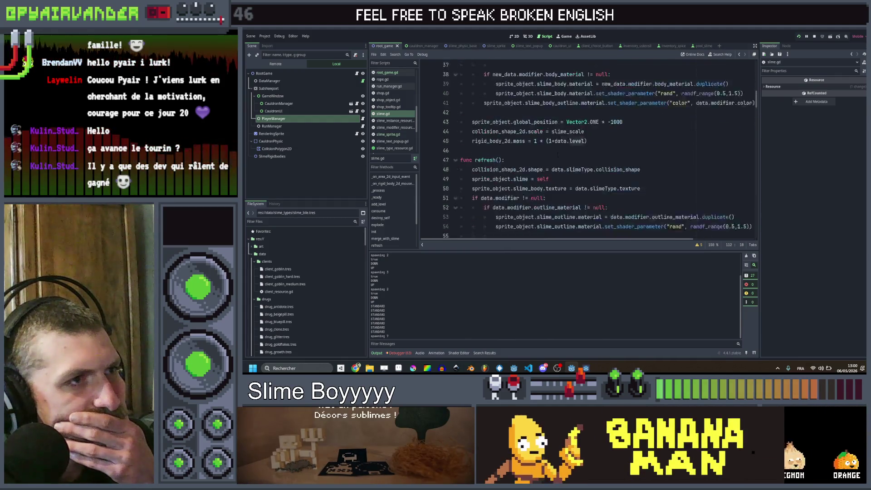
scroll(558, 155, down, 3)
scroll(558, 154, up, 5)
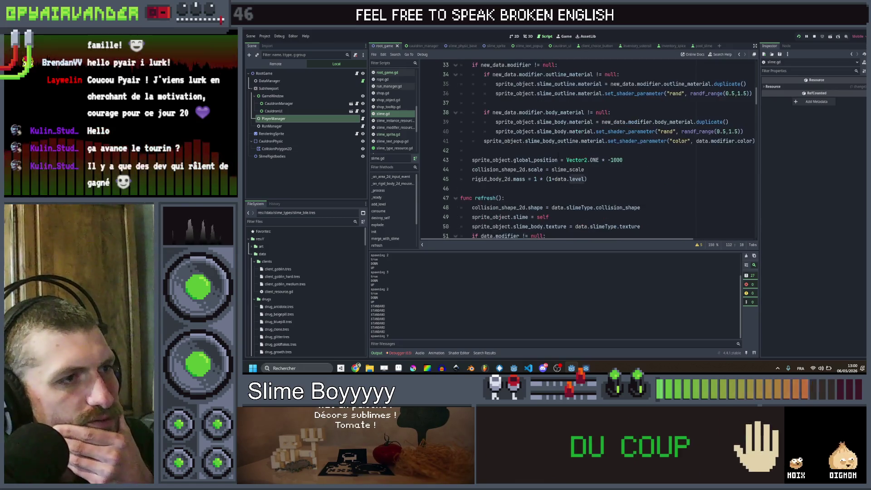
scroll(558, 155, up, 6)
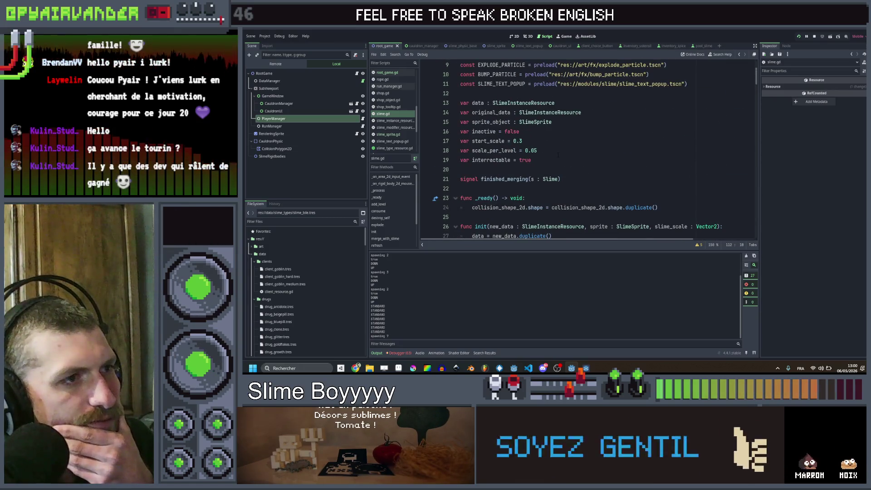
scroll(557, 155, down, 11)
scroll(562, 156, down, 10)
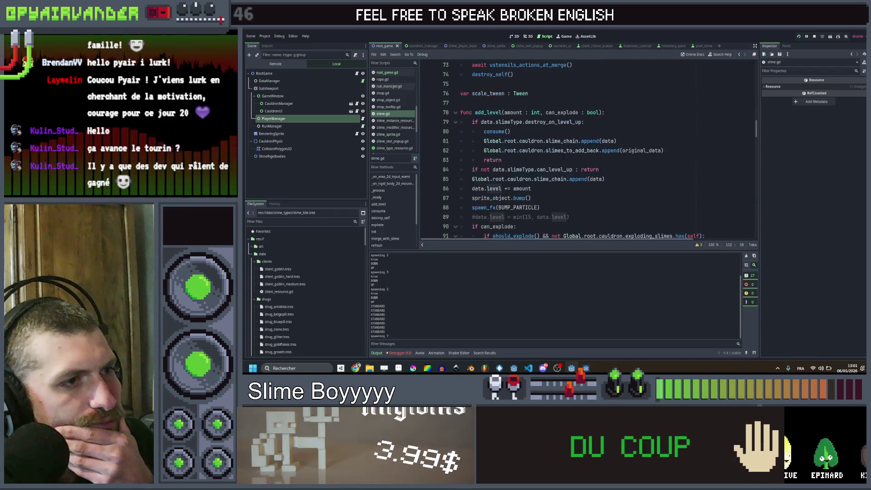
scroll(563, 156, down, 6)
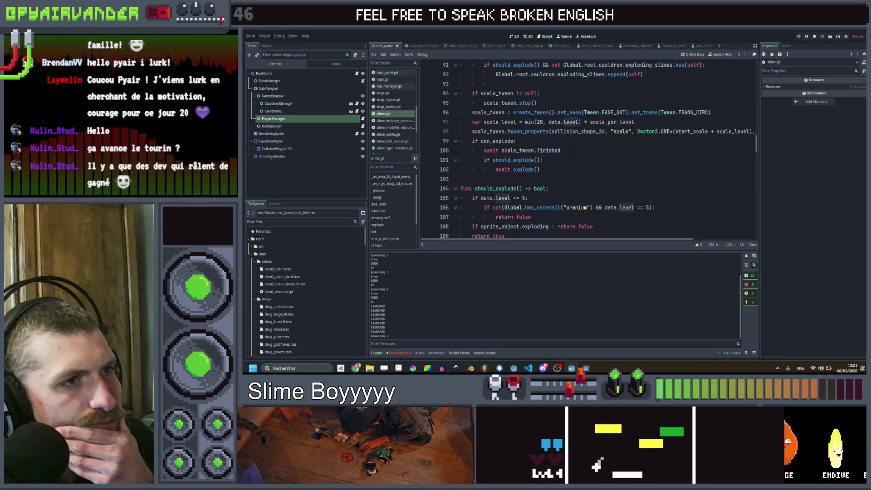
scroll(574, 153, up, 5)
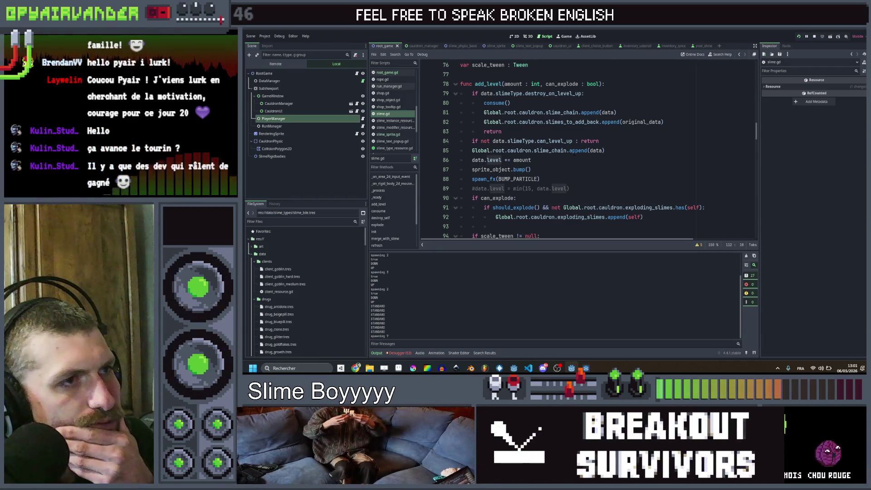
scroll(574, 153, down, 5)
scroll(574, 153, down, 9)
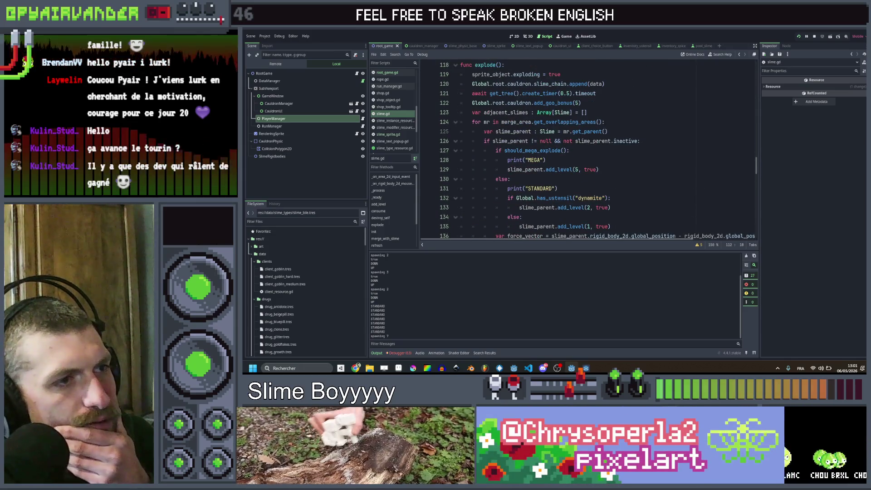
scroll(574, 152, down, 1)
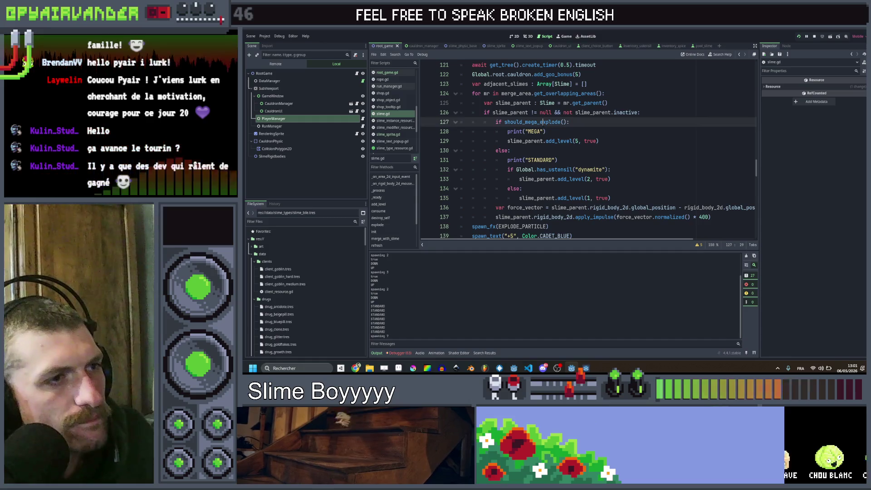
Delete the 'if sprite_object.exploding' check from should_mega_explode and test-run with F5
ctrl+click(543, 125)
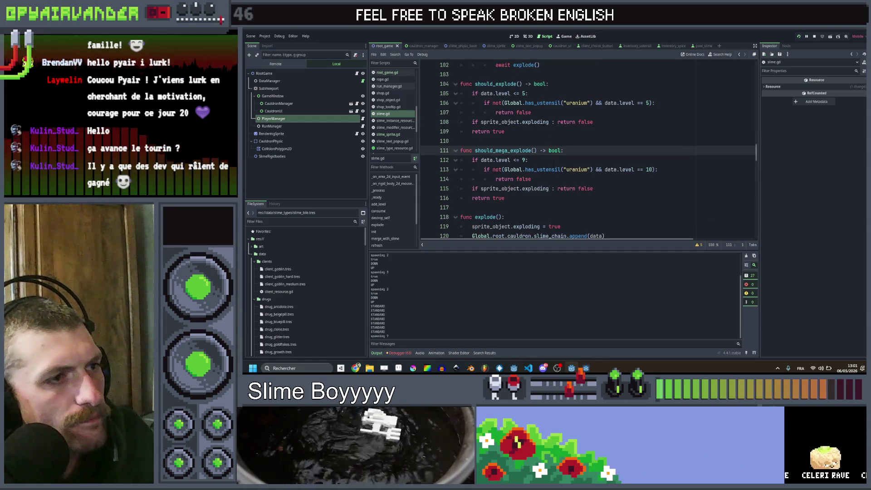
key(shift+Home)
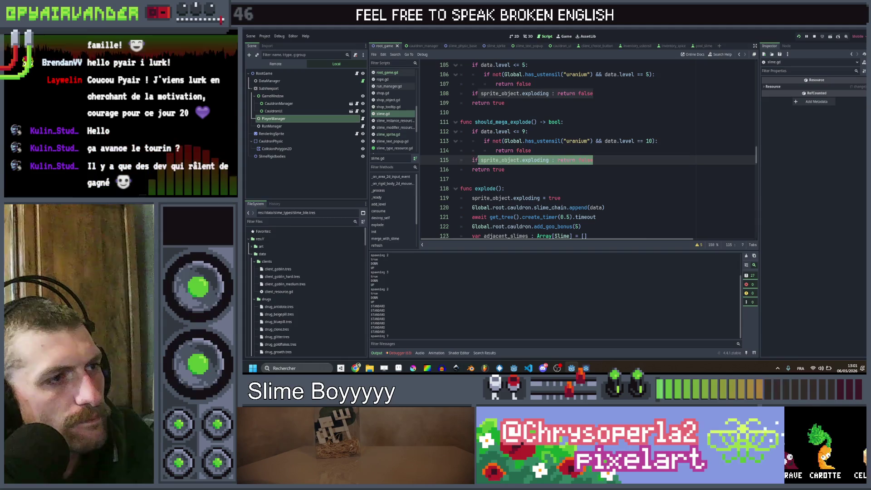
click(559, 153)
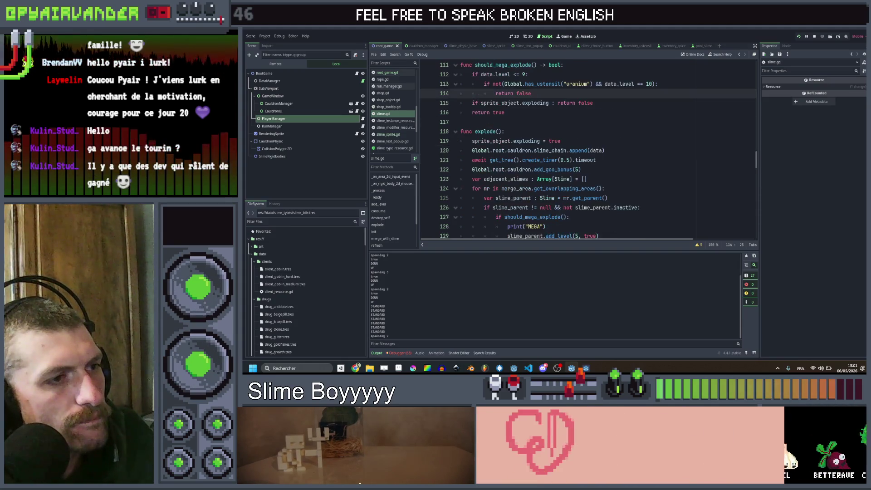
scroll(558, 156, down, 4)
scroll(585, 150, up, 4)
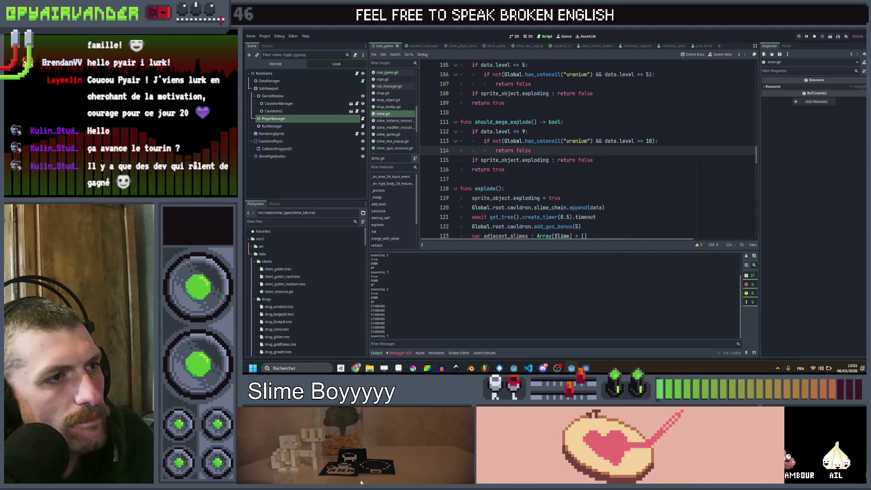
drag(592, 160, 460, 159)
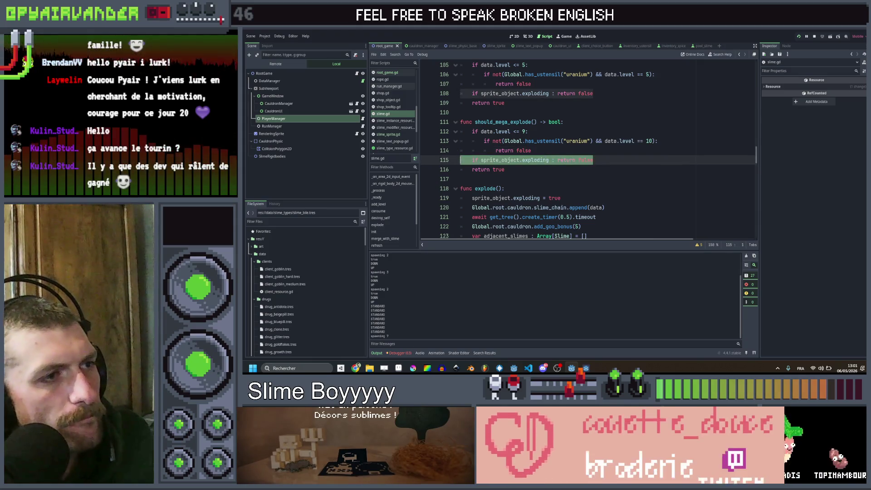
key(BackSpace)
key(shift+Down)
key(Delete)
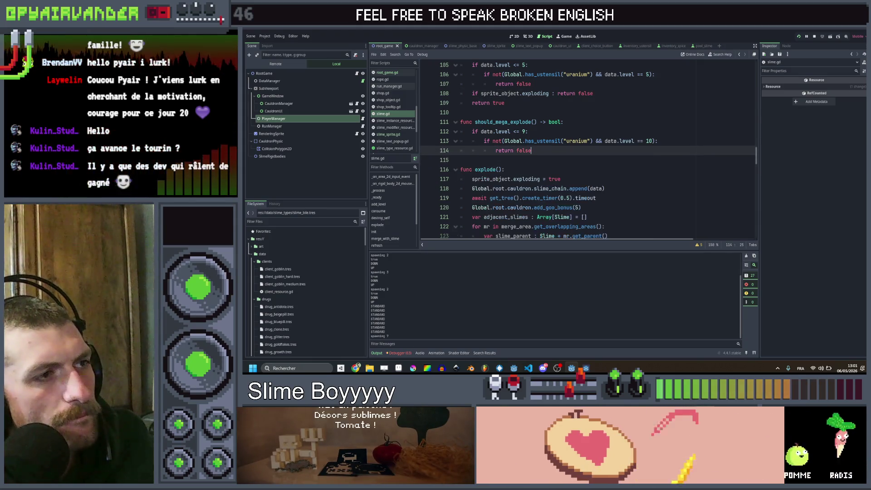
key(F5)
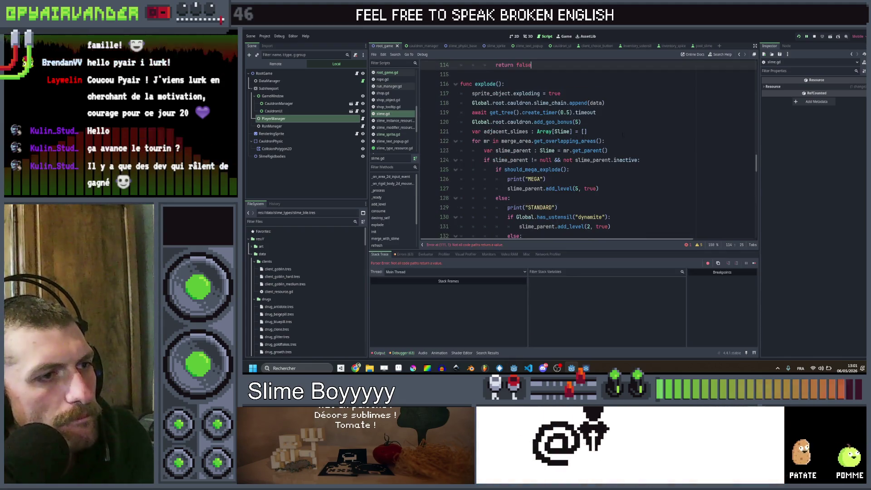
Add 'return true' at the end of should_mega_explode, then select the force_vector lines
scroll(590, 150, down, 1)
click(511, 178)
click(512, 159)
key(ctrl+shift+Return)
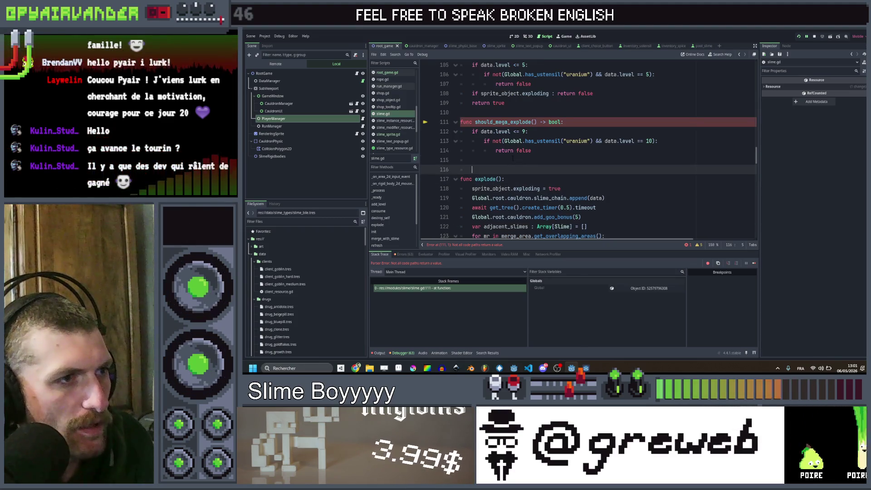
text(returntrue)
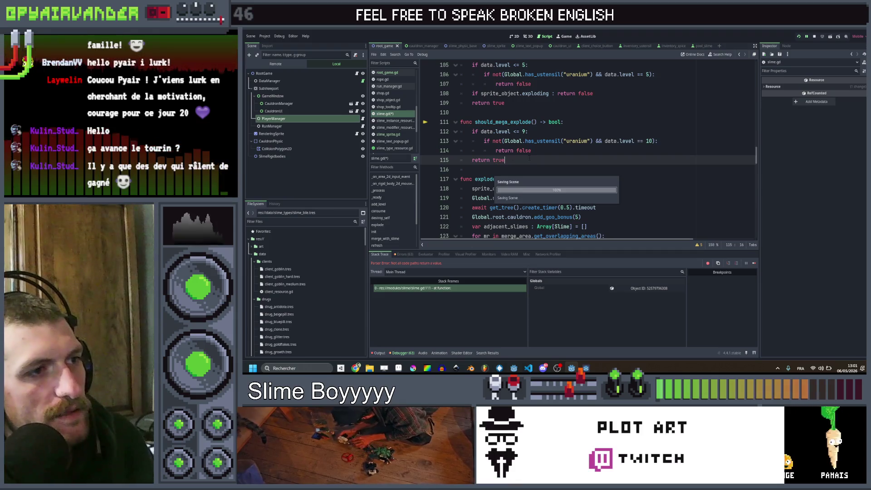
scroll(529, 158, down, 6)
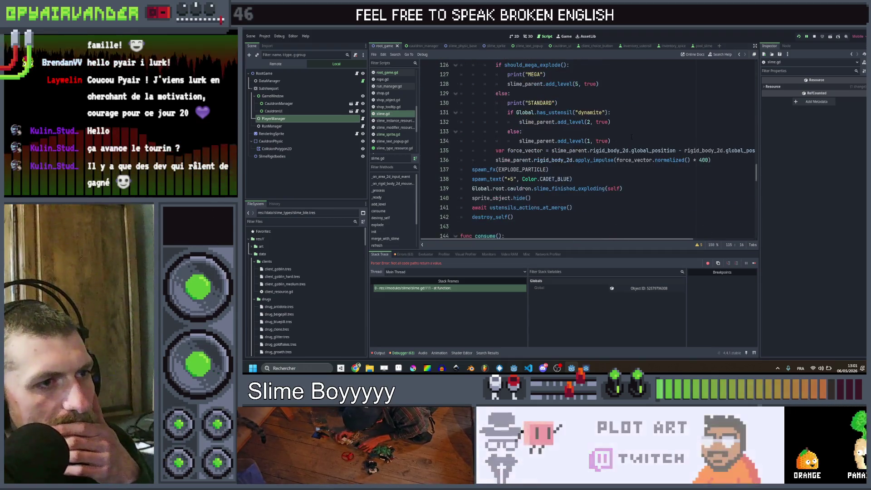
scroll(587, 149, right, 2)
scroll(645, 175, left, 2)
scroll(662, 188, up, 1)
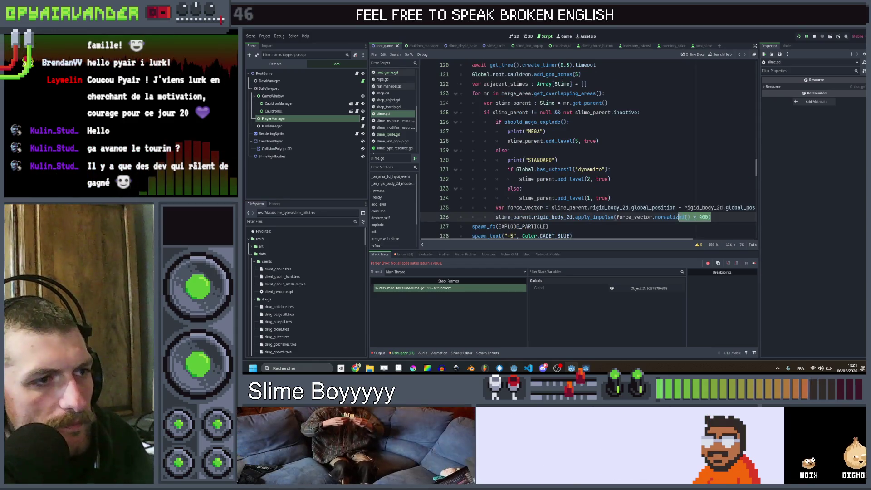
drag(692, 217, 501, 207)
click(495, 207)
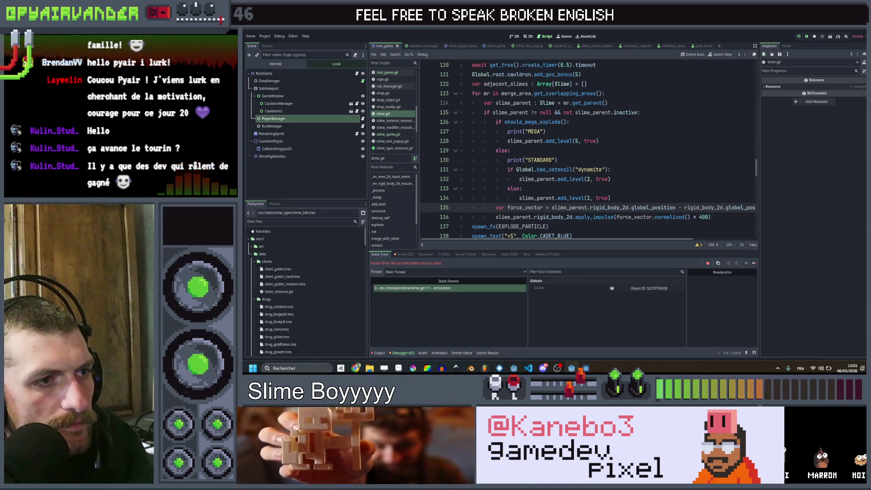
Move 'var force_vector' above the mega check, add 'force_vector *= 2' in the MEGA branch, save and run
key(alt+Up)
key(alt+Up)
key(alt+Up)
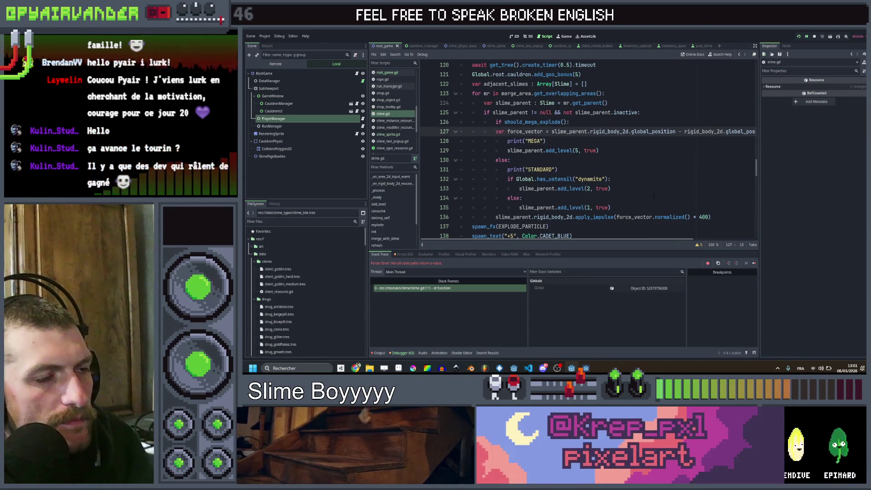
key(alt+Up)
key(Down)
key(Down)
key(Down)
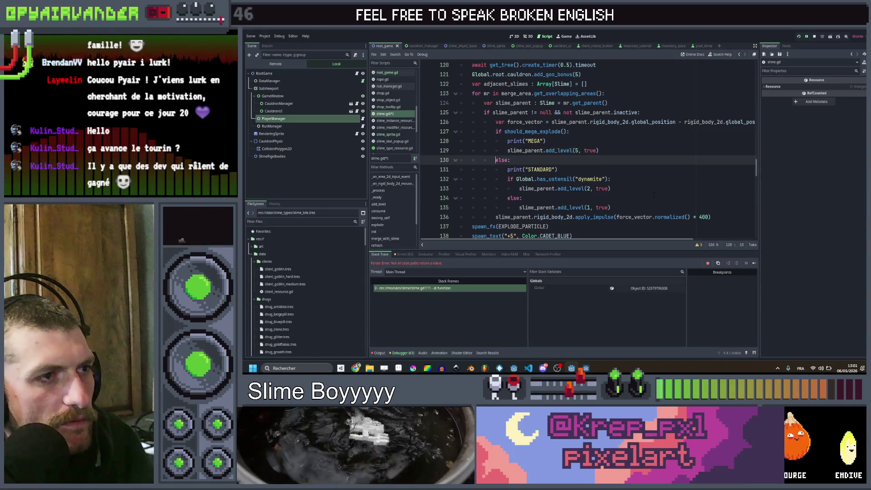
key(Up)
key(End)
key(Return)
text(f)
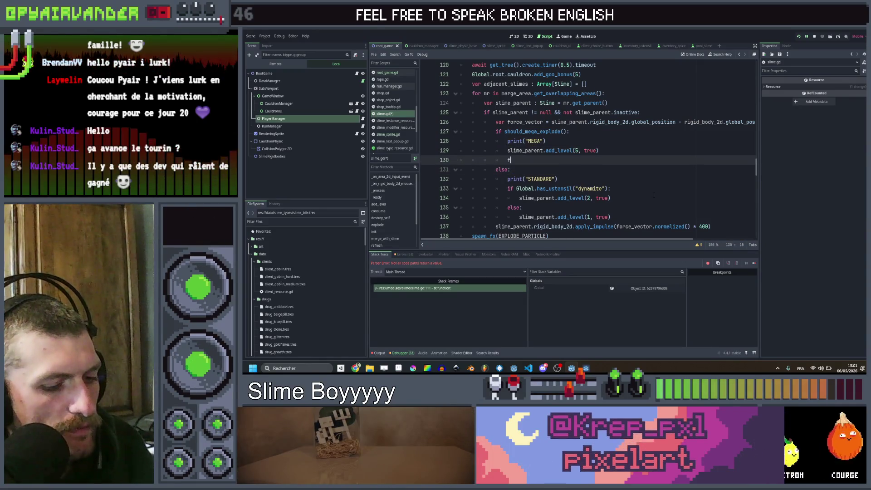
text(orce_vector )
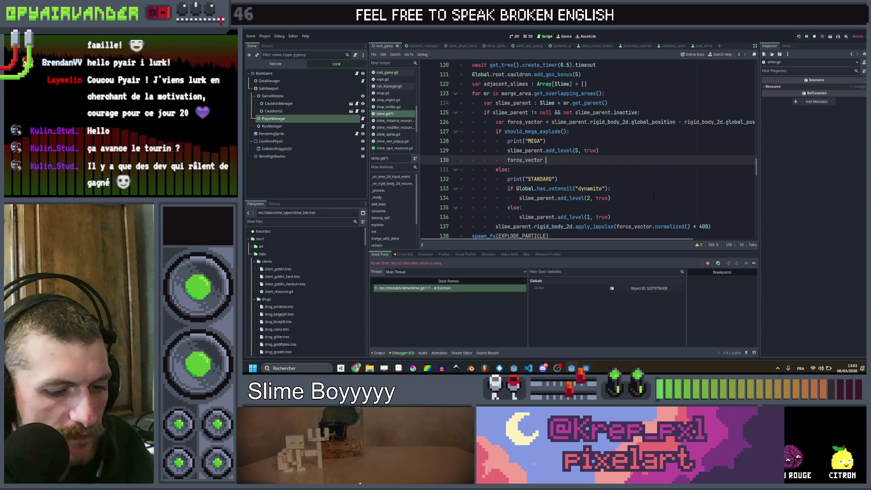
text(*= 2)
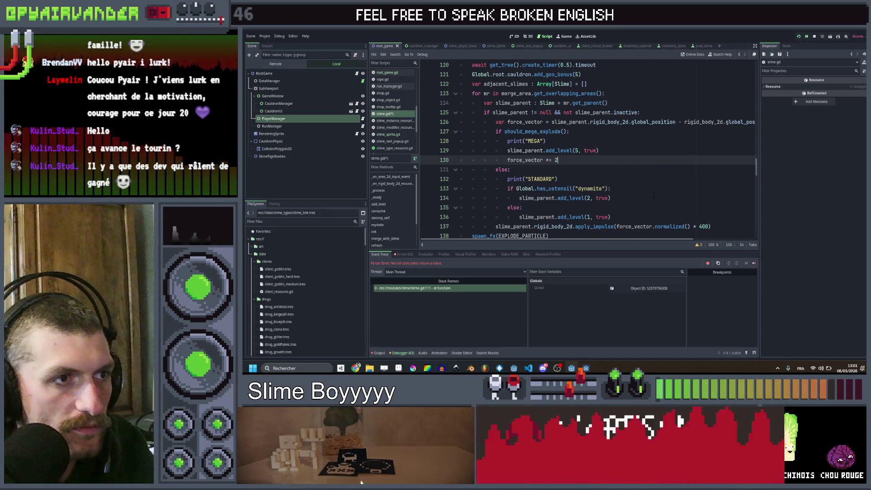
key(ctrl+s)
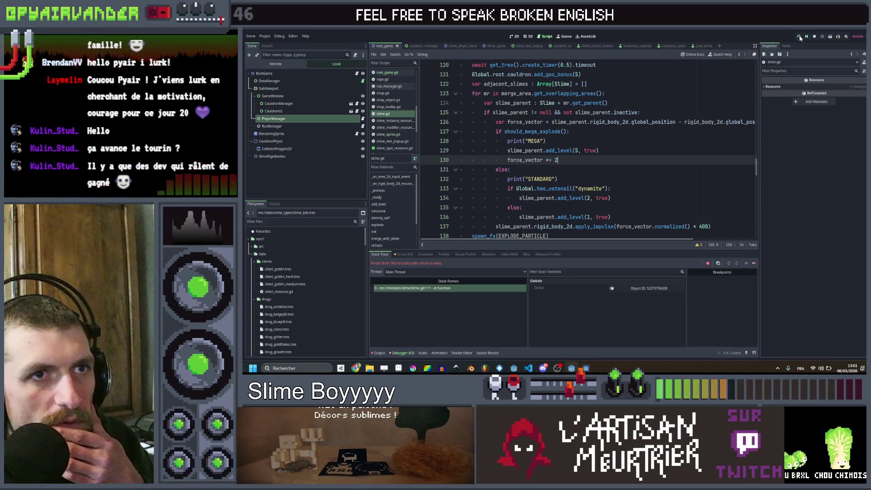
click(798, 37)
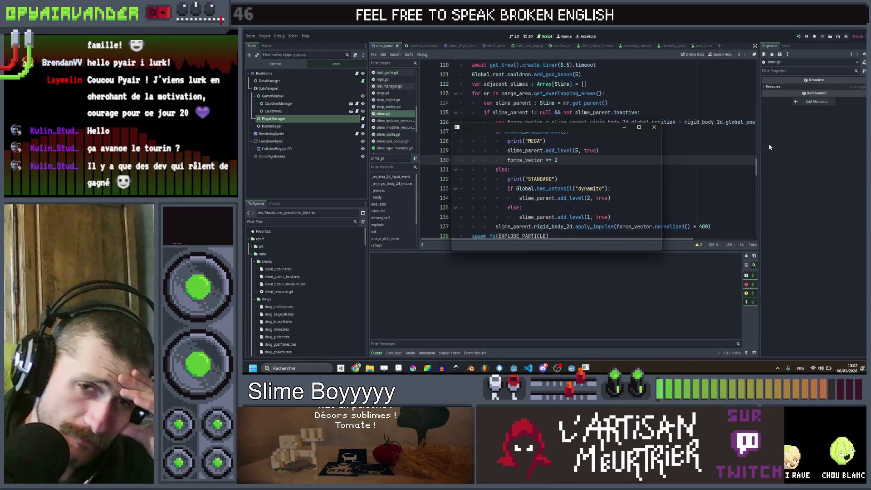
Play the doubled-force round with red and purple chains up to 971 points, then stop with F8
click(640, 128)
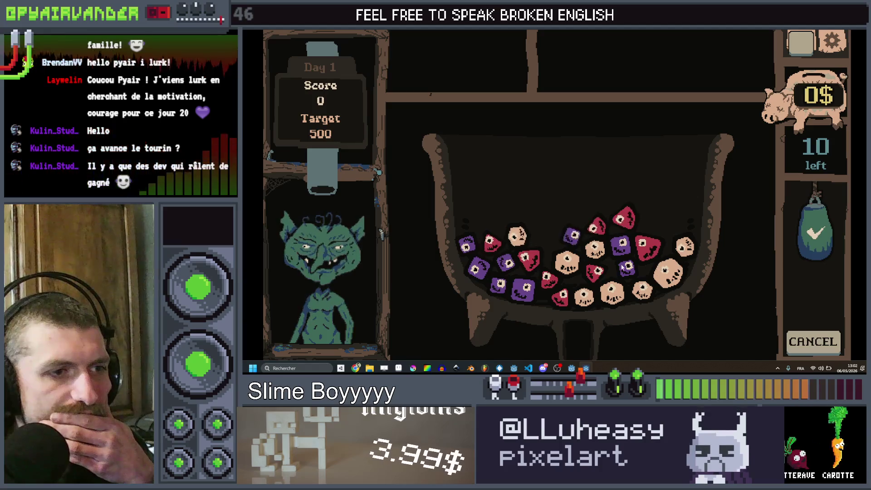
click(552, 269)
drag(549, 307, 551, 305)
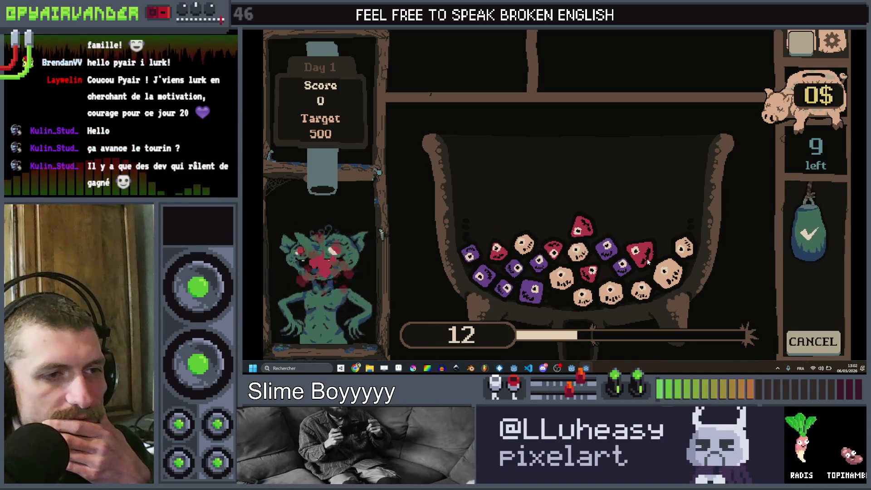
click(496, 278)
drag(495, 278, 536, 296)
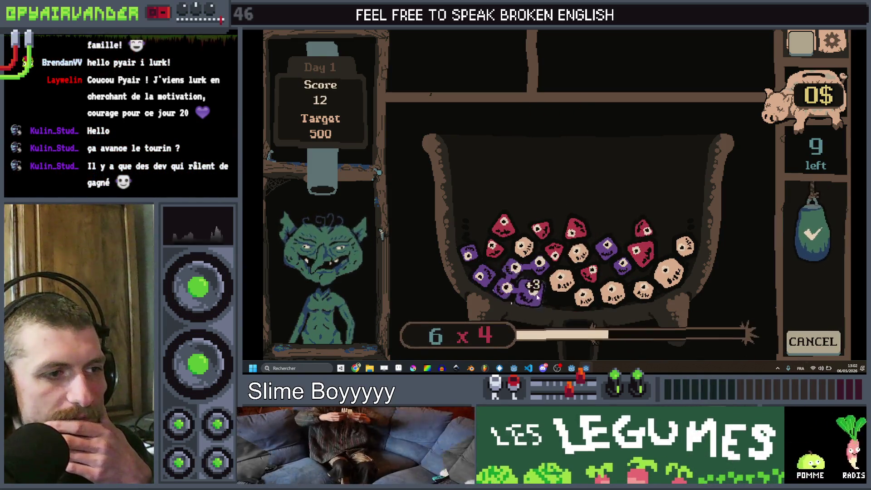
click(815, 249)
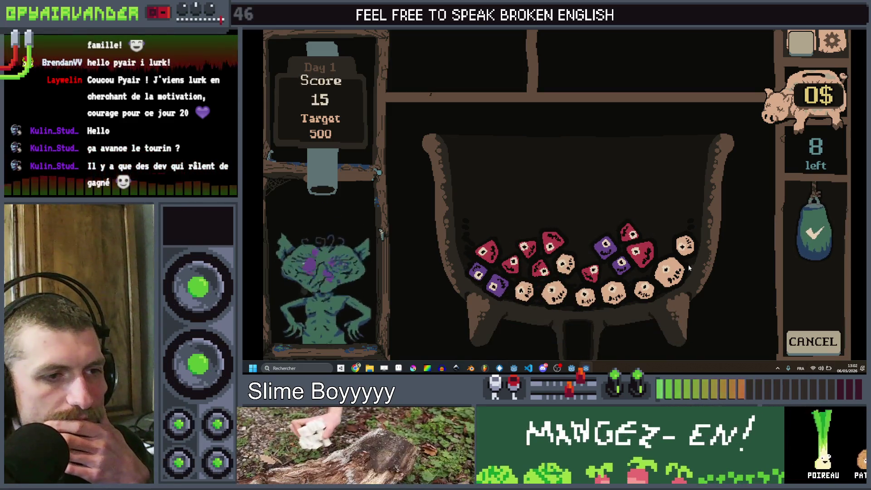
mouse_move(493, 249)
mouse_down()
mouse_move(521, 247)
mouse_move(551, 261)
mouse_move(649, 258)
mouse_up()
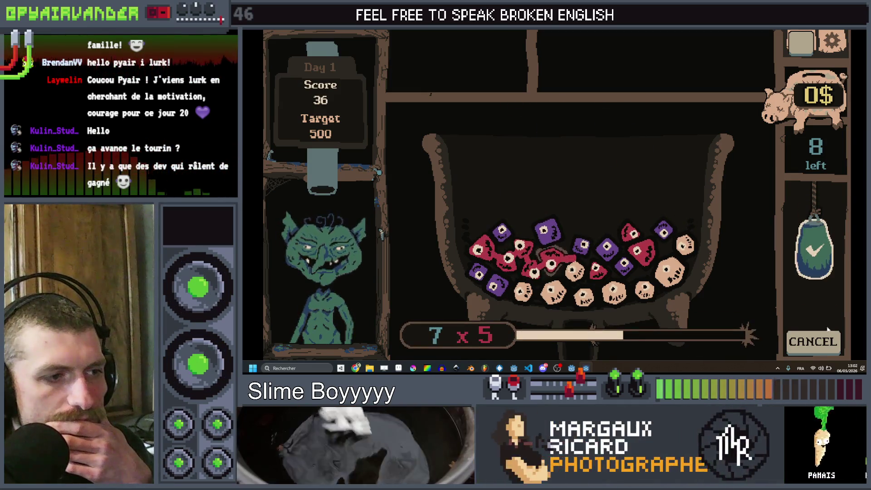
click(815, 234)
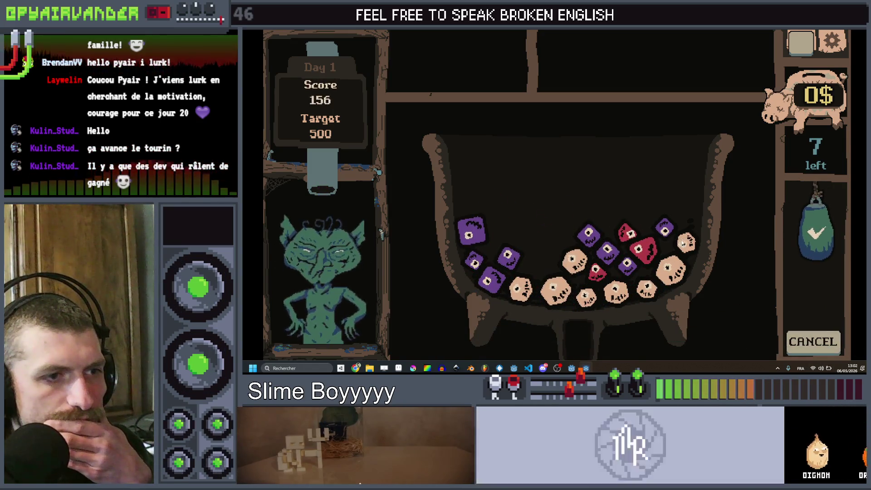
mouse_move(587, 232)
mouse_down()
mouse_move(599, 255)
mouse_move(629, 265)
mouse_up()
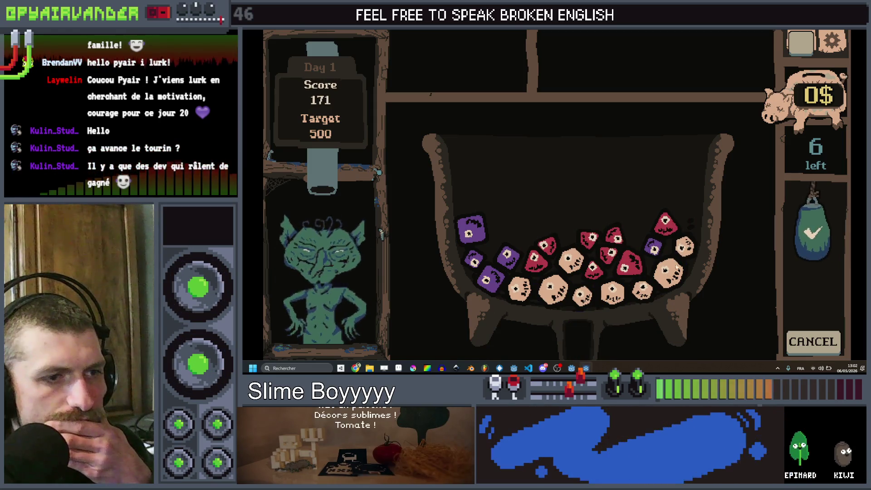
drag(681, 262, 681, 262)
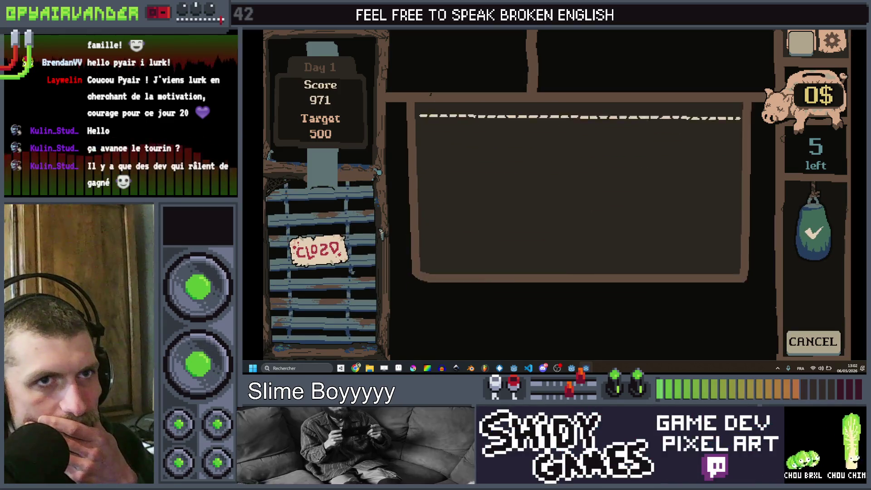
key(F8)
key(Down)
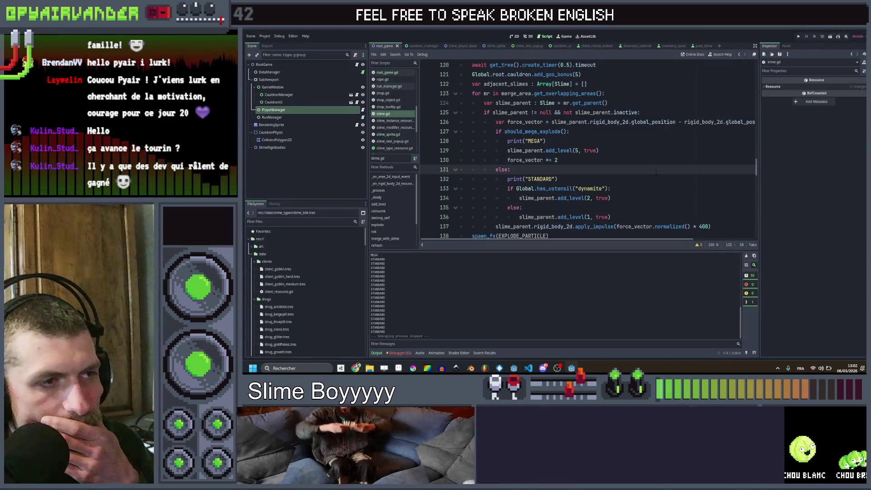
Review the mega-explode add_level call and the should_mega_explode definition in slime.gd
click(651, 150)
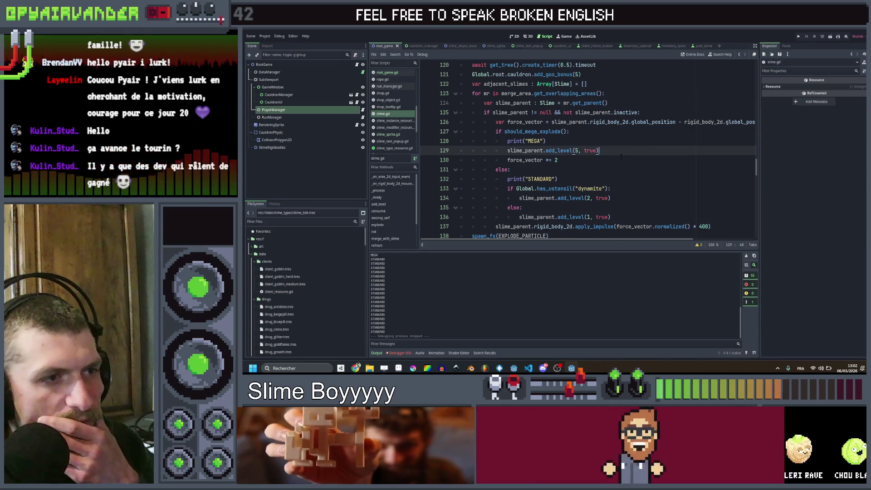
scroll(651, 146, down, 2)
scroll(590, 150, down, 9)
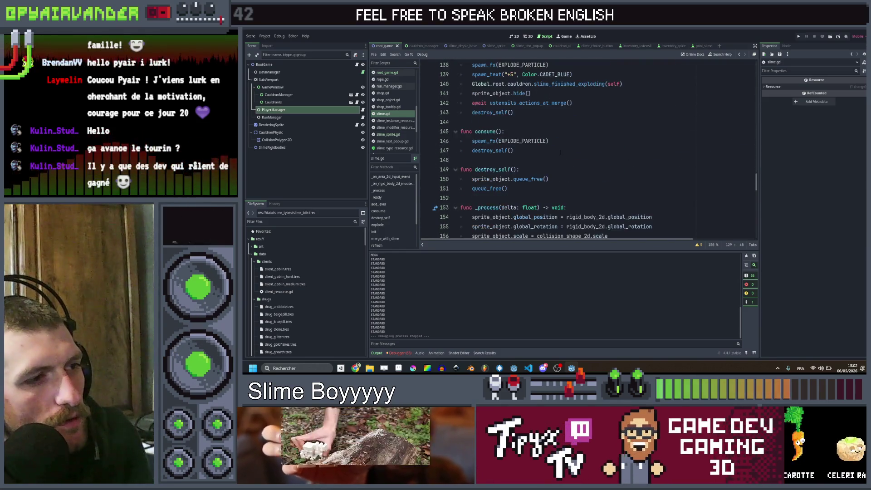
scroll(589, 150, up, 18)
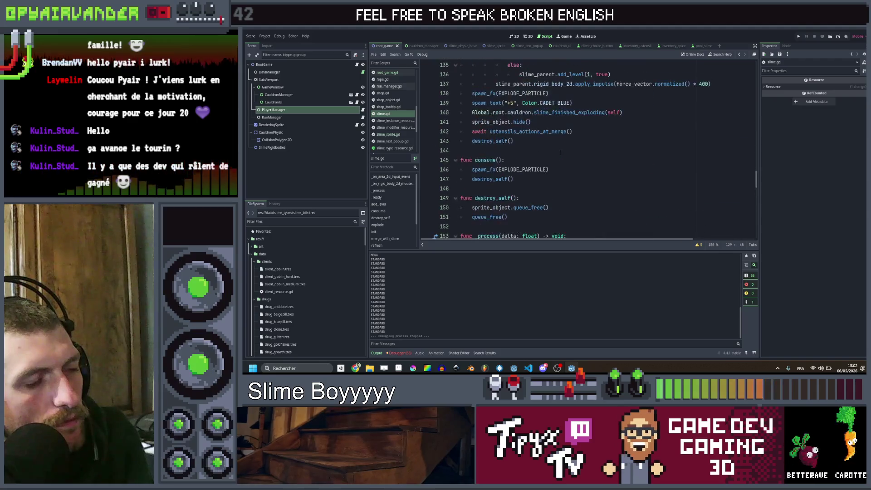
scroll(590, 150, down, 11)
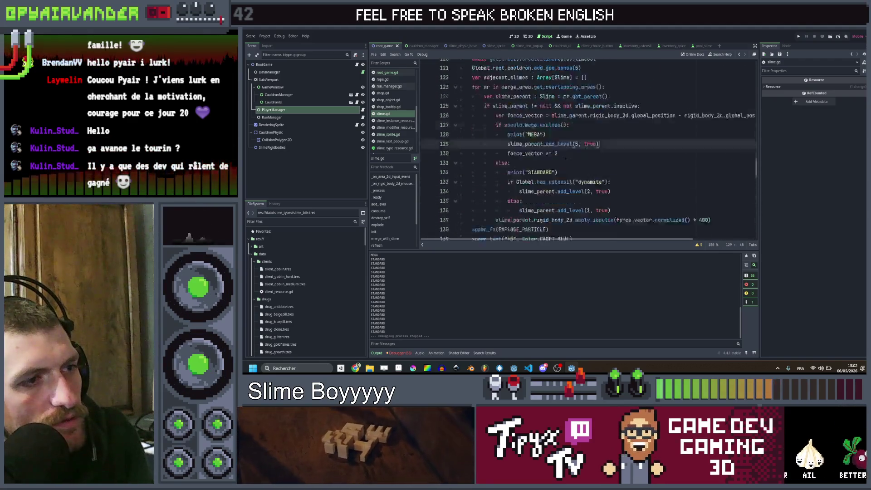
scroll(590, 150, up, 5)
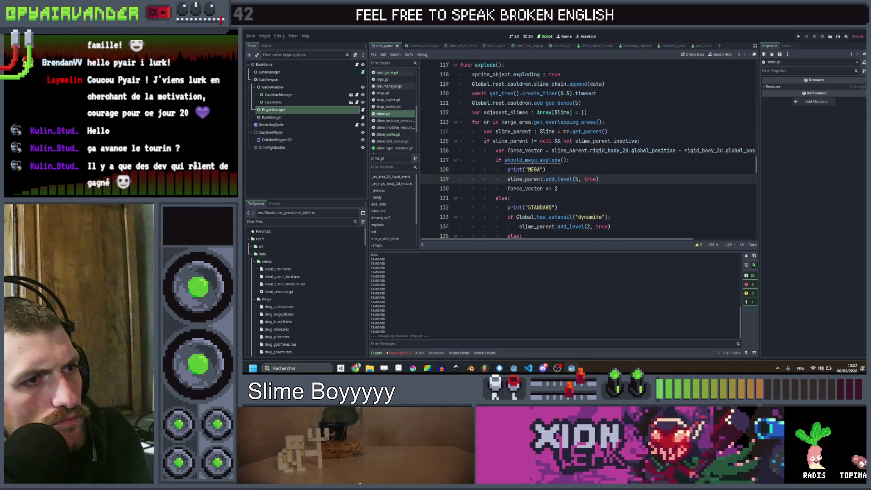
ctrl+click(535, 160)
scroll(589, 150, up, 2)
drag(530, 169, 460, 150)
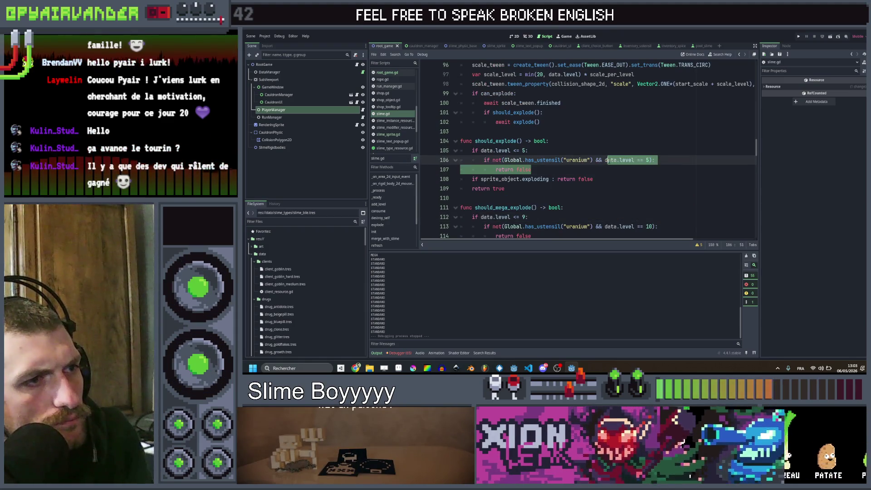
click(604, 173)
Replace the level threshold 5 with 4 in should_explode
click(557, 150)
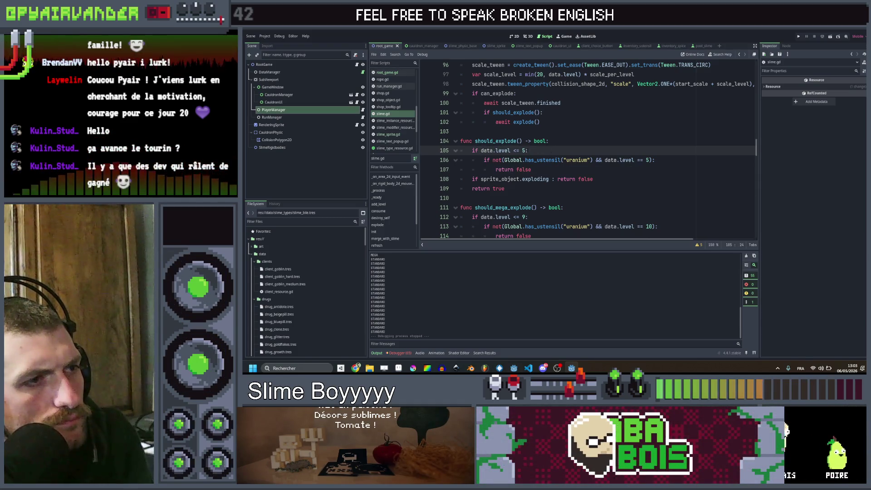
key(Left)
key(Left)
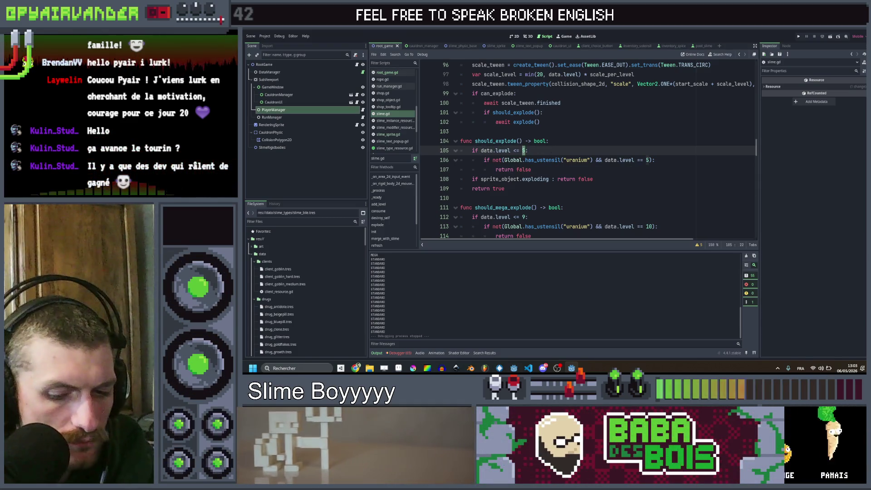
key(Delete)
text(4)
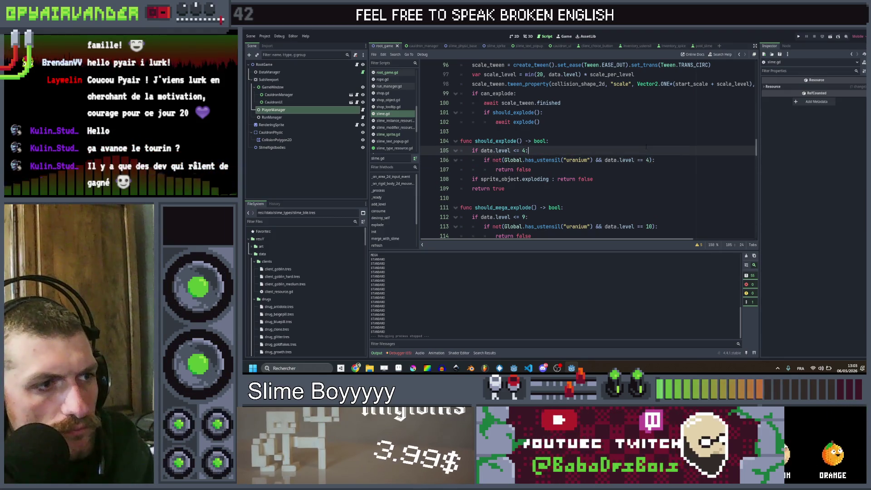
scroll(634, 152, down, 1)
click(615, 169)
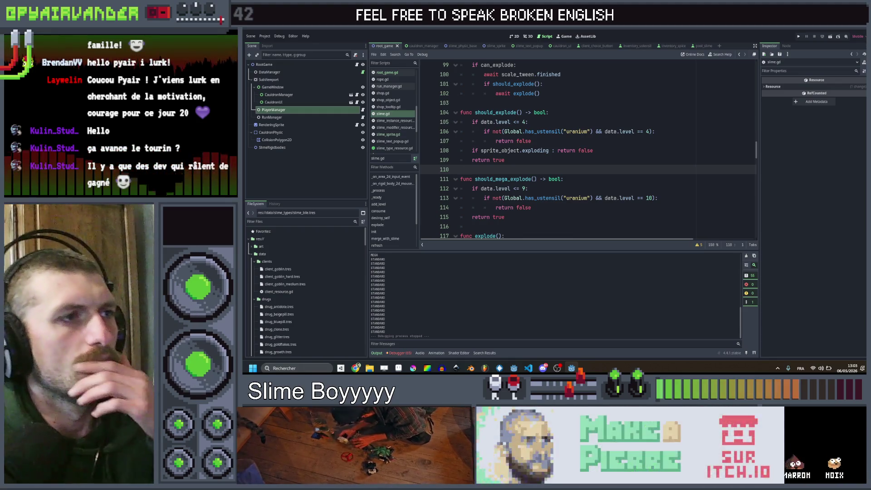
click(494, 46)
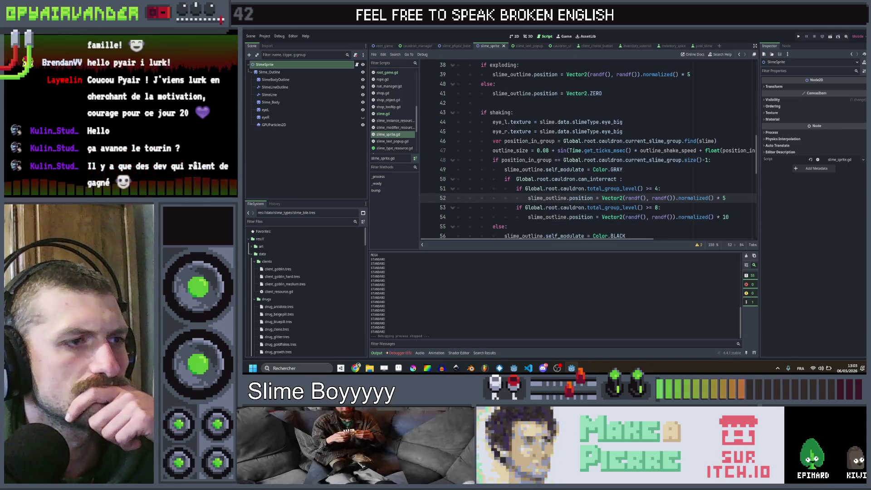
In slime_sprite.gd, set the shake thresholds to above 4 and above 9, then save and run
scroll(657, 186, right, 2)
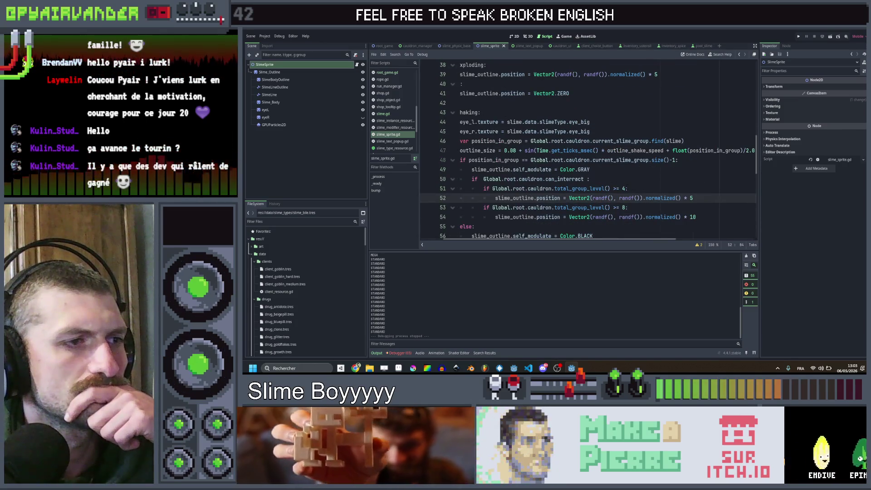
click(450, 45)
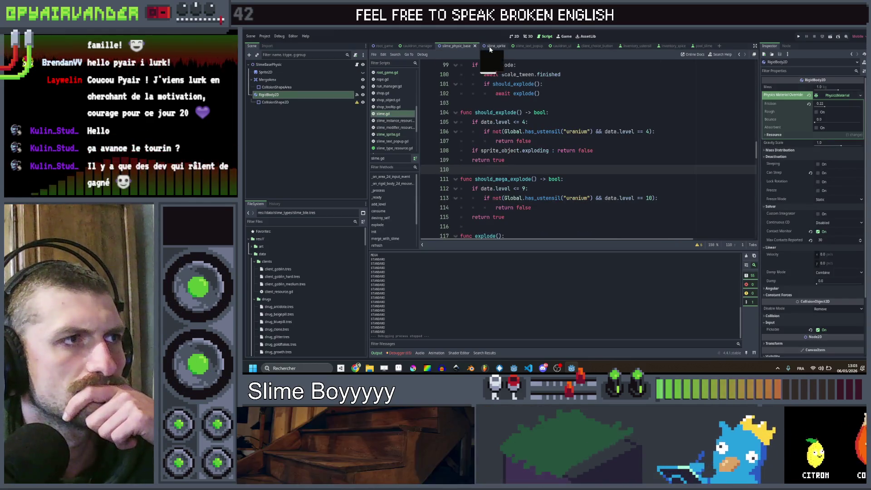
click(491, 47)
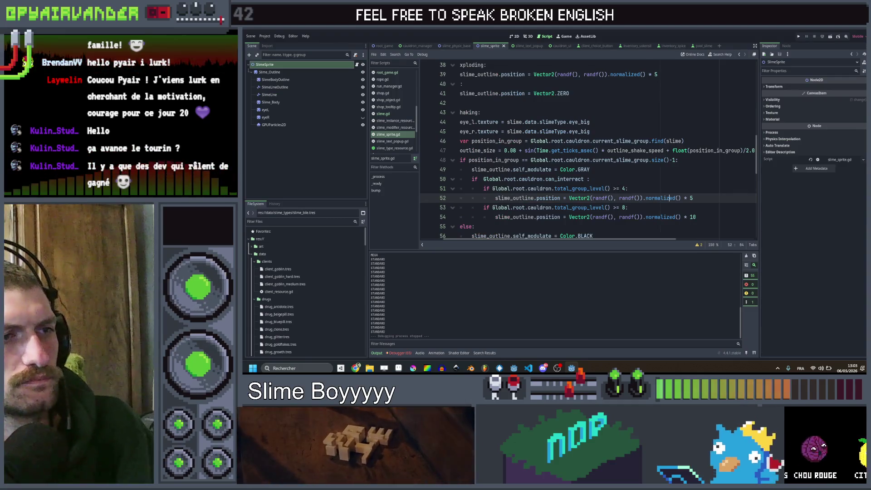
click(618, 188)
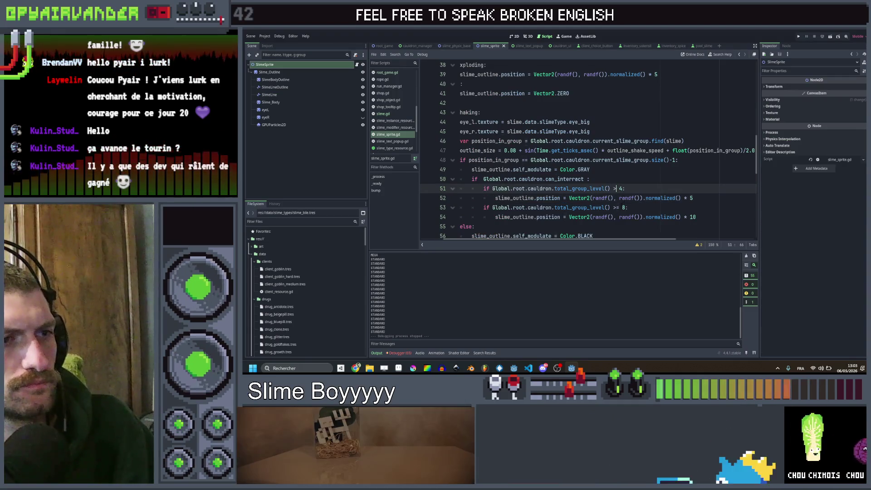
click(619, 207)
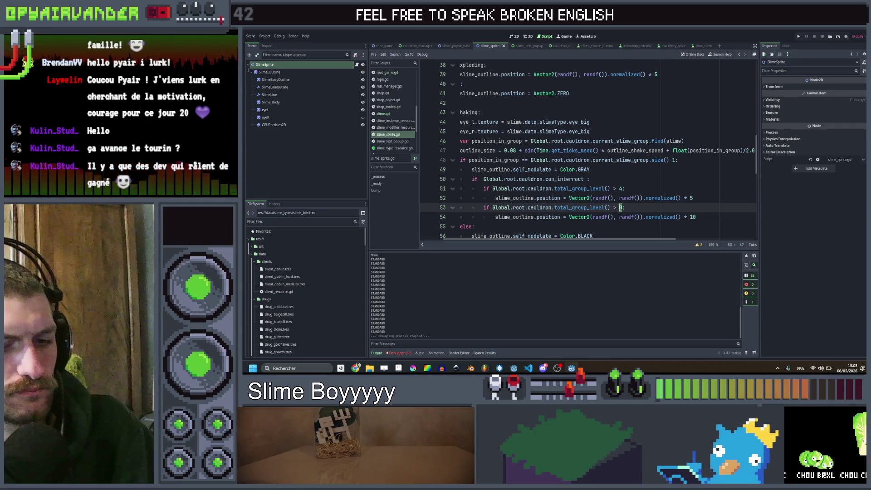
text(9)
click(672, 181)
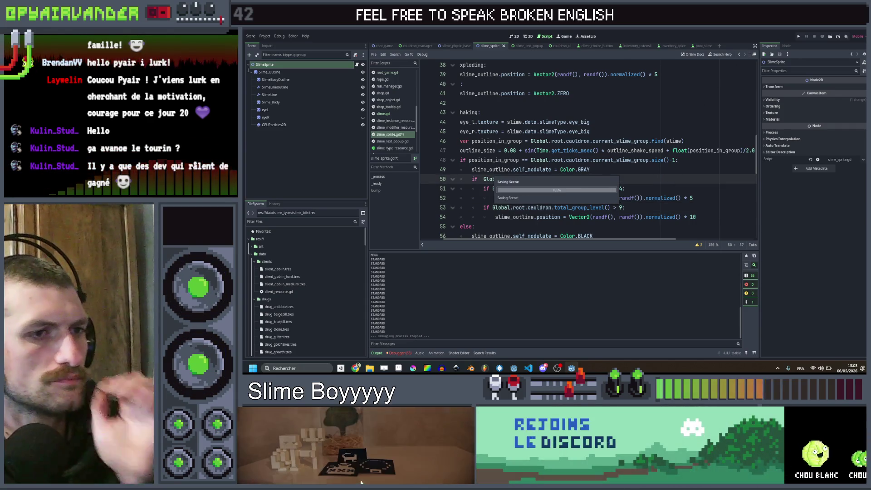
click(798, 40)
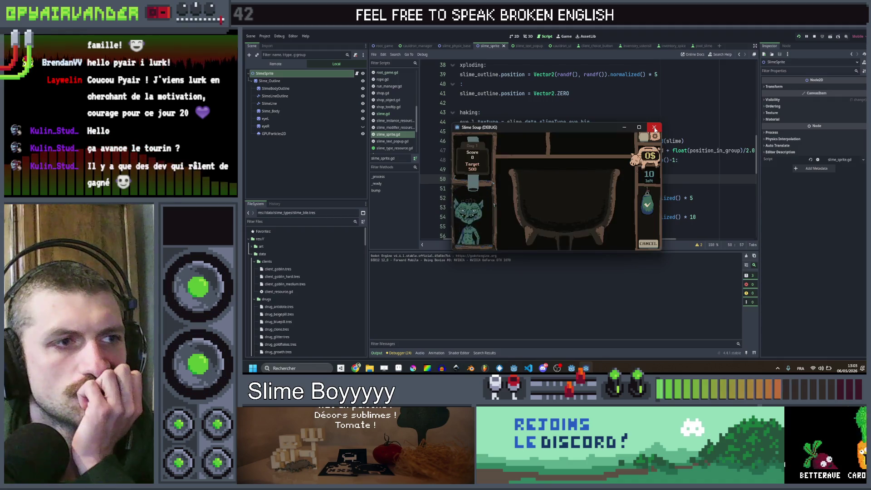
Close the test run, check the total_group_level definition, return to slime_sprite.gd and relaunch
click(654, 128)
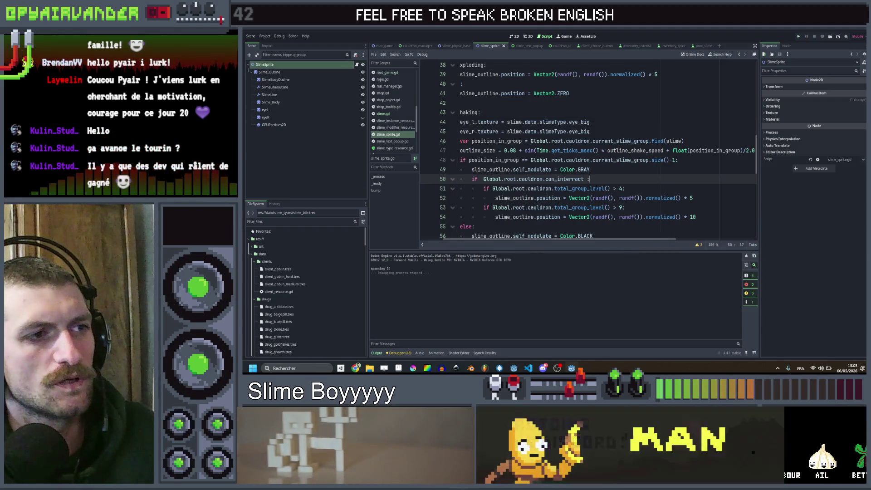
click(602, 188)
ctrl+click(590, 190)
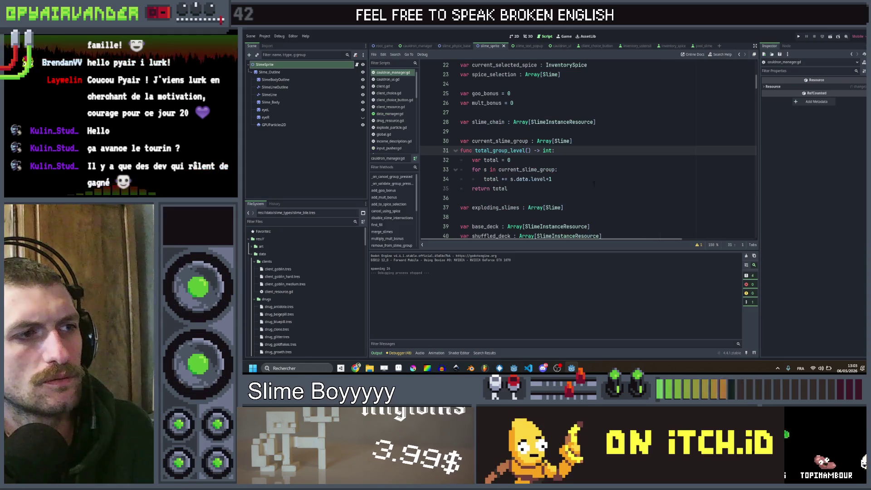
click(740, 54)
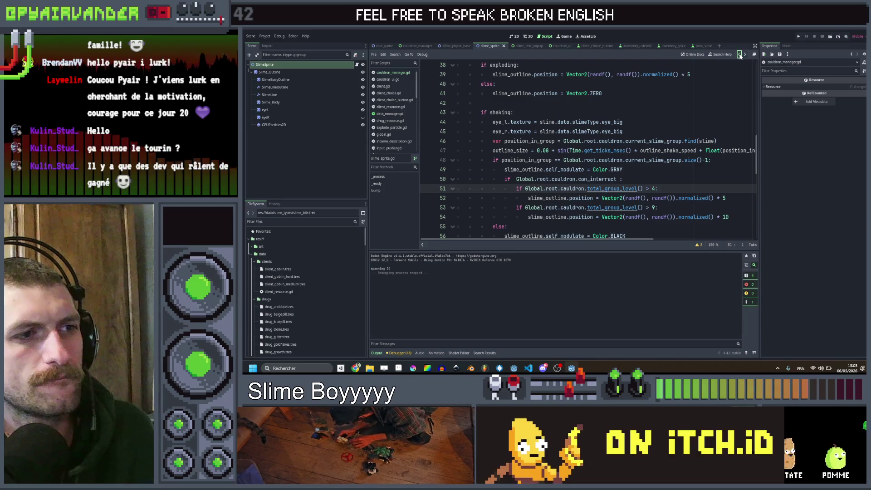
click(740, 55)
click(744, 55)
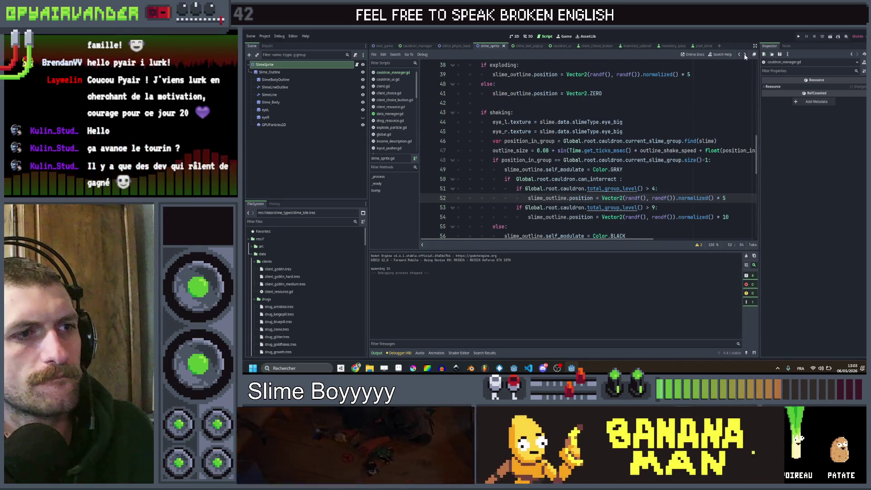
click(744, 55)
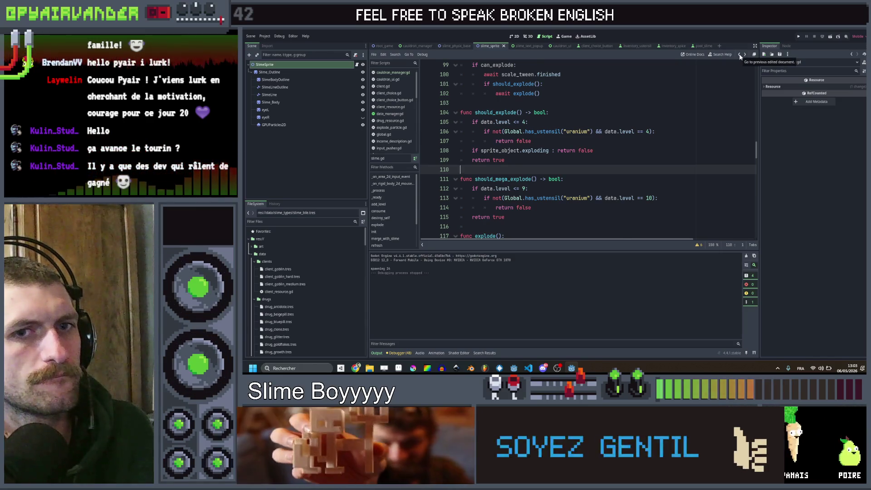
click(740, 54)
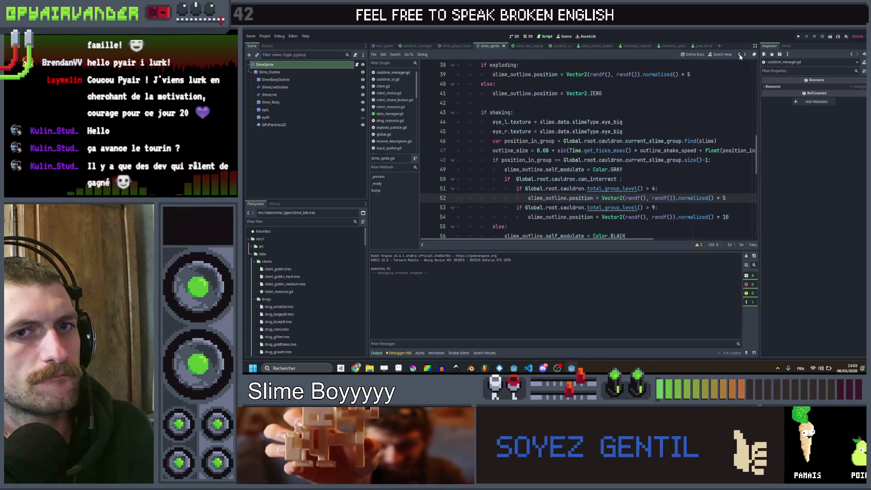
click(798, 36)
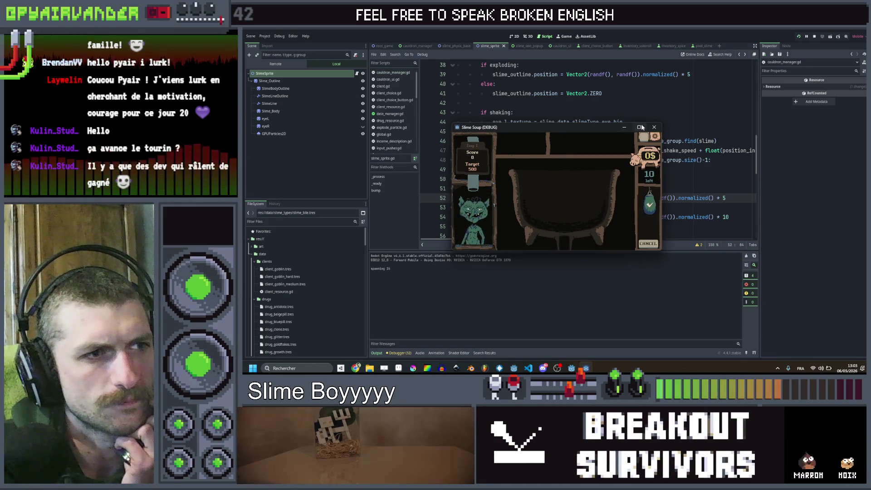
Maximize the debug window, drain beige slimes and serve a first linked chain
click(639, 127)
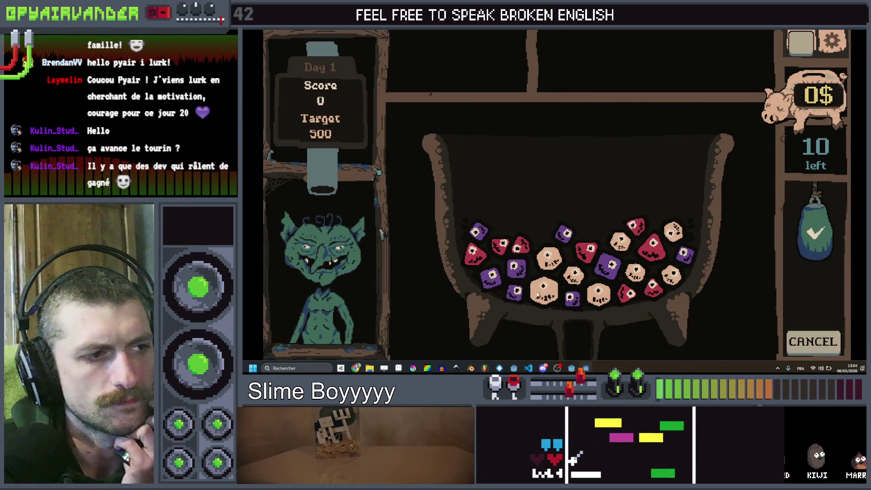
click(547, 262)
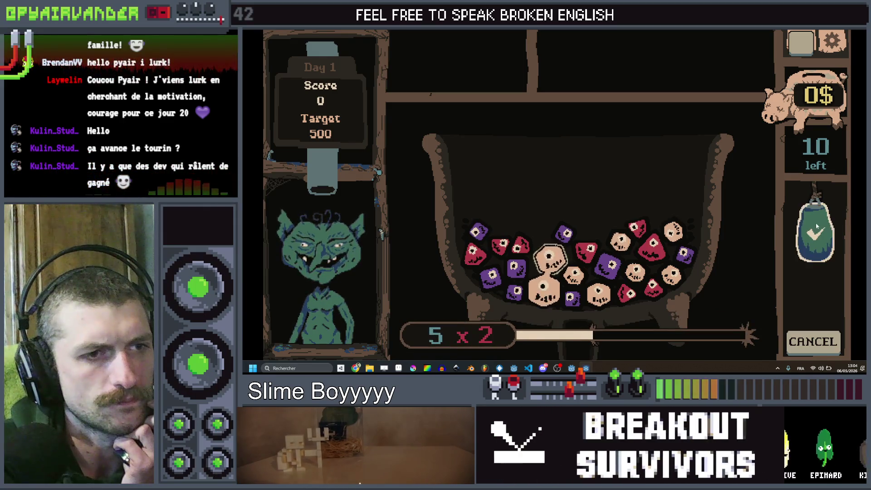
click(710, 284)
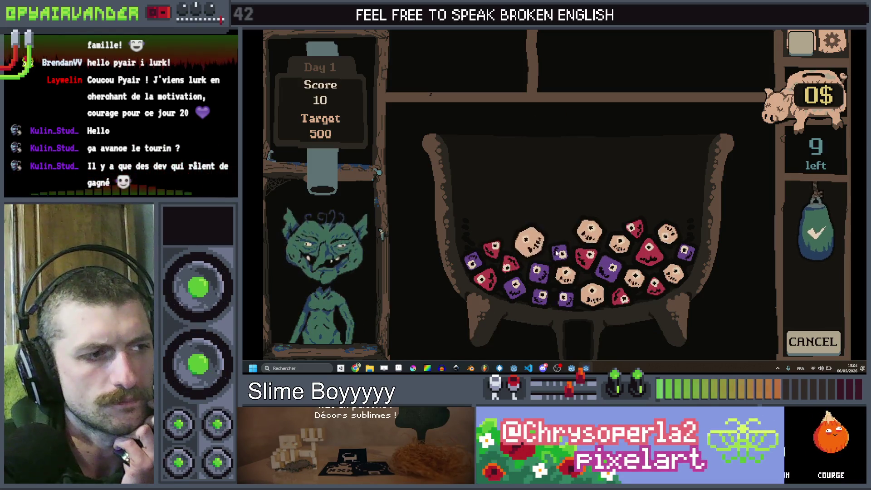
click(515, 286)
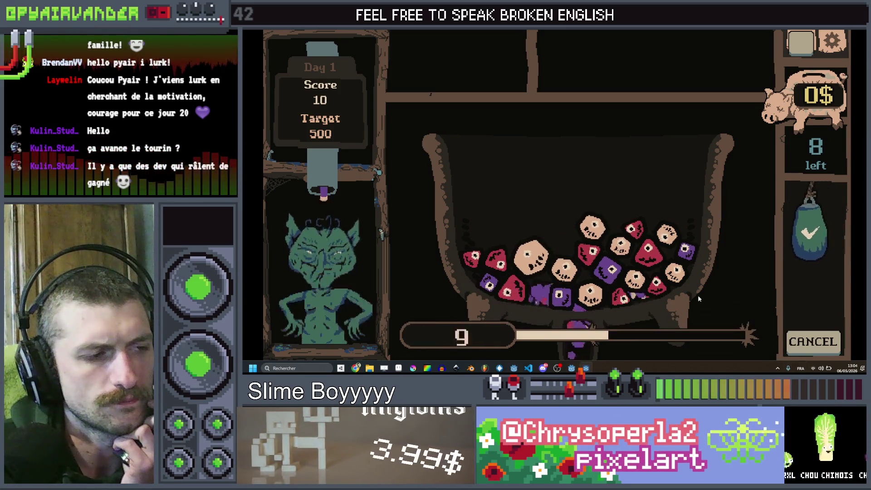
click(590, 297)
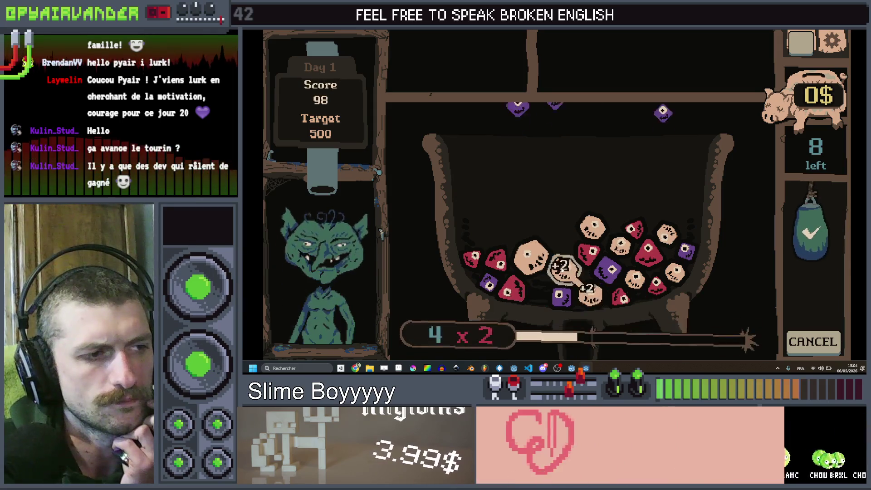
click(814, 243)
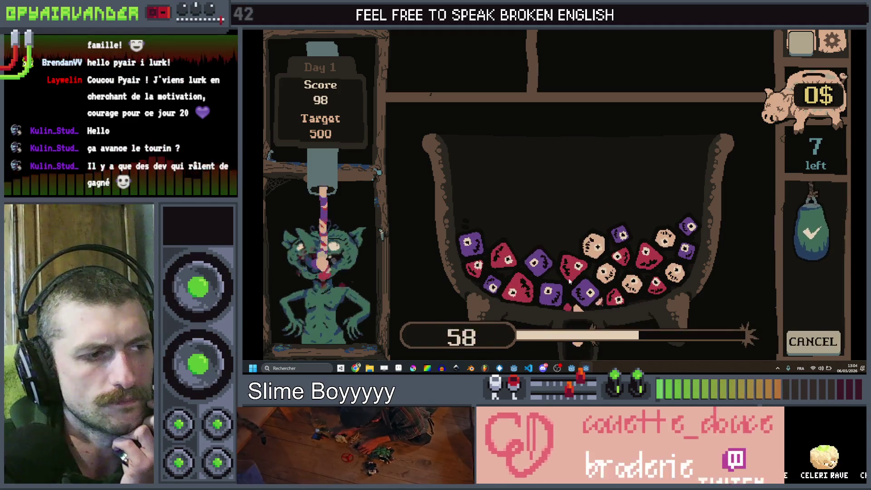
Serve more beige and pale slime chains, collect the 8$ shift reward at 1176, and stop with F8
click(476, 269)
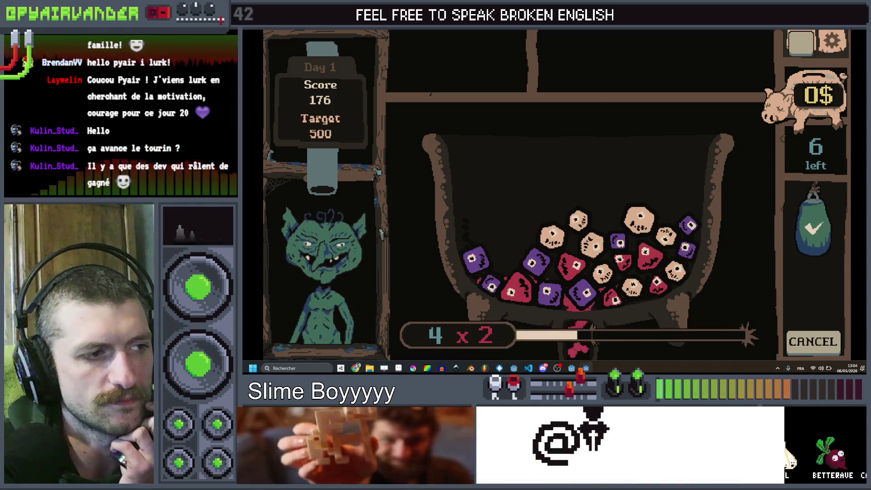
click(552, 243)
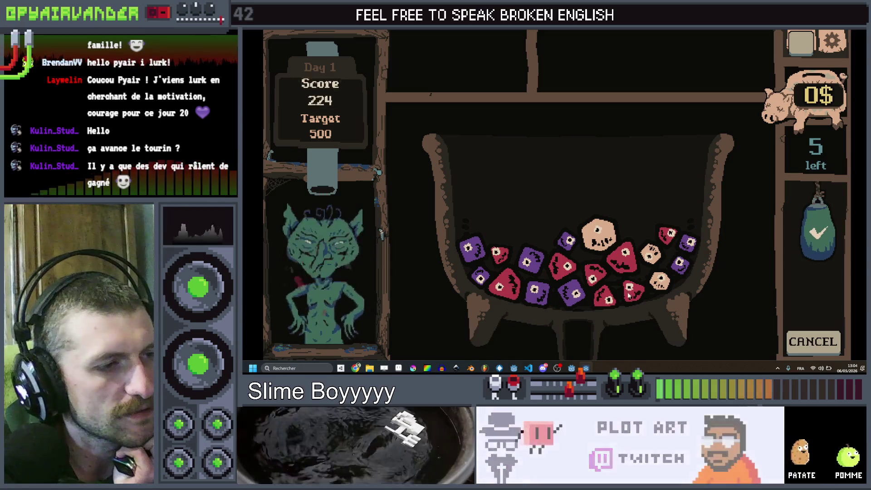
click(659, 285)
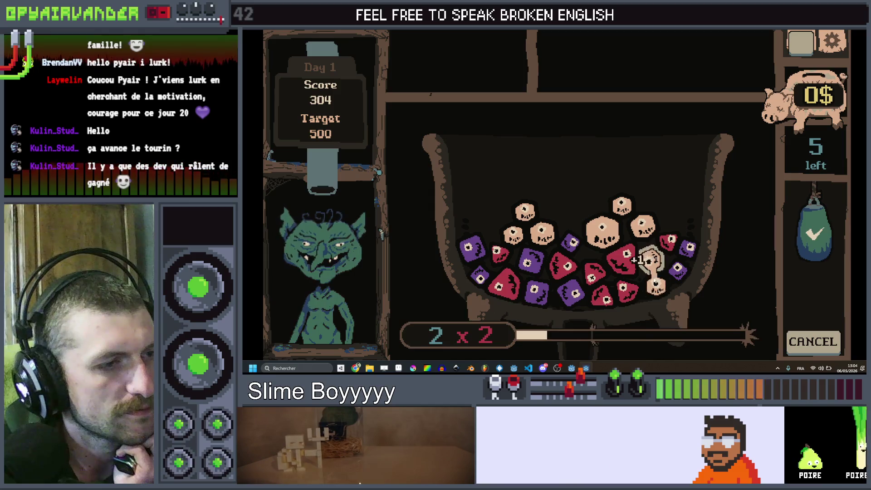
mouse_move(656, 288)
mouse_down()
mouse_move(641, 223)
mouse_move(621, 204)
mouse_move(592, 245)
mouse_up()
mouse_move(644, 232)
mouse_down()
mouse_move(656, 287)
mouse_move(641, 226)
mouse_move(589, 232)
mouse_move(620, 200)
mouse_move(588, 243)
mouse_up()
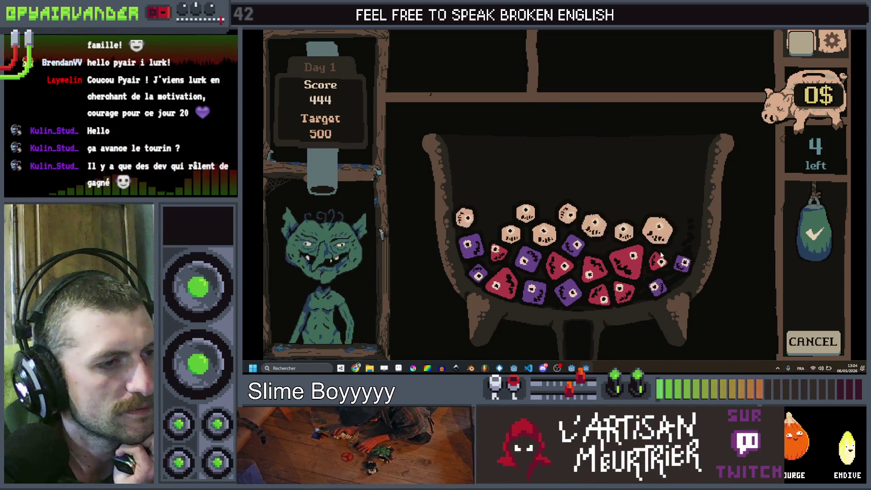
mouse_move(656, 266)
mouse_down()
mouse_move(627, 254)
mouse_move(589, 272)
mouse_move(556, 266)
mouse_up()
click(816, 216)
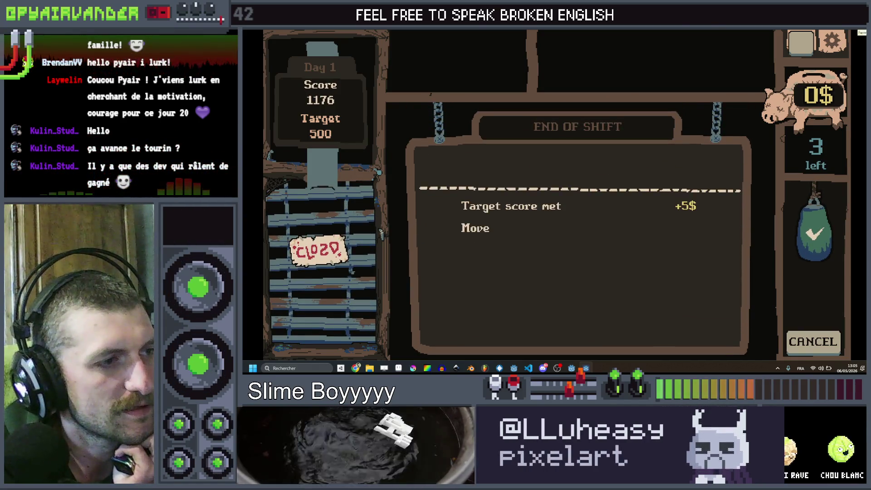
click(632, 152)
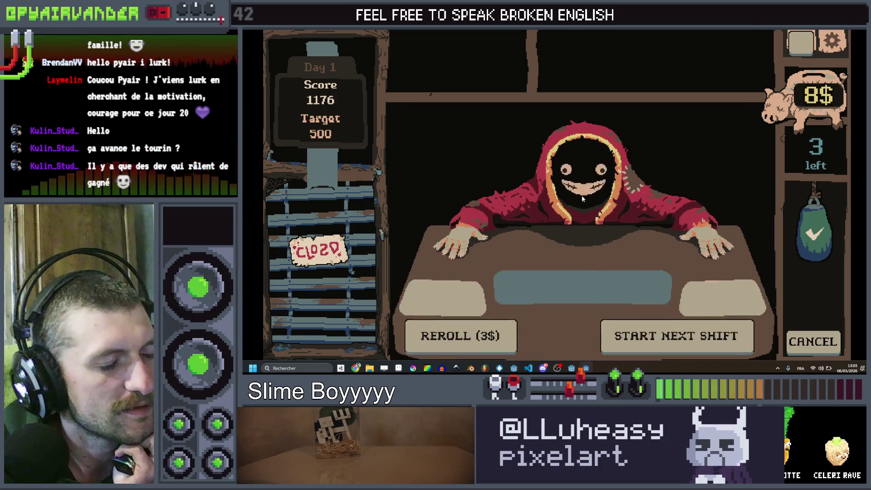
key(F8)
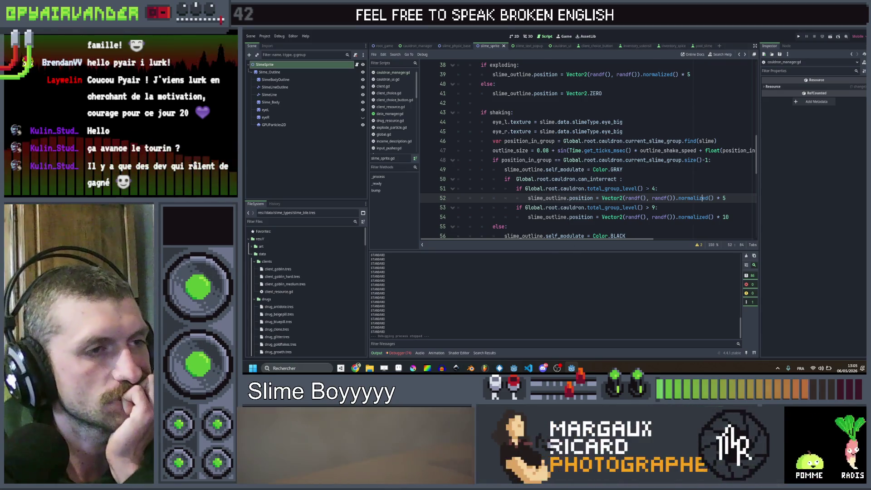
Review the shake threshold conditions on lines 49–51 of slime_sprite.gd
click(677, 169)
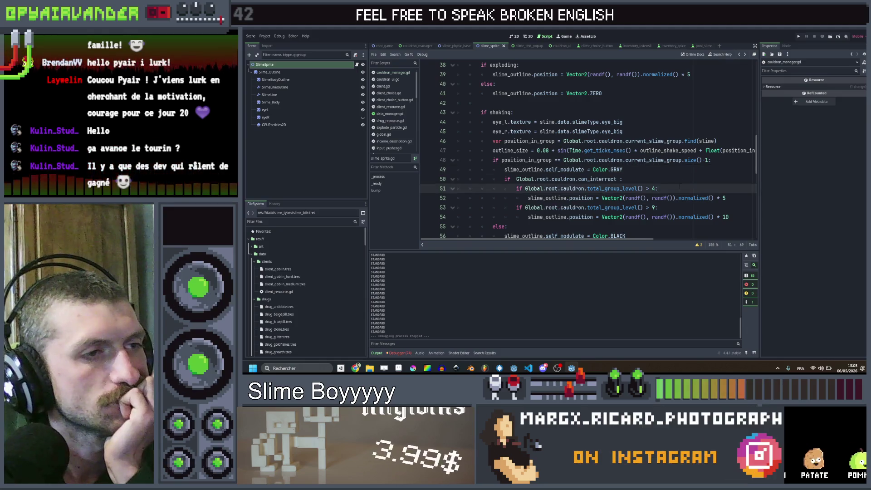
click(670, 187)
click(671, 181)
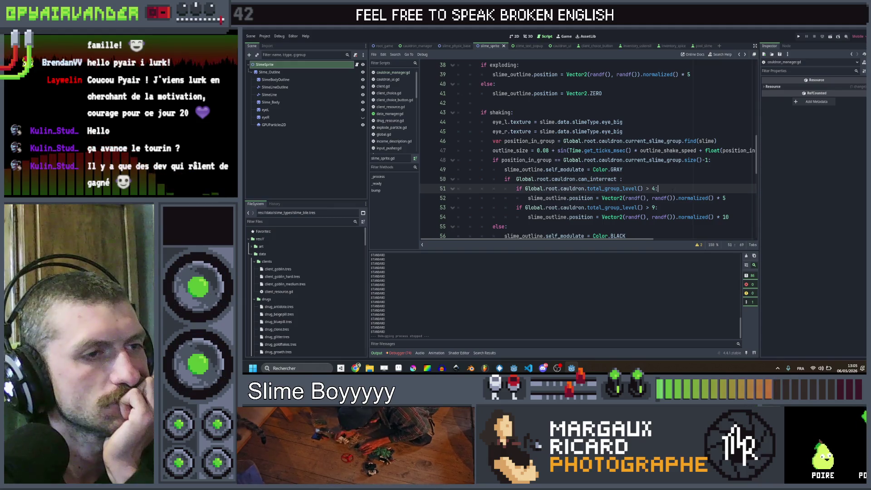
click(679, 170)
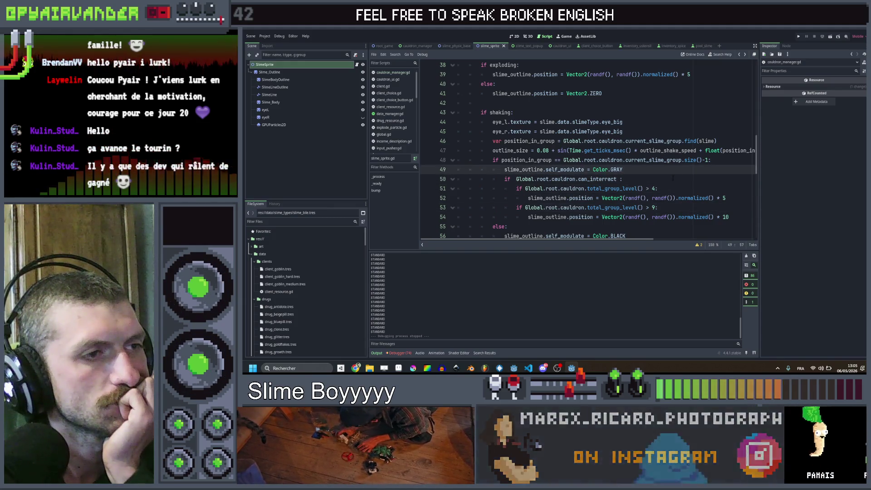
click(671, 182)
click(669, 188)
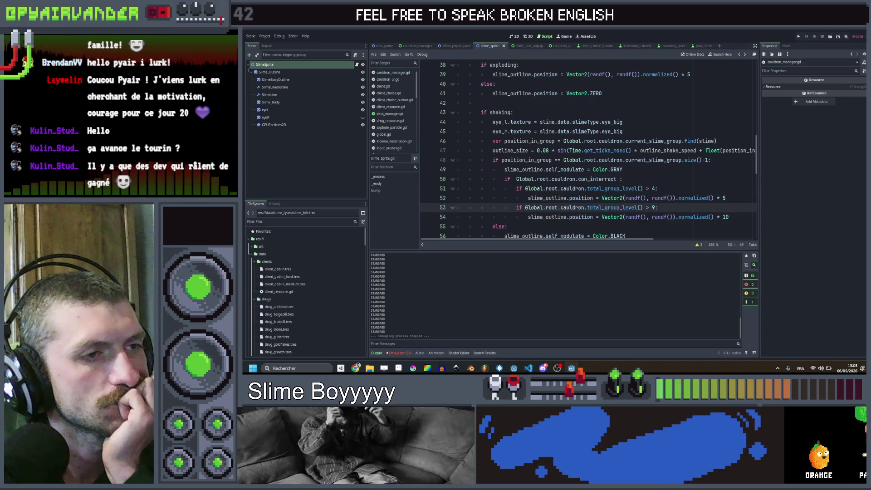
click(671, 179)
click(673, 169)
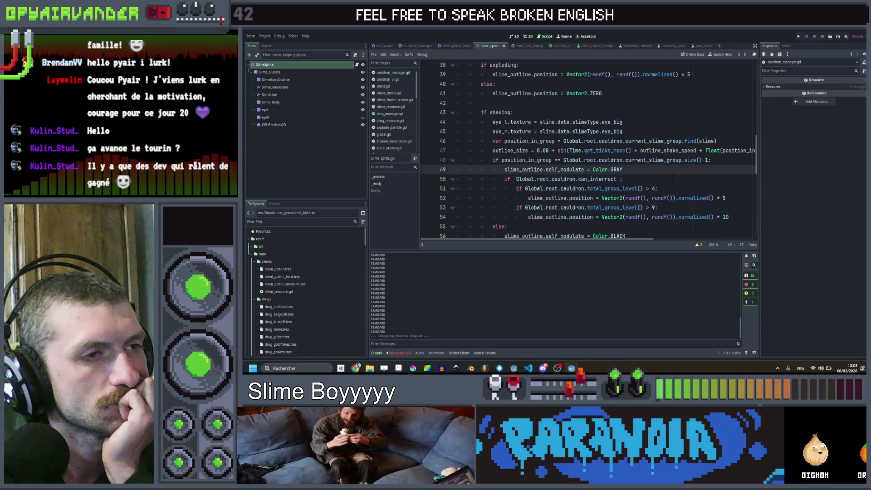
click(672, 180)
click(673, 188)
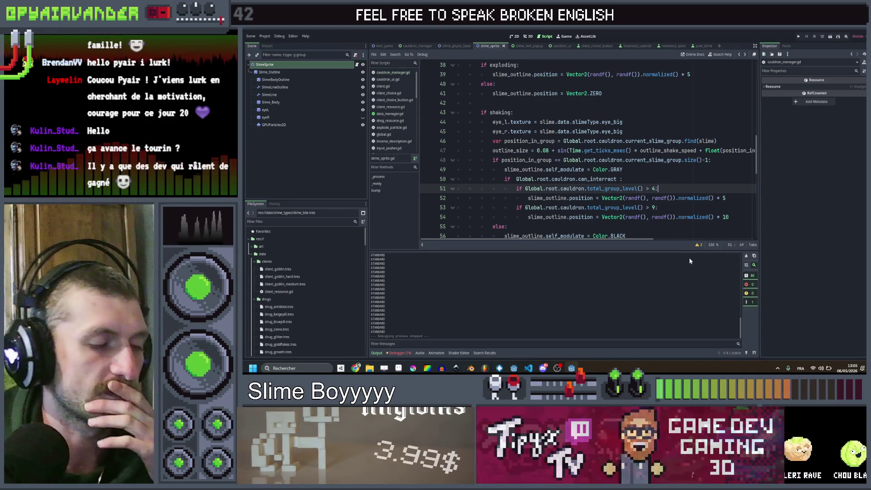
Select the threshold block on lines 51–55 and run the project again with F5
key(Down)
key(Down)
key(Down)
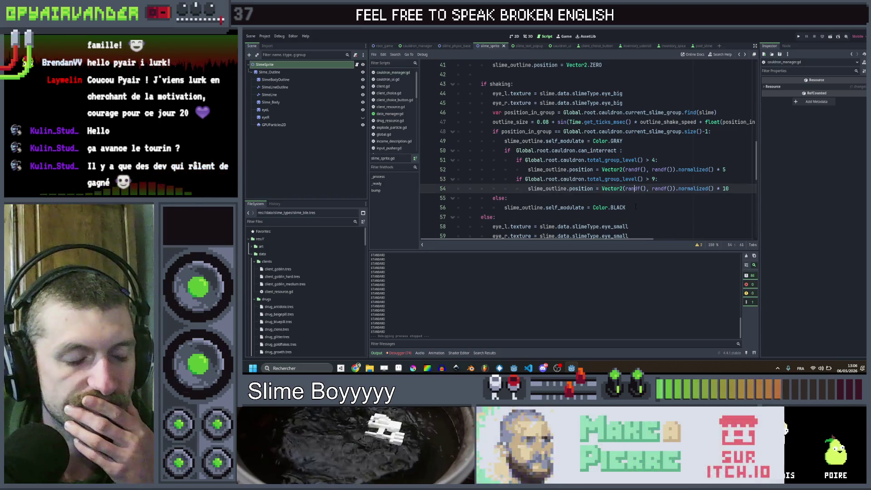
mouse_move(544, 198)
mouse_down()
mouse_move(469, 160)
mouse_move(494, 123)
mouse_move(524, 198)
mouse_up()
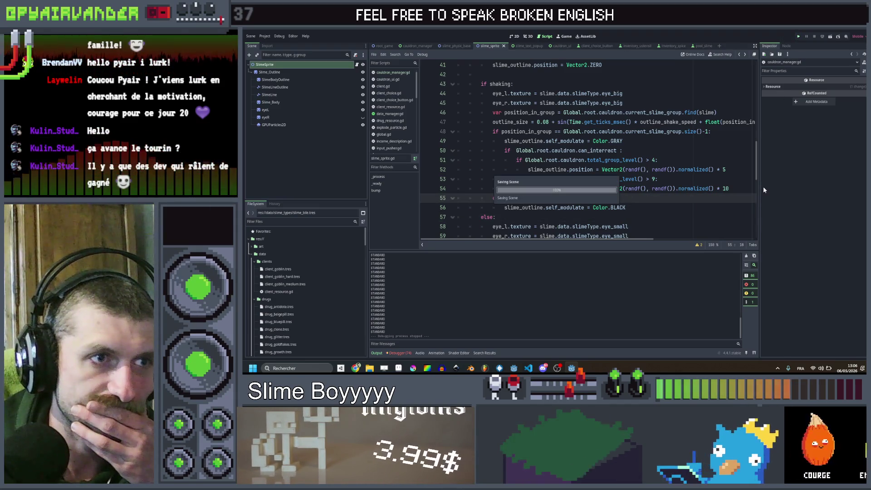
key(F5)
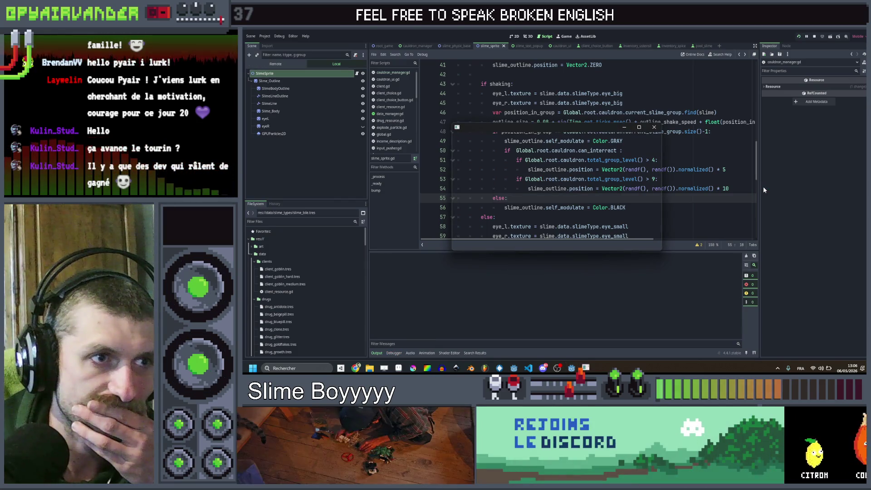
Maximize the game, serve two slime chains to reach 20 points with 8 moves left, then close it
click(639, 128)
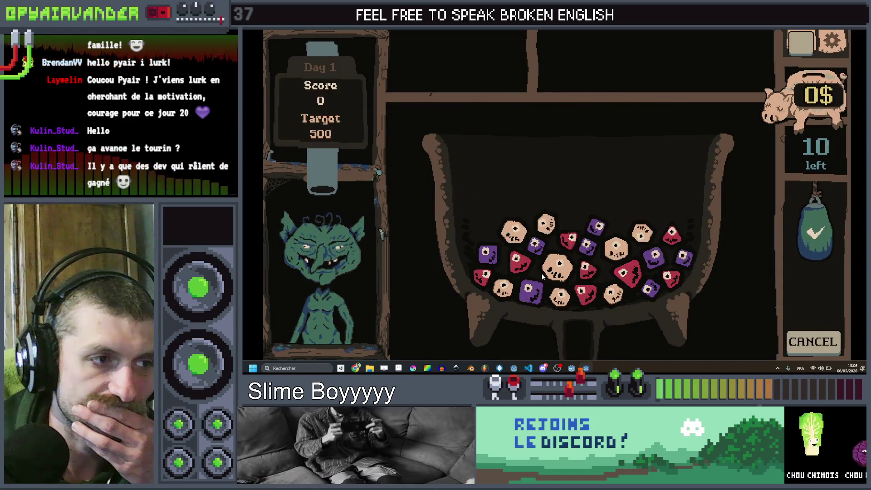
click(556, 269)
click(560, 297)
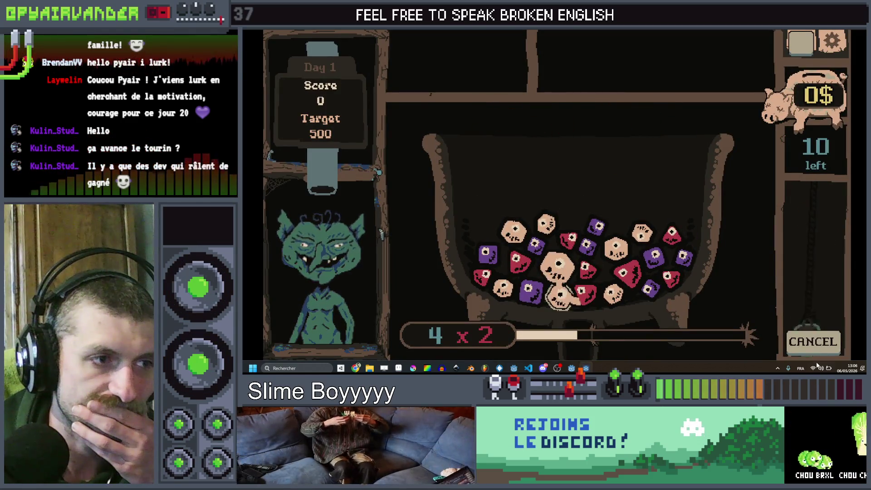
click(559, 294)
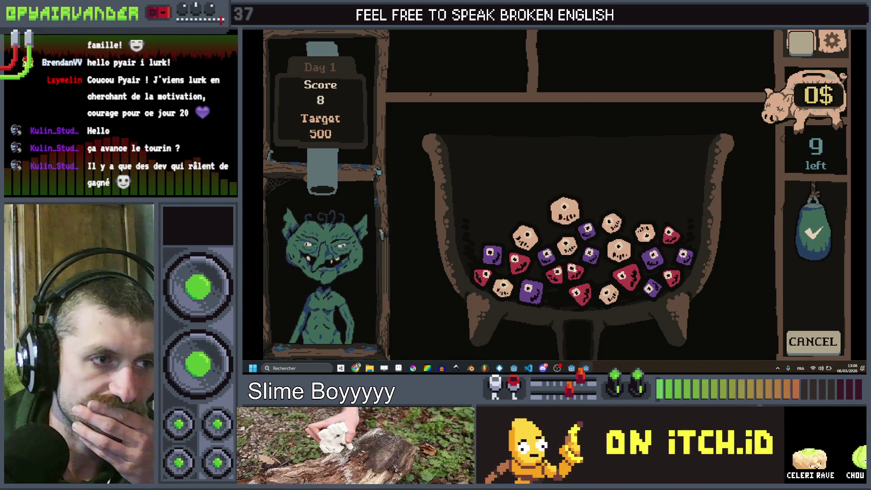
click(573, 270)
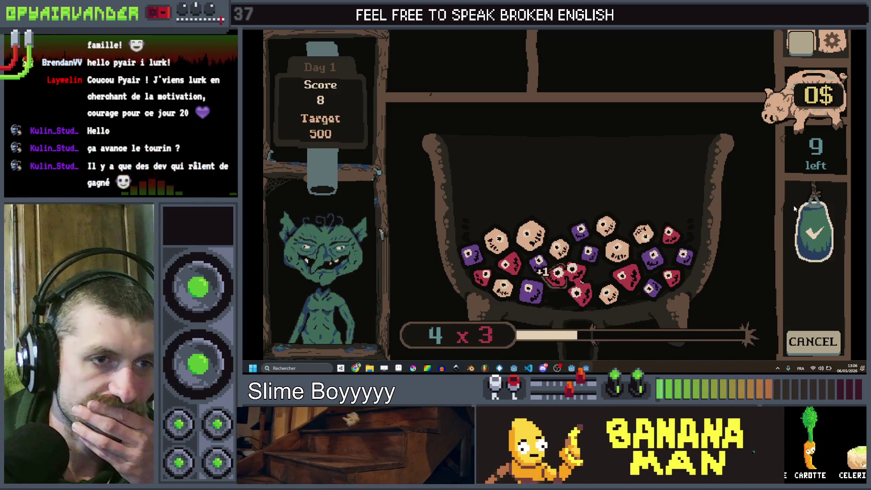
click(815, 240)
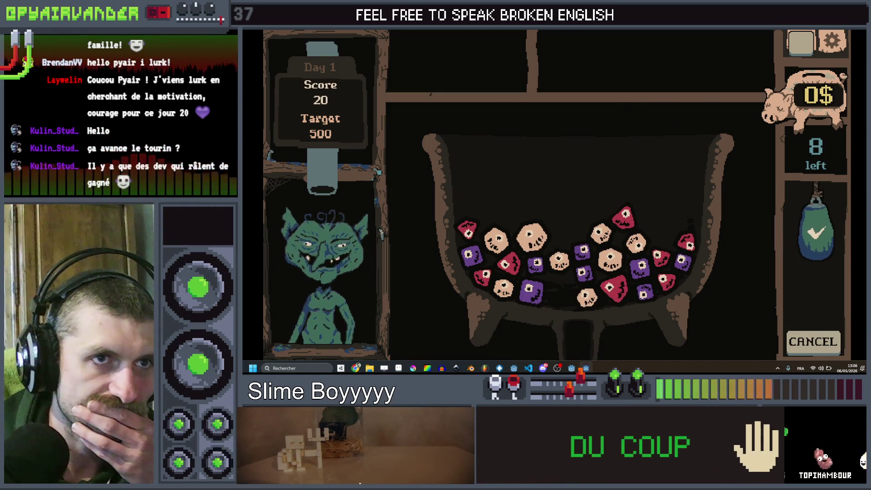
key(alt+F4)
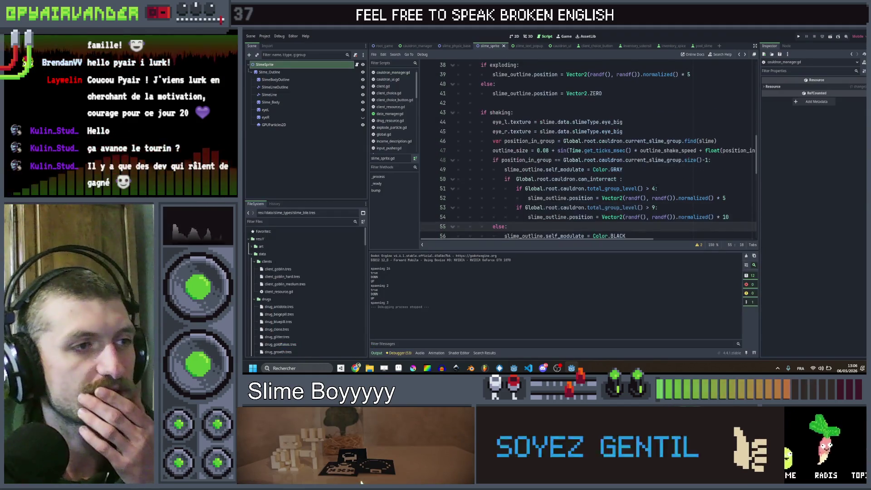
scroll(656, 198, down, 9)
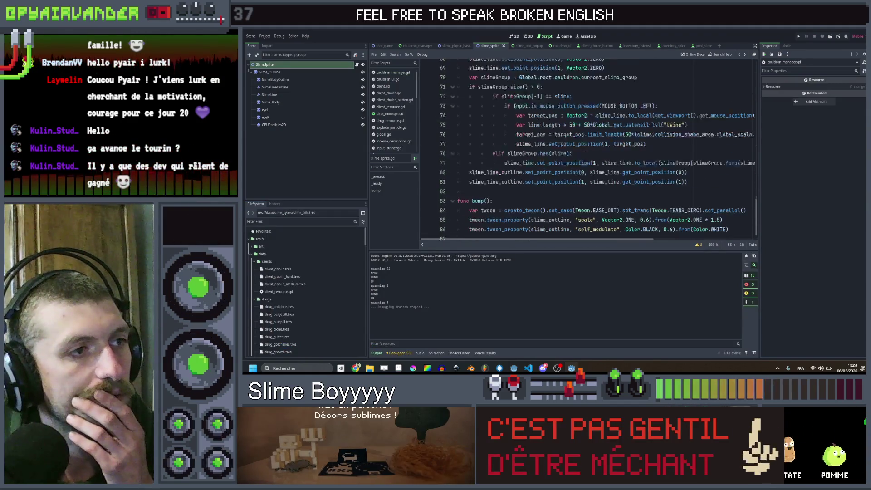
scroll(587, 149, up, 19)
scroll(588, 149, down, 6)
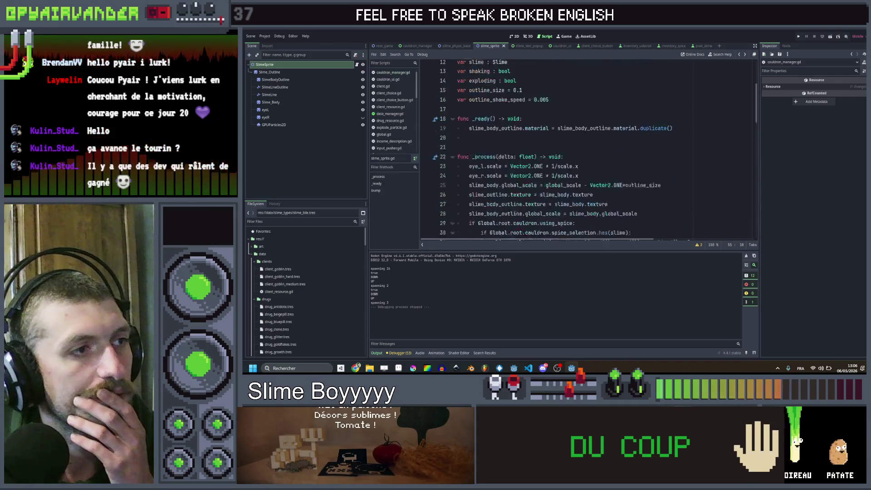
scroll(467, 130, down, 4)
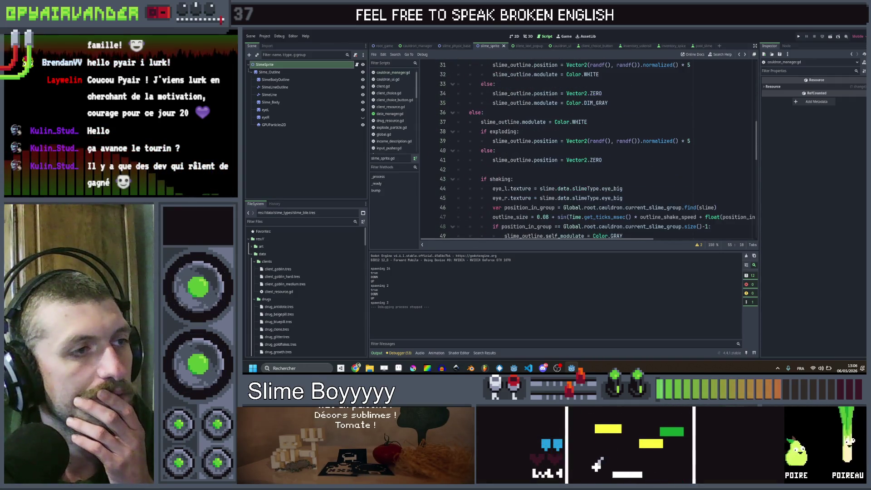
scroll(467, 130, down, 4)
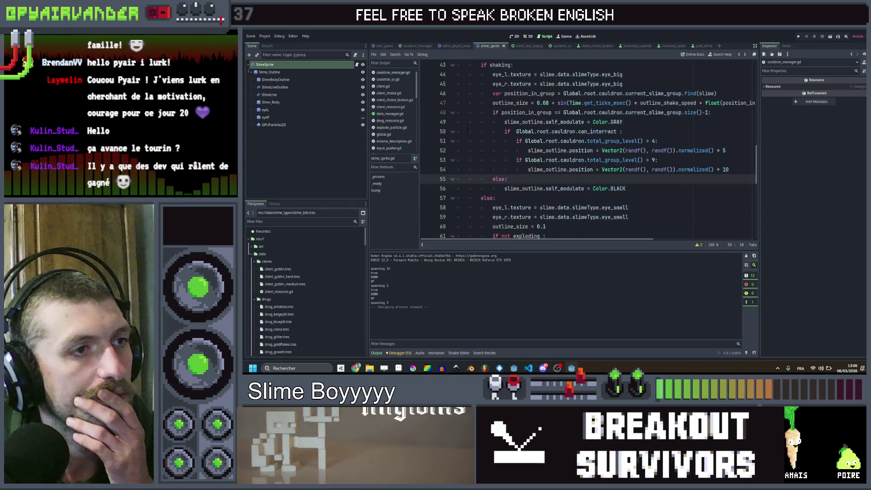
scroll(467, 130, up, 4)
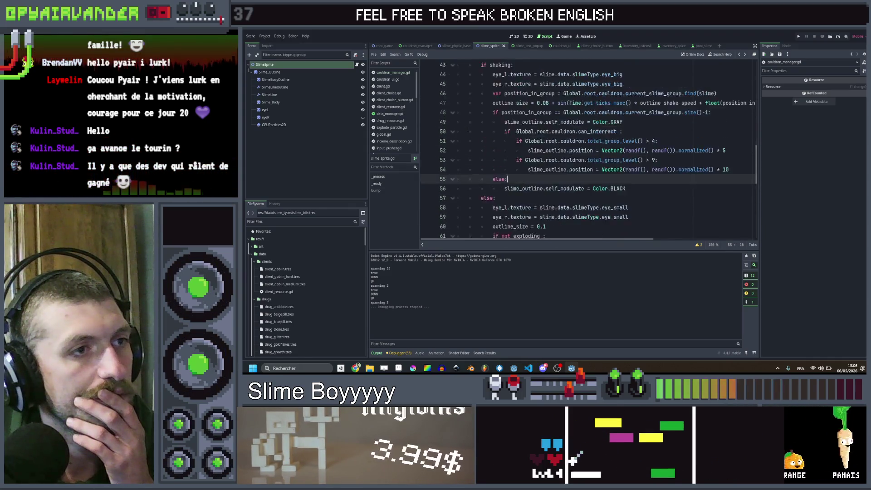
key(ctrl+s)
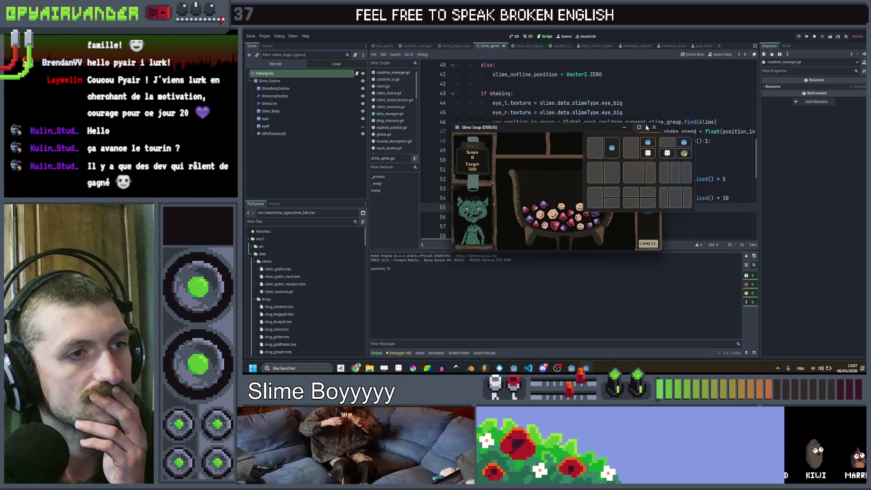
click(653, 127)
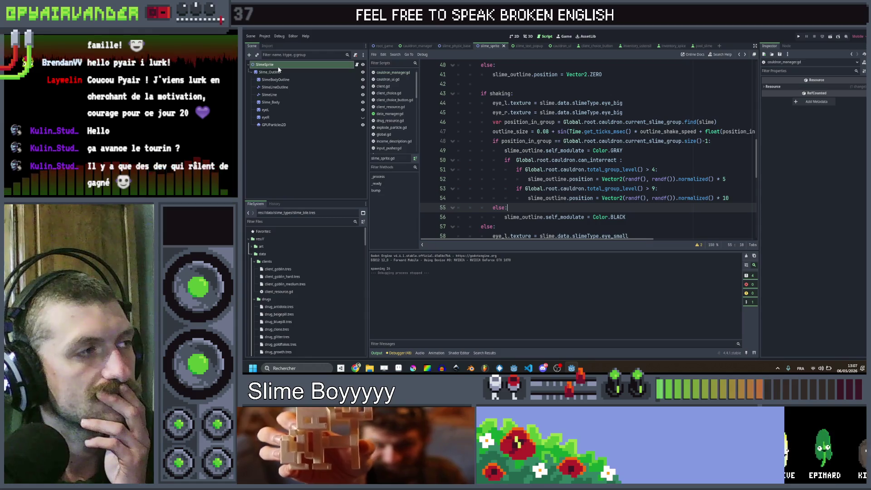
In root_game, set PlayerManager's Deck element 0 Slime Type to slime_blood.tres and save the scene
click(384, 46)
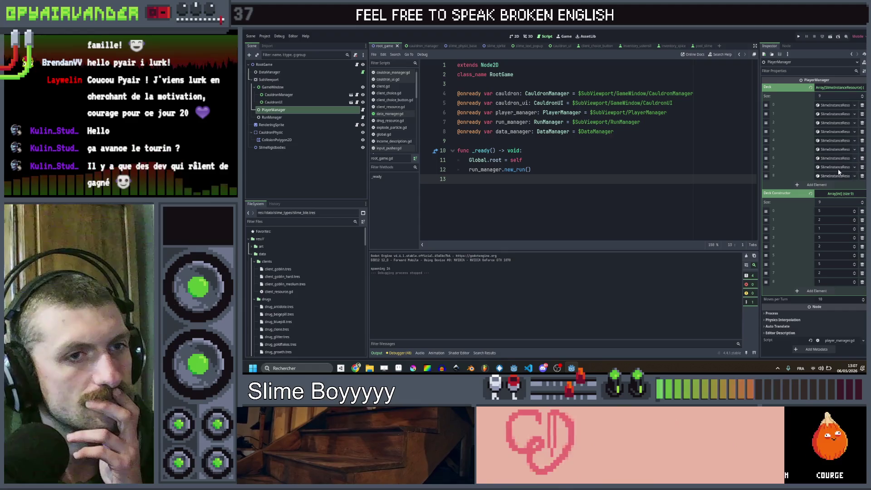
click(833, 105)
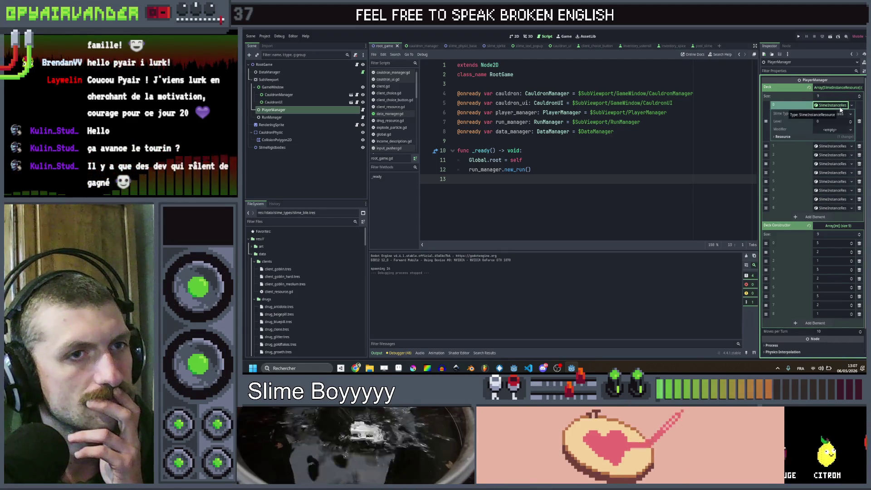
click(850, 114)
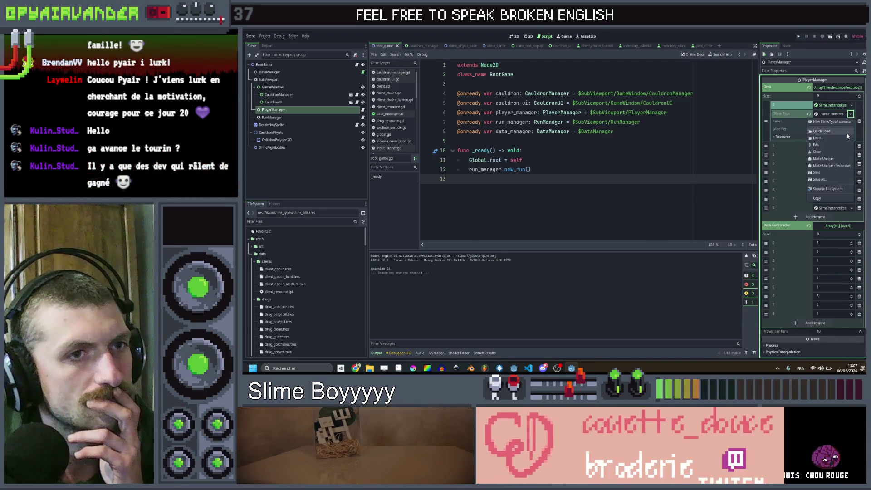
click(821, 149)
double_click(488, 153)
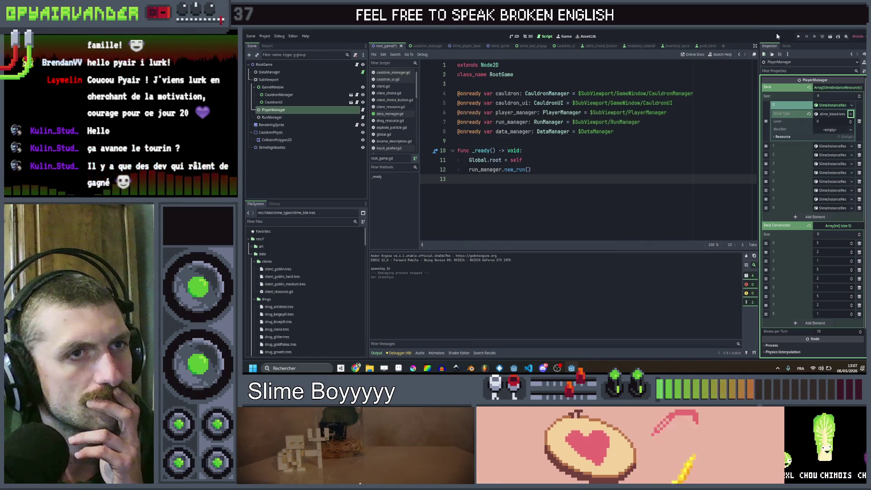
key(ctrl+s)
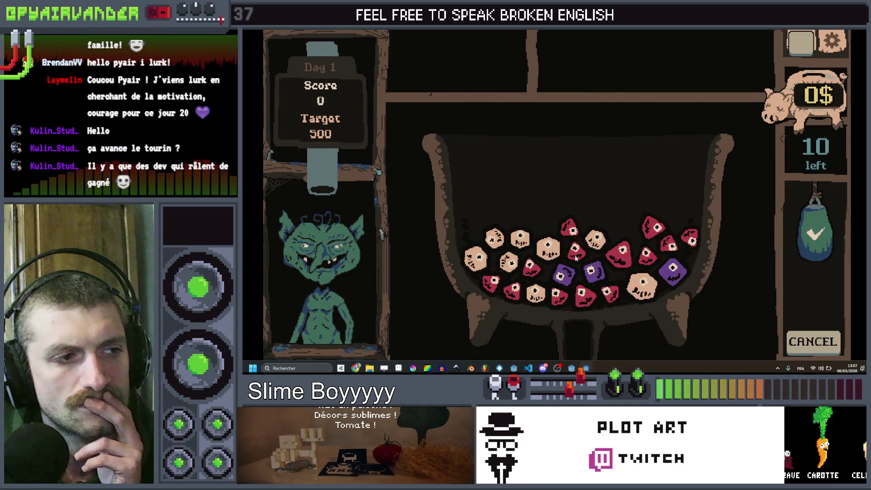
Serve beige, purple and red dice chains to the goblin until the shift ends at 1194 of 500
click(813, 242)
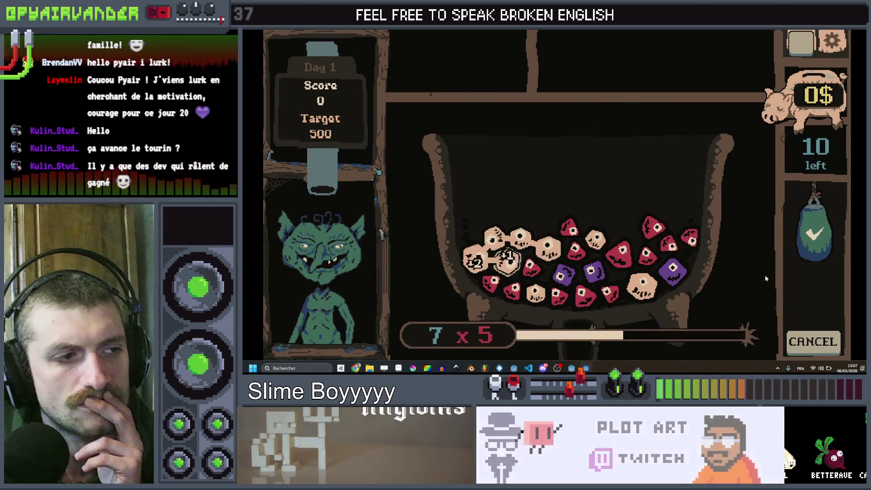
click(814, 242)
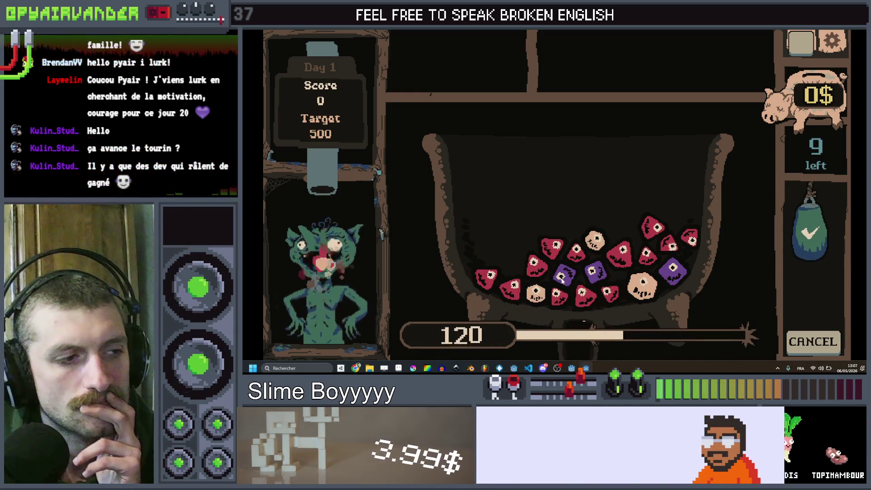
click(537, 278)
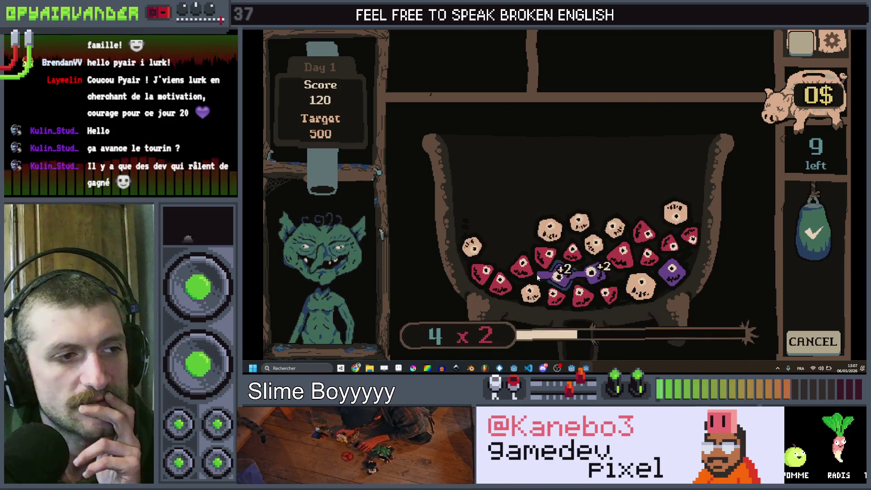
click(820, 234)
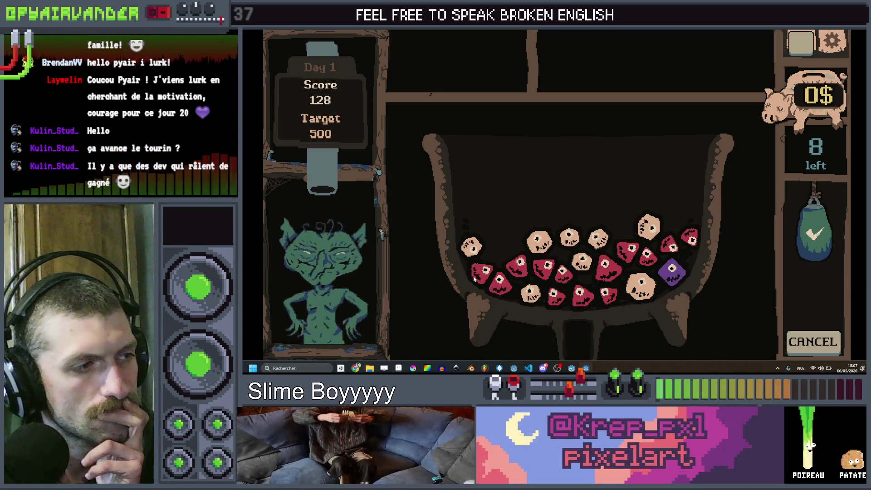
click(497, 288)
mouse_move(496, 288)
mouse_down()
mouse_move(522, 265)
mouse_move(549, 268)
mouse_move(556, 295)
mouse_move(613, 295)
mouse_move(607, 266)
mouse_move(701, 242)
mouse_up()
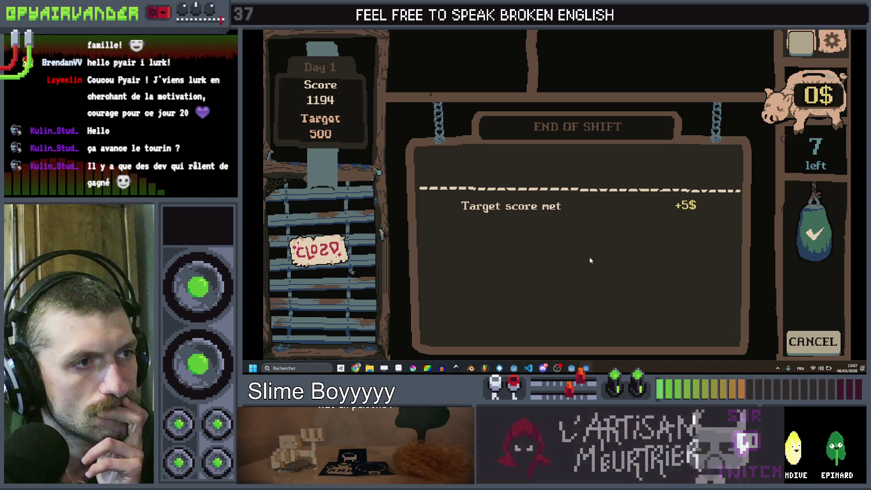
Collect the earnings and start the next shift with the Very hungry goblin, targeting 1000
click(587, 167)
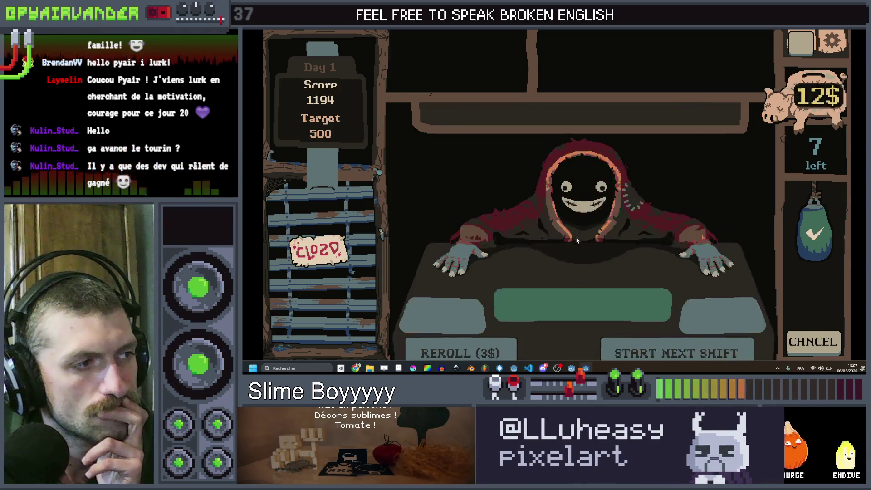
click(692, 337)
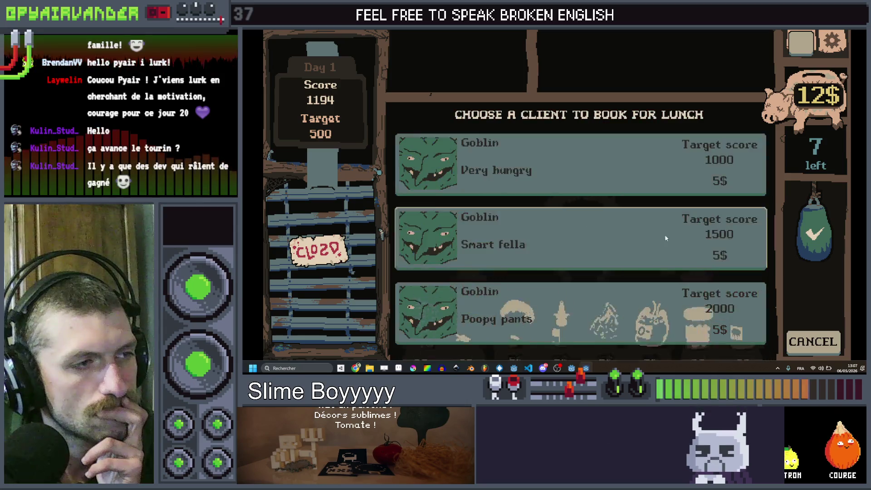
click(567, 154)
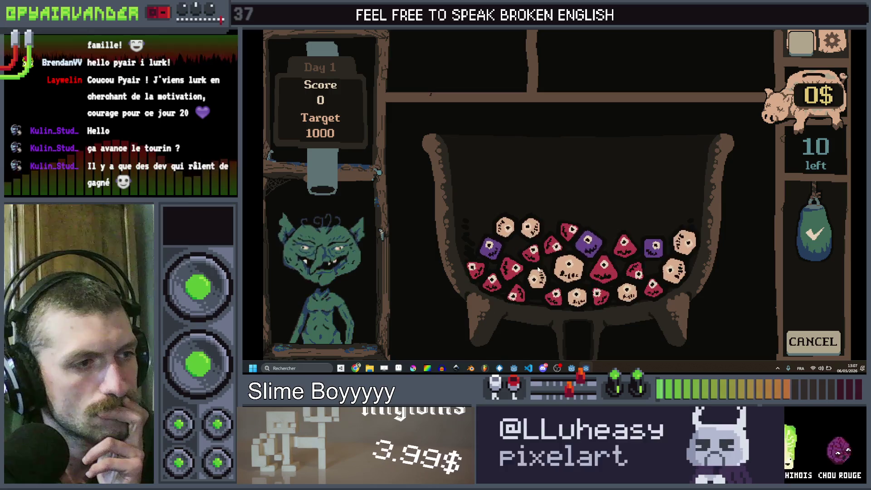
Serve three red dice chains to finish at 1665 of 1000, collect the 12$ reward, and close the game
mouse_move(475, 269)
mouse_down()
mouse_move(512, 294)
mouse_move(532, 251)
mouse_move(569, 232)
mouse_move(512, 272)
mouse_move(552, 282)
mouse_move(569, 267)
mouse_move(577, 297)
mouse_up()
click(814, 232)
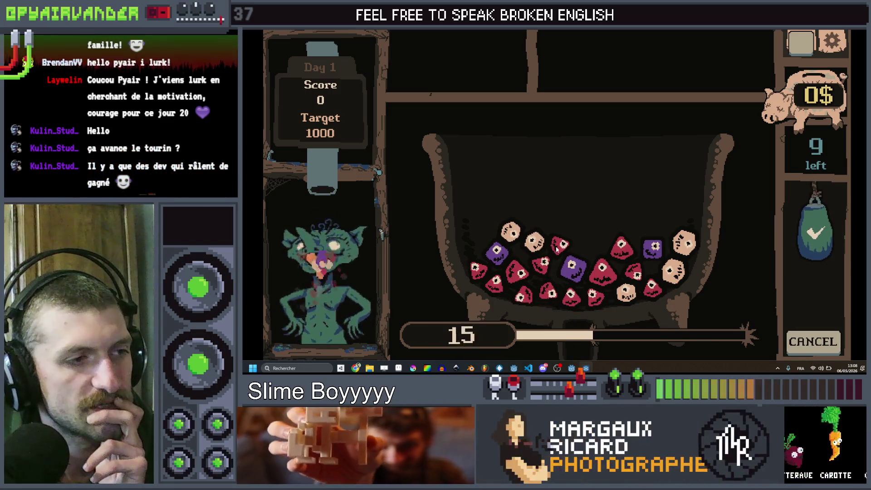
mouse_move(476, 270)
mouse_down()
mouse_move(497, 281)
mouse_move(539, 263)
mouse_move(549, 294)
mouse_move(569, 297)
mouse_move(619, 281)
mouse_move(594, 292)
mouse_move(608, 278)
mouse_up()
click(806, 242)
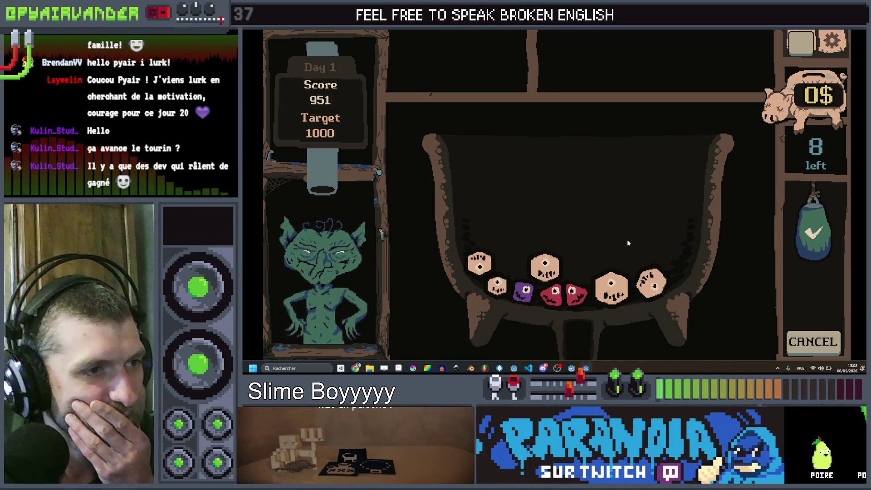
mouse_move(552, 205)
mouse_down()
mouse_move(586, 232)
mouse_move(601, 271)
mouse_move(600, 262)
mouse_move(575, 290)
mouse_up()
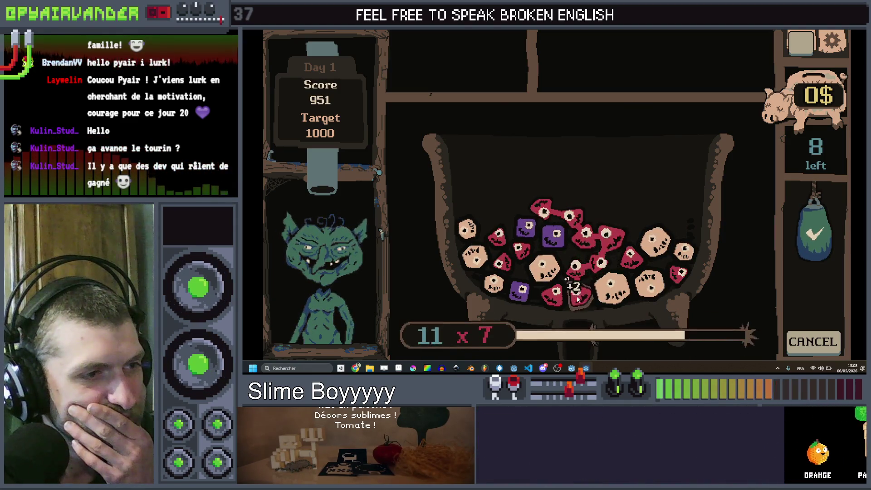
click(839, 224)
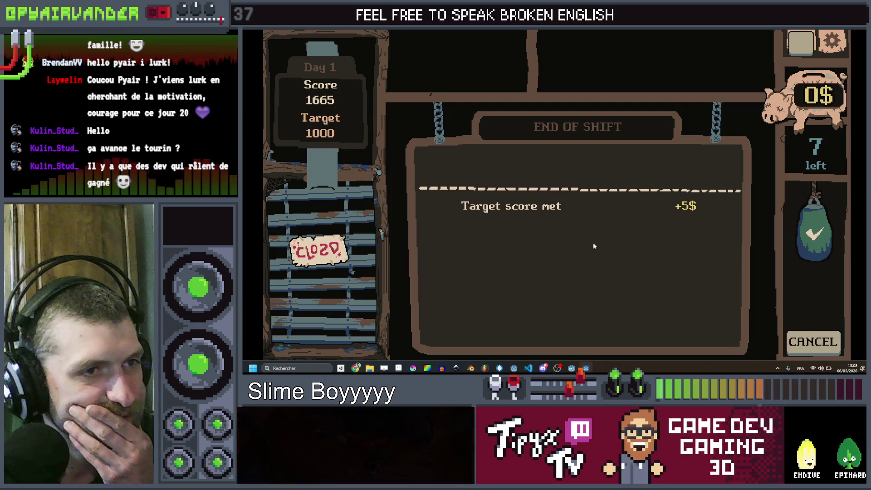
click(578, 168)
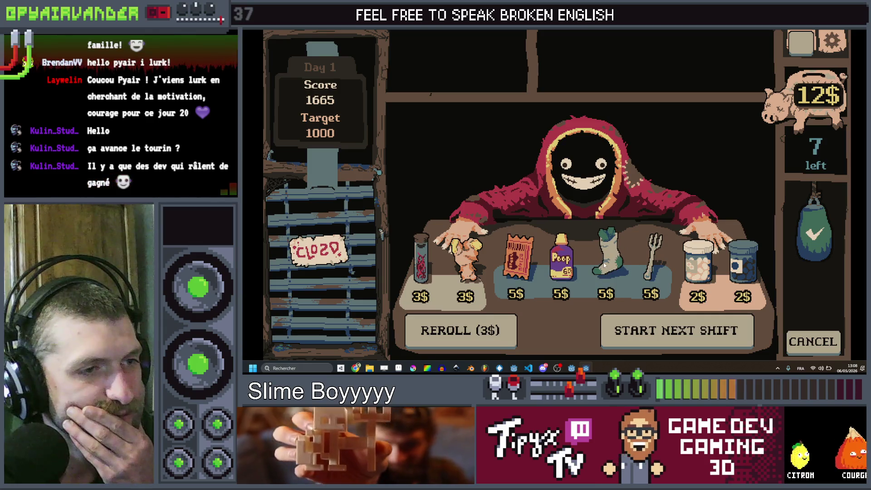
click(845, 33)
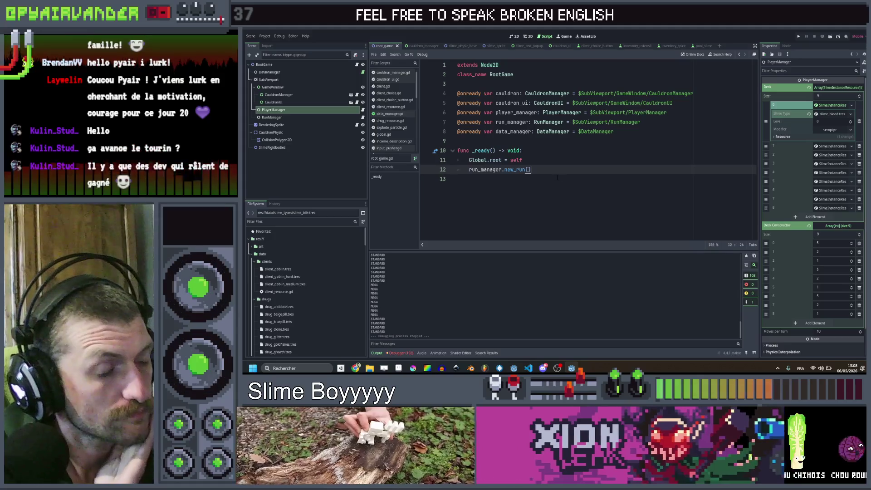
Scroll the FileSystem dock to the ustensils folder and open ust_acne_cream.tres in the Inspector
scroll(301, 277, down, 4)
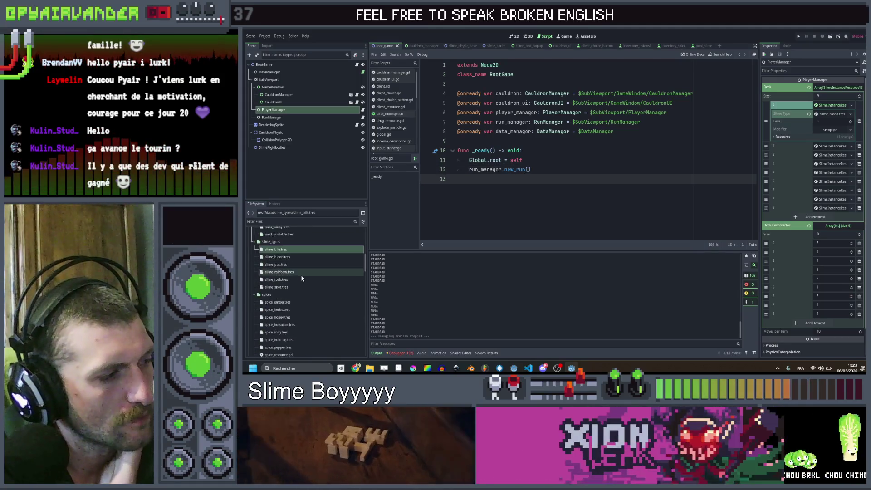
scroll(295, 280, down, 2)
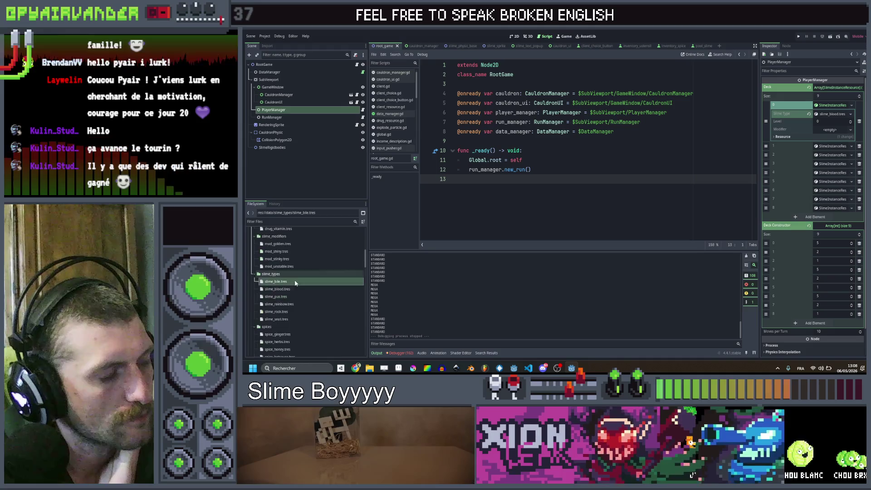
click(280, 288)
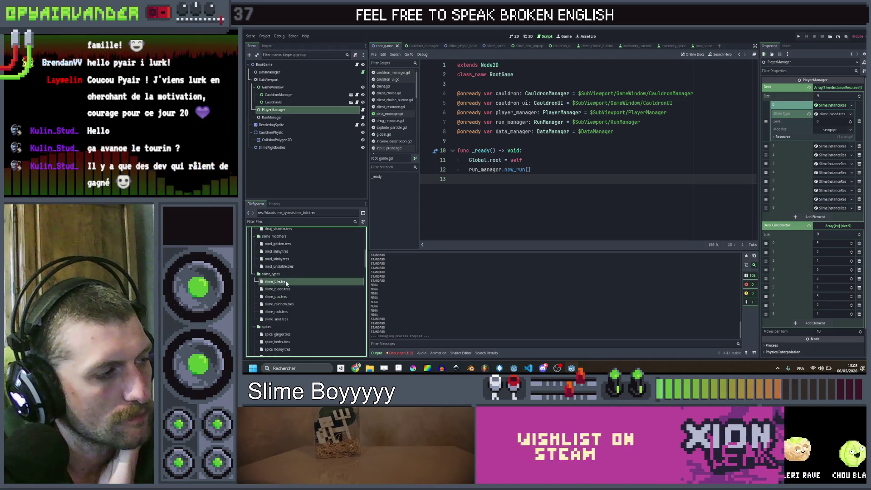
scroll(291, 274, down, 4)
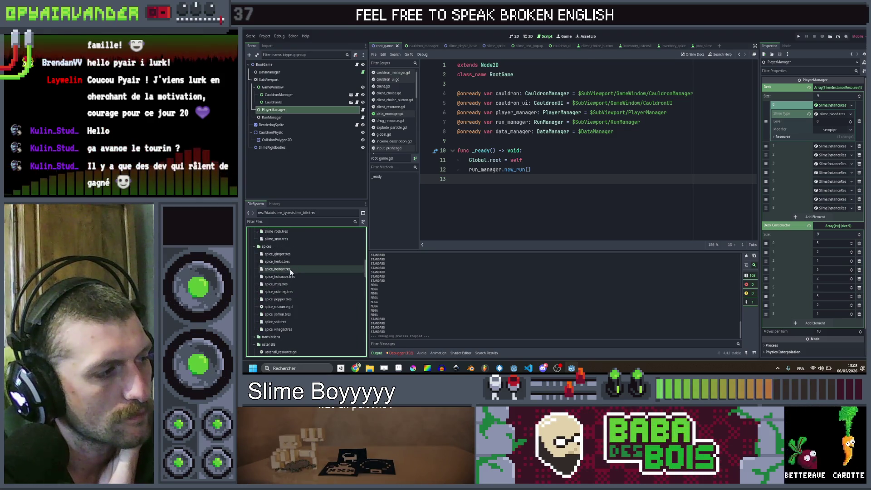
scroll(291, 280, down, 2)
click(294, 295)
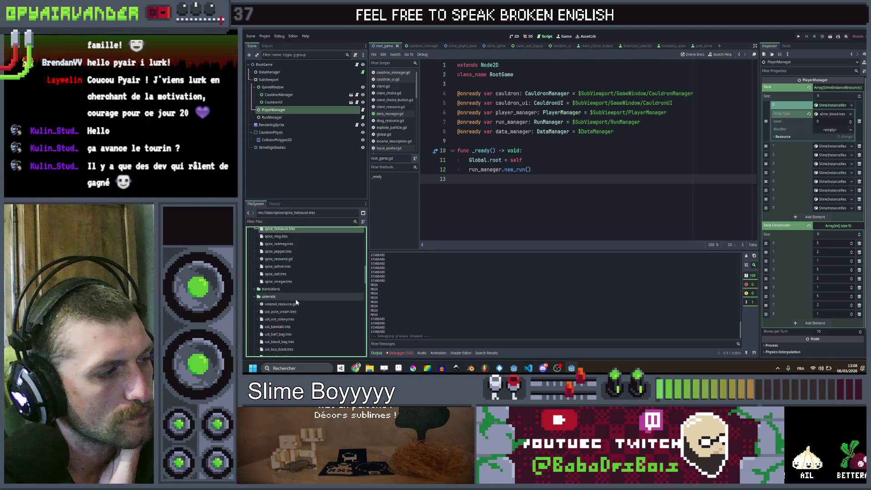
scroll(297, 303, down, 5)
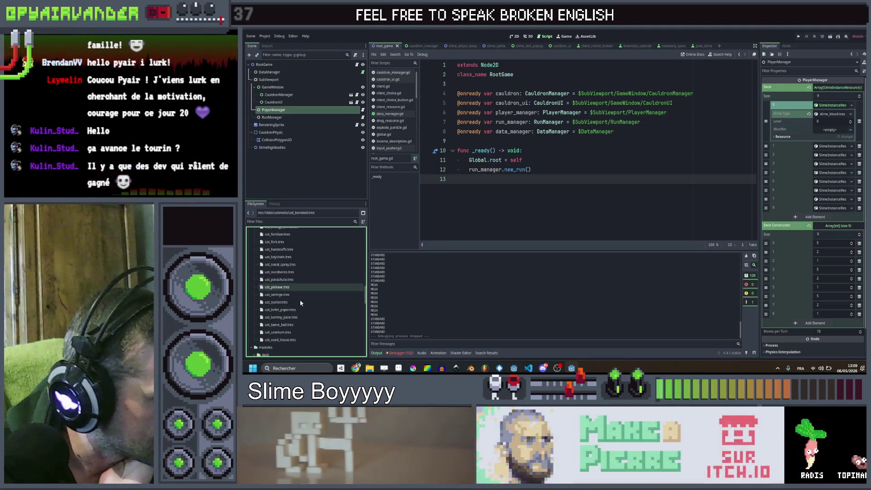
scroll(295, 290, up, 3)
double_click(288, 248)
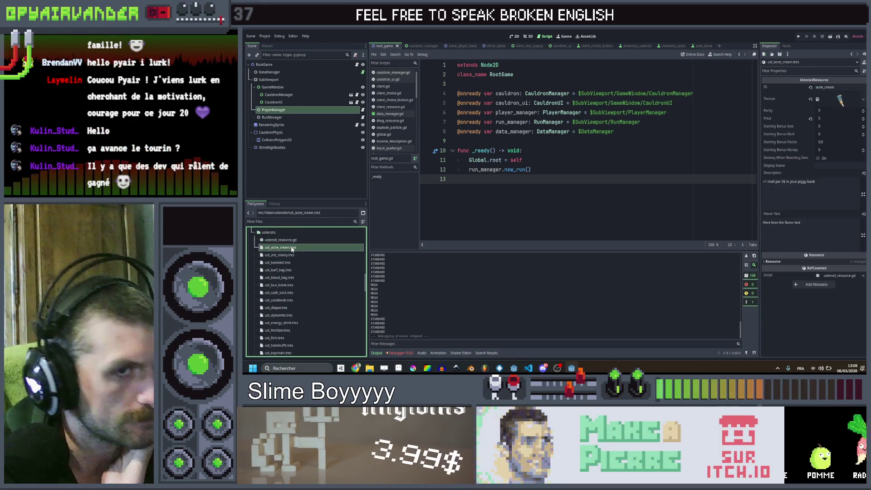
Enter 'Acne Cream' as the utensil's Display Name, then select the Flavor Text and Description fields
click(824, 189)
text(Acne Cream)
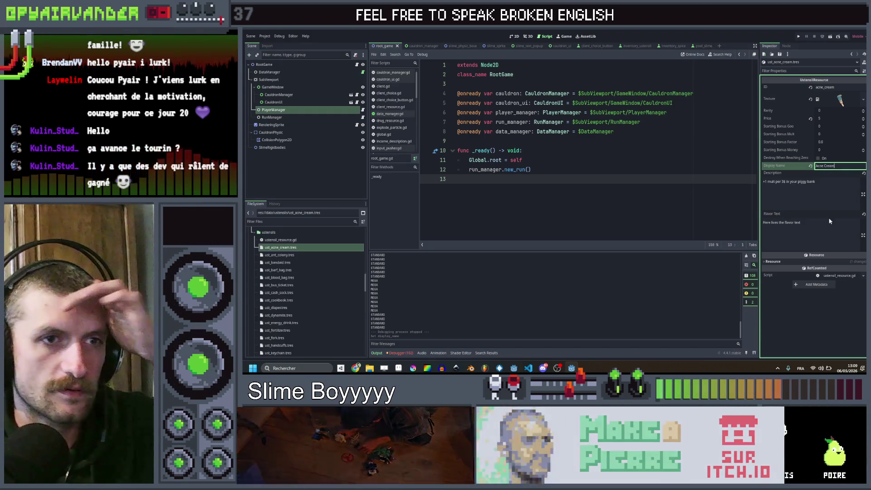
click(822, 229)
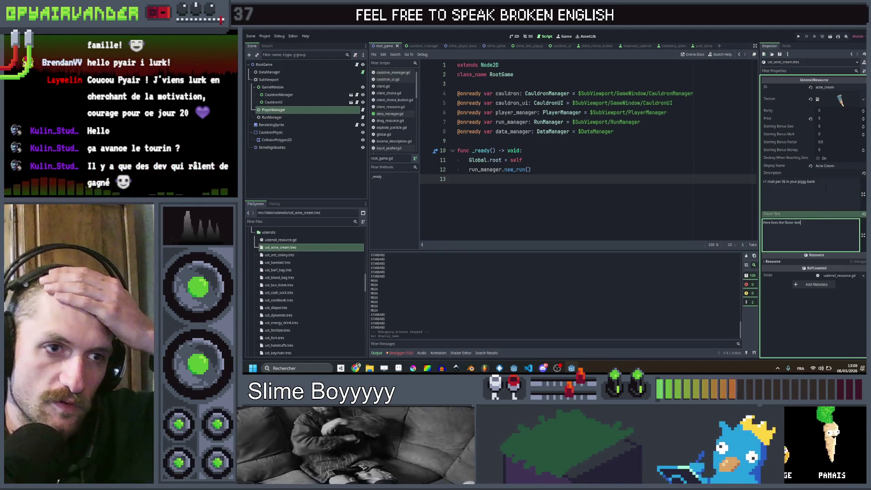
click(826, 187)
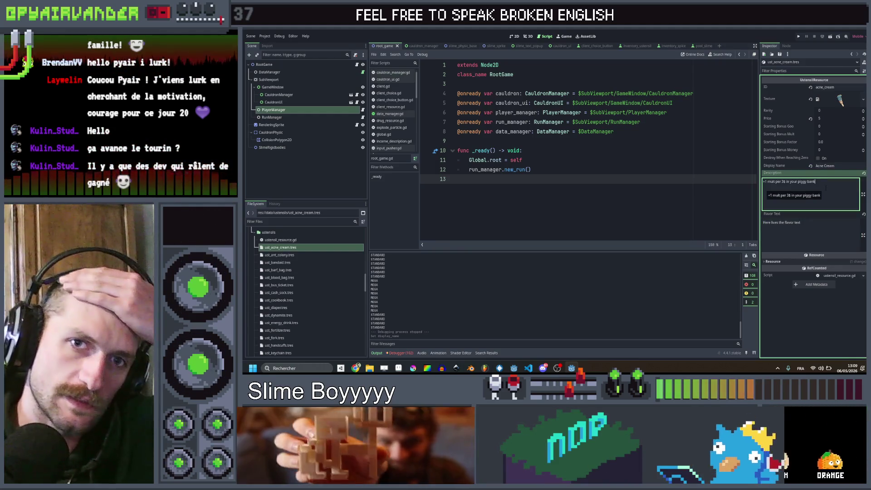
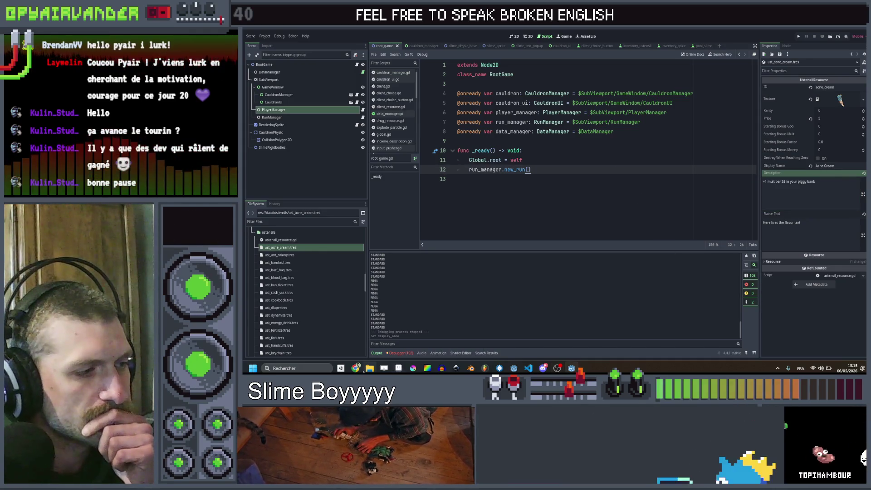
Paste the pus-slime text from the item spreadsheet as the acne cream description
click(355, 367)
click(371, 290)
click(452, 30)
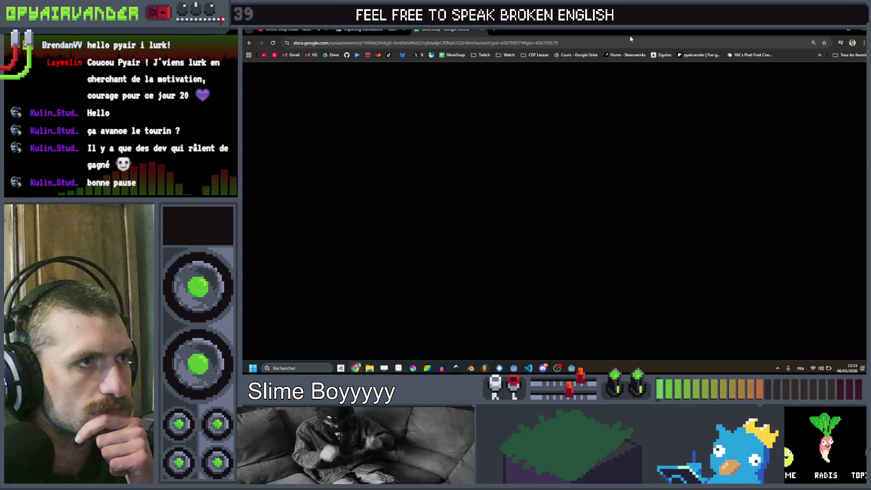
key(super+Down)
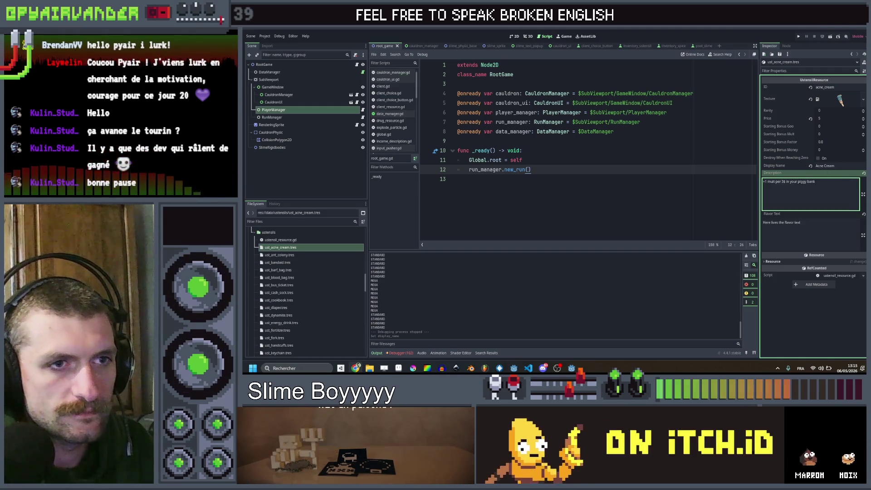
text(Pus slimes give +2 mult when merged or destroyed)
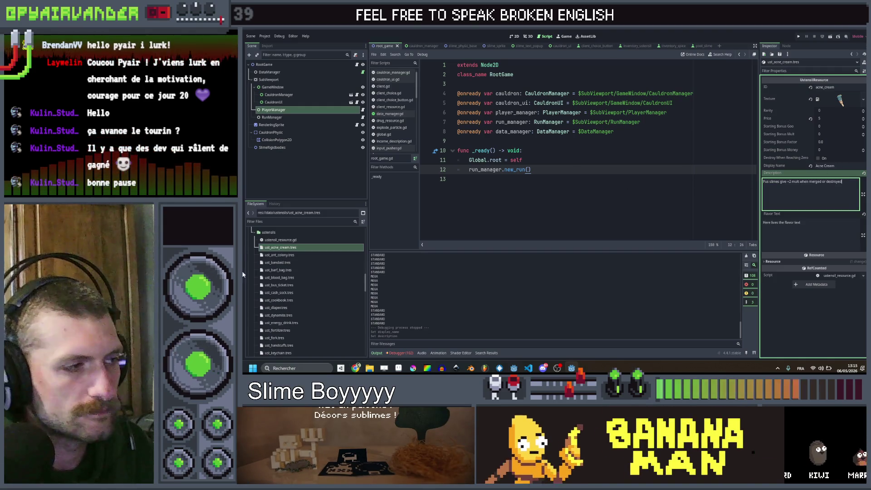
Open ust_ant_colony.tres and set its Display Name to 'Ant Colony'
click(279, 255)
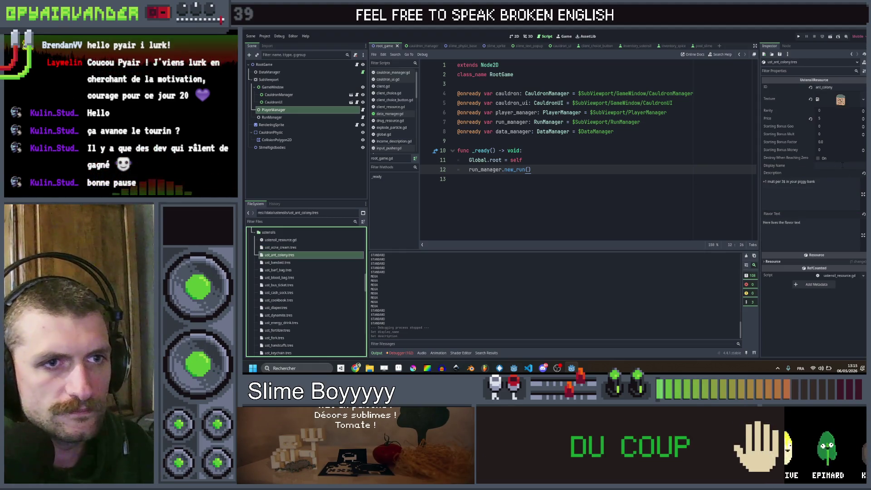
text(Ant col)
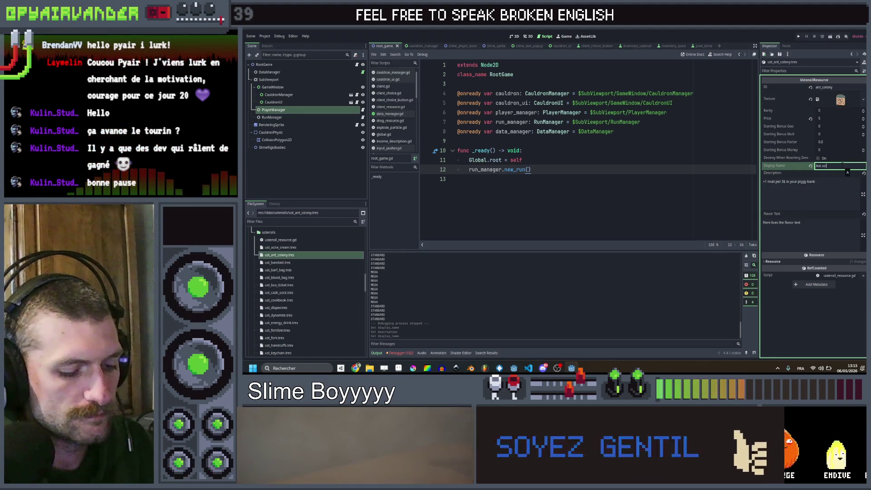
text(ony)
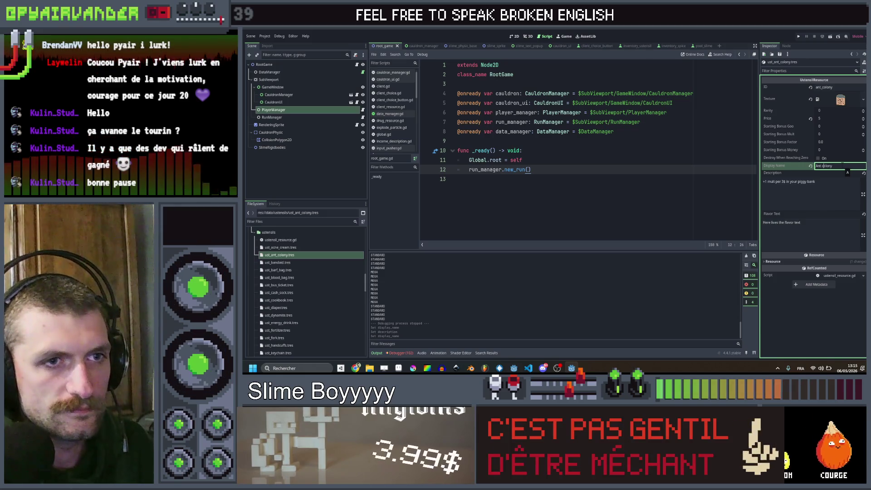
key(BackSpace)
text(C)
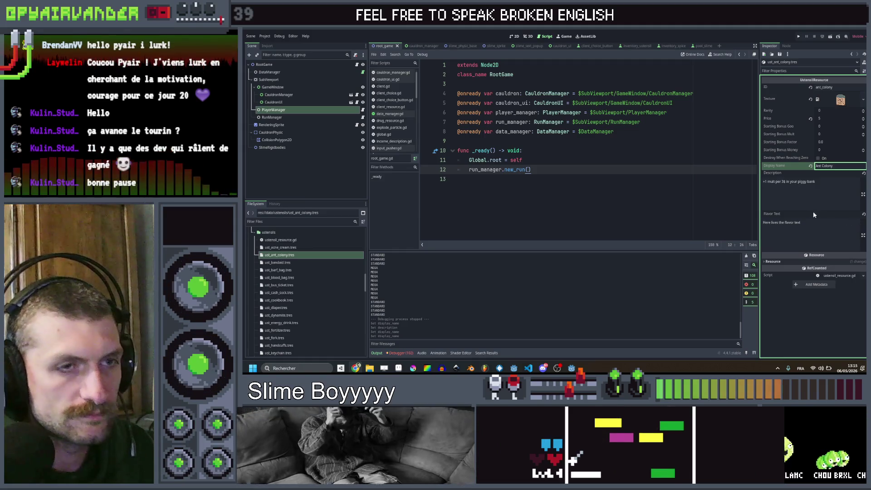
Fix the missing spaces in the ant colony description, then open ust_bandaid.tres
triple_click(831, 183)
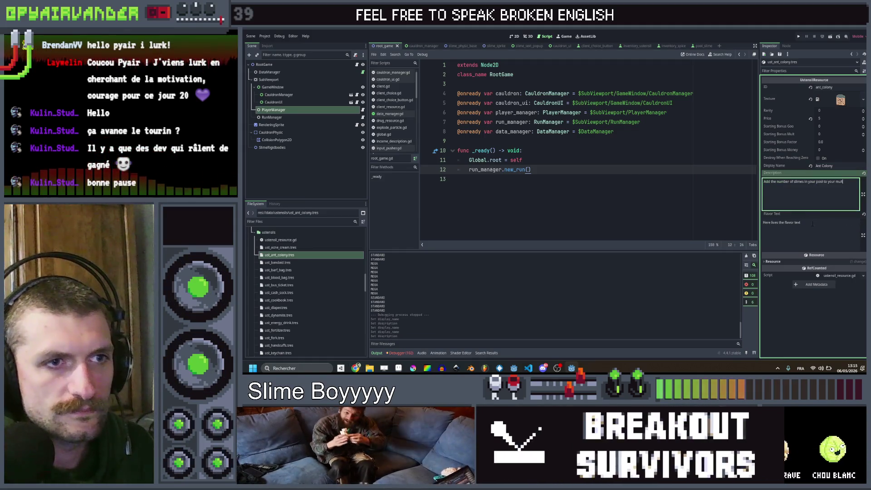
click(823, 182)
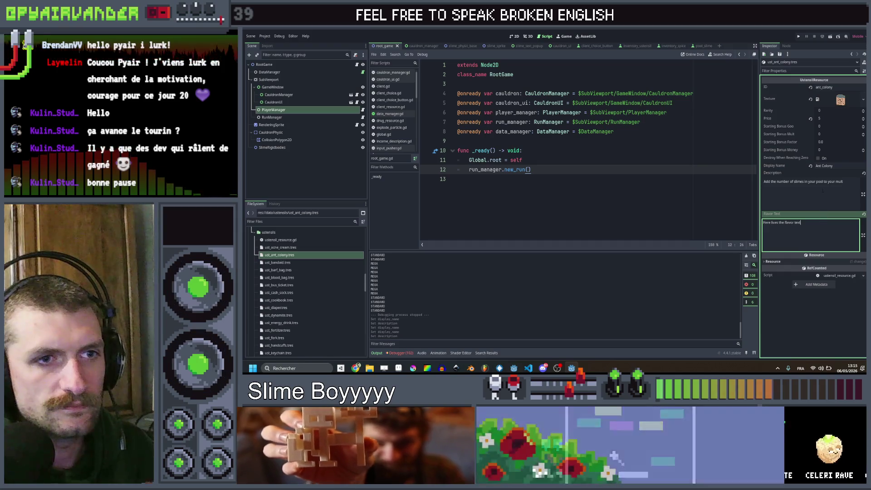
key(End)
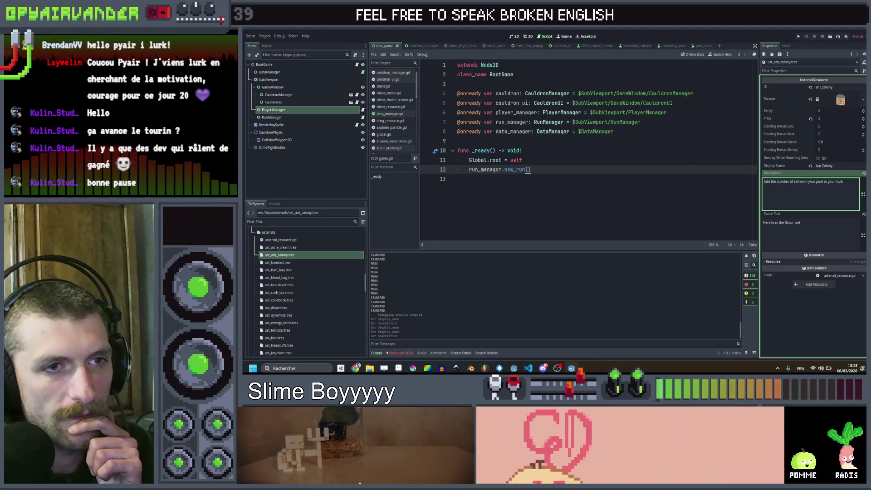
click(776, 182)
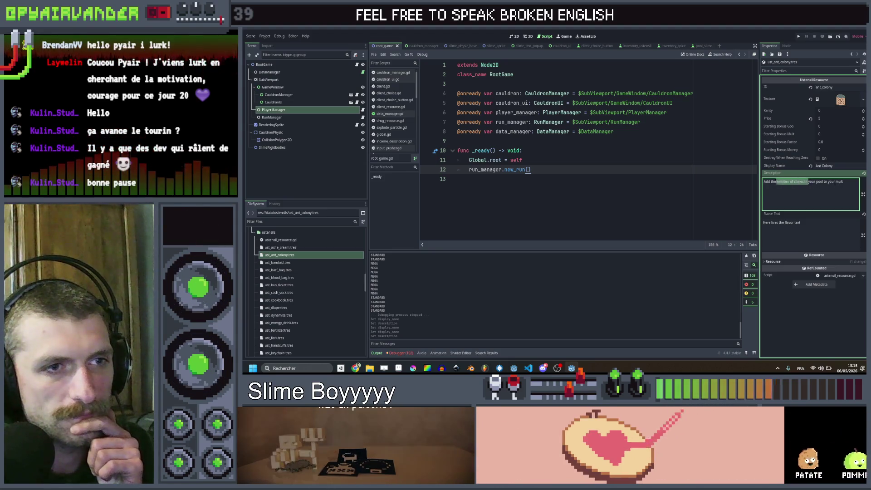
key(End)
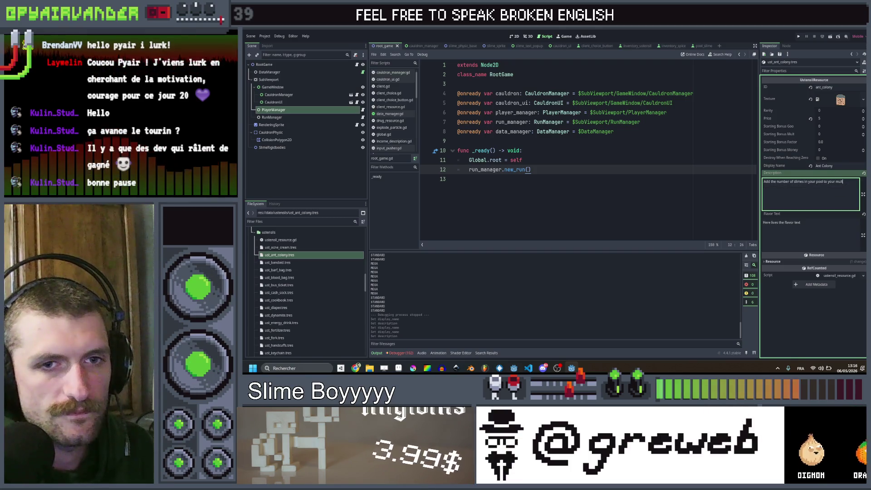
click(335, 264)
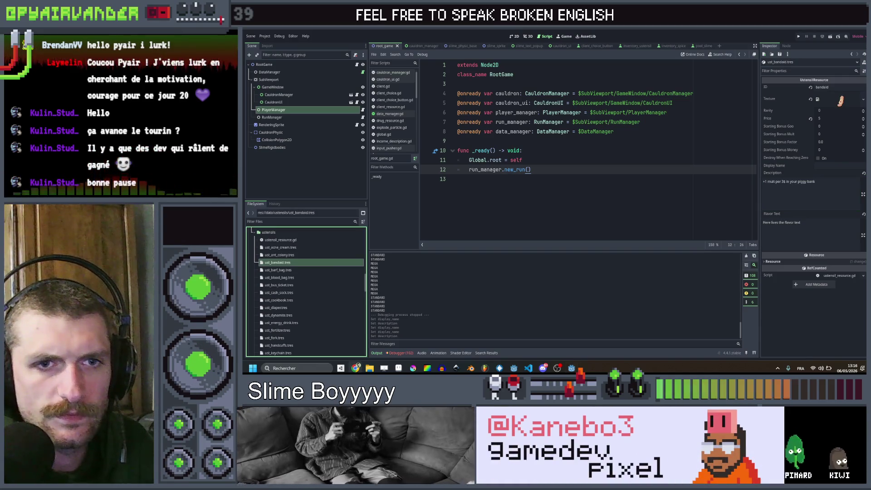
Name the bandaid 'Band Aid', paste its +15 goo pus-slime description, and run the game
click(832, 165)
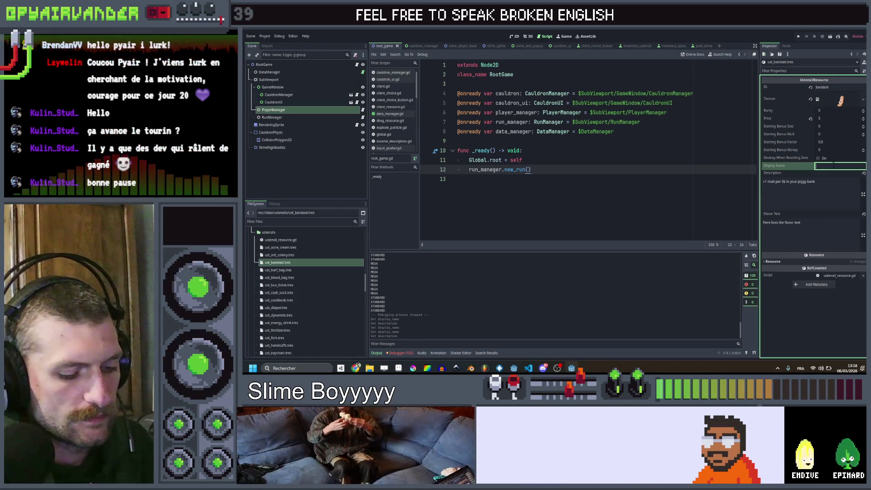
text(Band Aid)
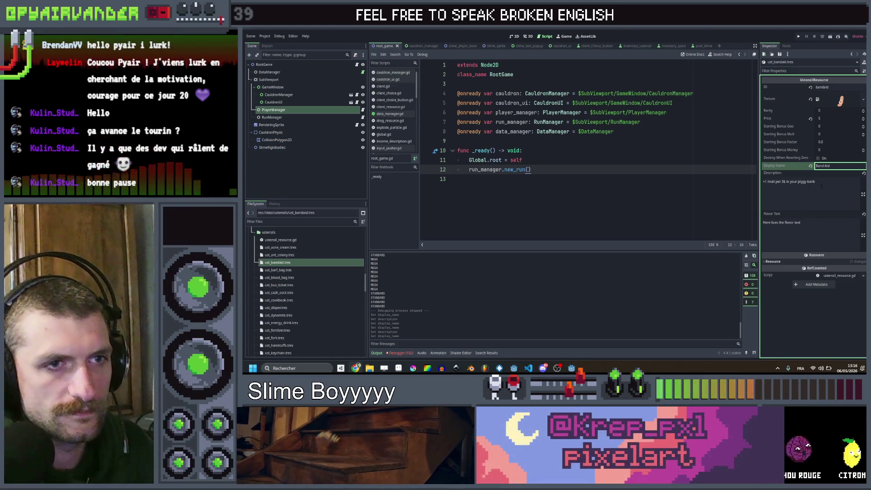
key(Tab)
text(Pus slimes give +15 goo when merged or destroyed)
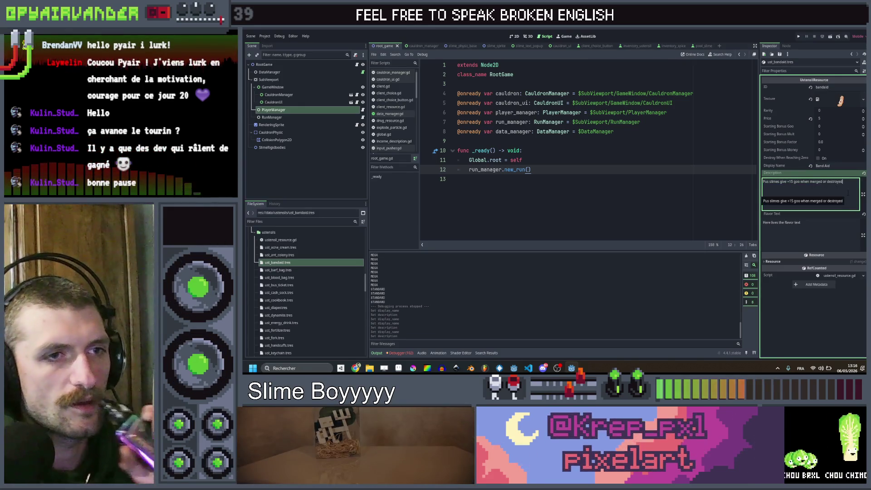
click(798, 36)
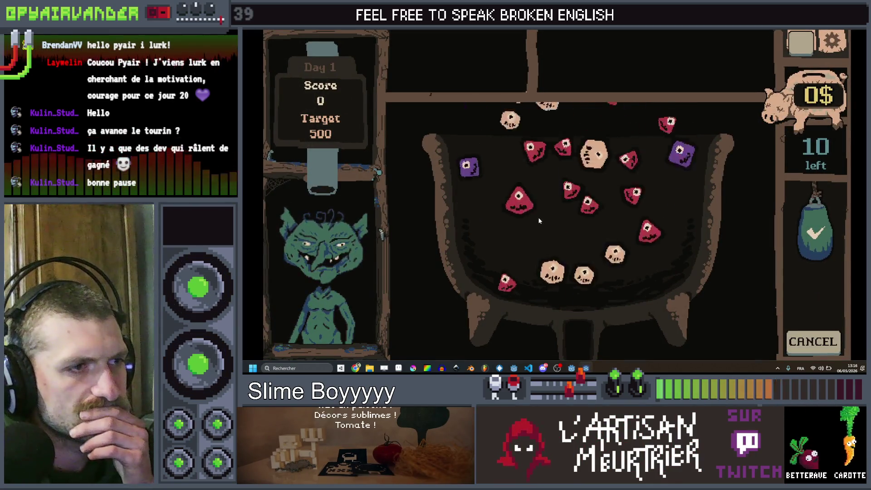
Merge a chain of red dice to finish the first shift and collect the earnings
mouse_move(502, 283)
mouse_down()
mouse_move(526, 294)
mouse_move(533, 259)
mouse_move(578, 249)
mouse_move(599, 270)
mouse_move(628, 273)
mouse_move(641, 259)
mouse_move(647, 284)
mouse_up()
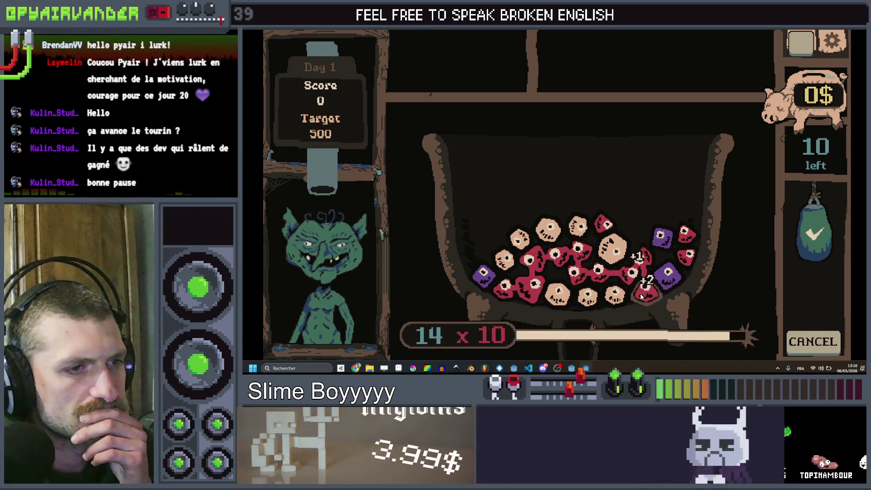
click(814, 230)
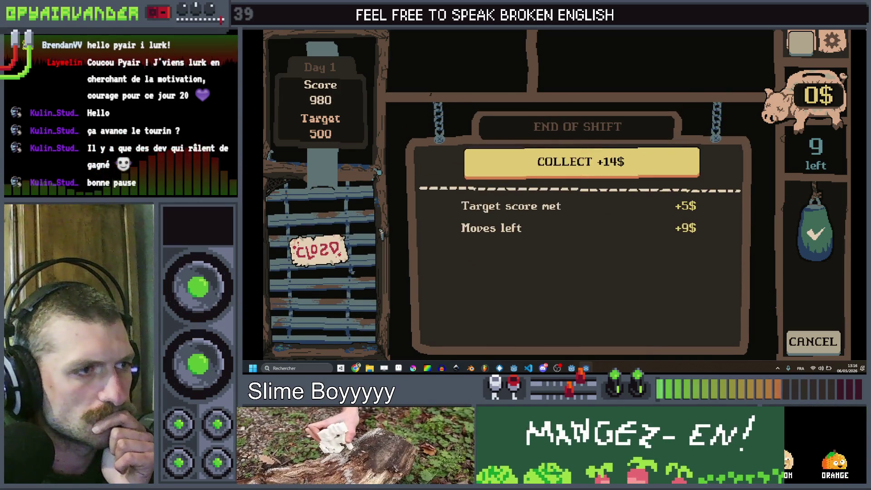
click(635, 166)
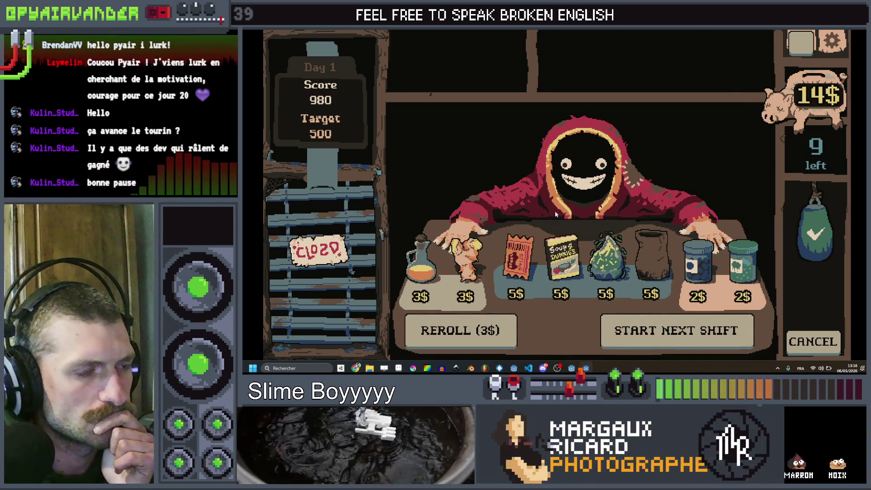
Book the Very hungry Goblin and clear the second shift with a red chain, scoring 1464
click(514, 275)
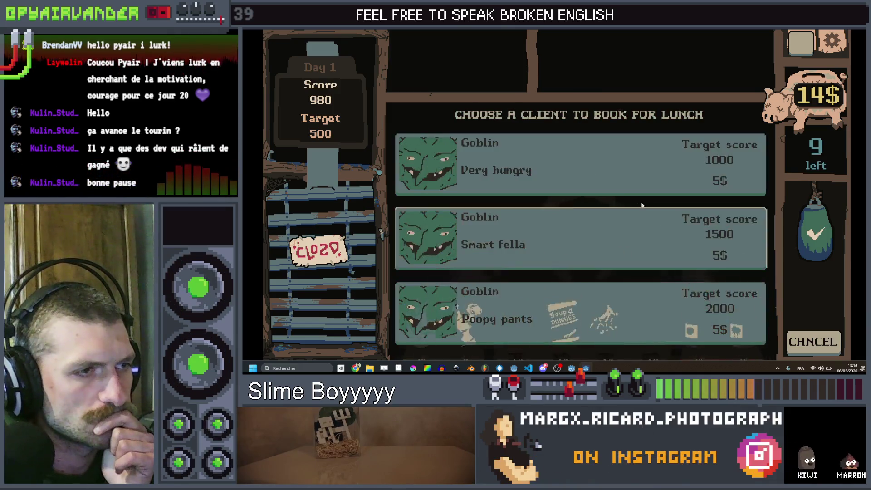
click(555, 171)
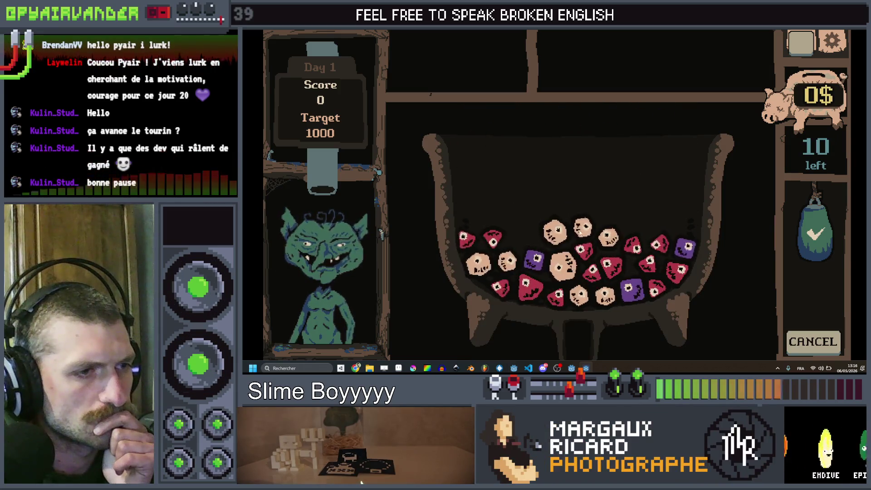
mouse_move(585, 255)
mouse_down()
mouse_move(607, 265)
mouse_move(635, 247)
mouse_move(664, 289)
mouse_move(676, 268)
mouse_up()
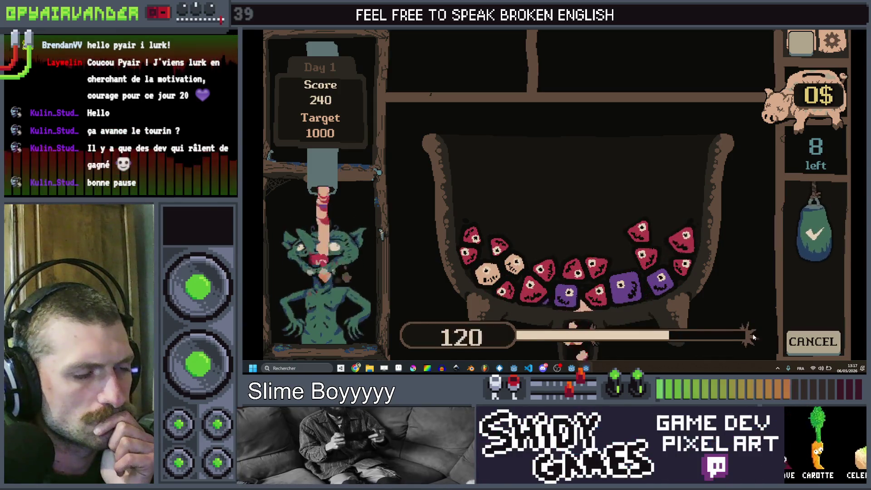
click(506, 293)
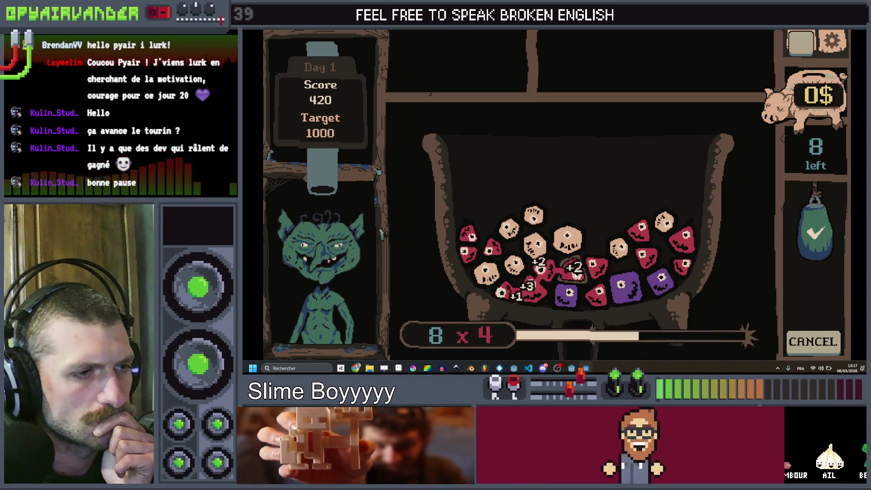
click(826, 237)
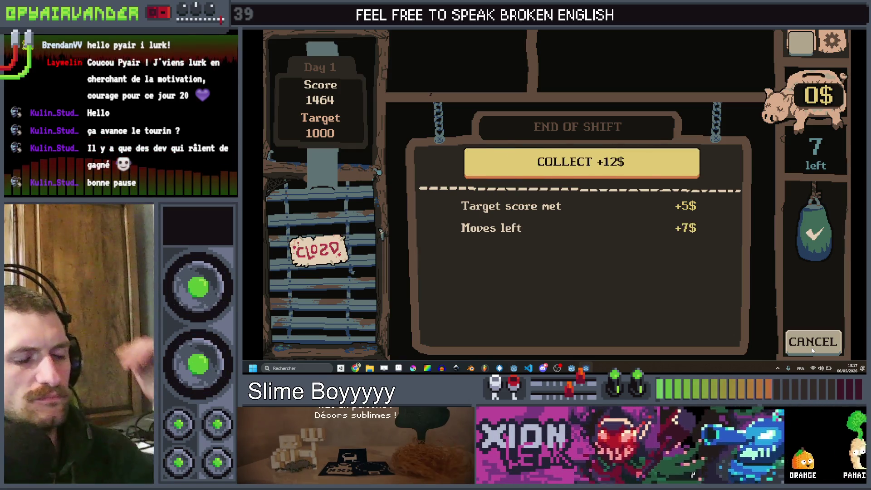
Collect the +12$ shift reward and buy the Ant Colony ustensil in the shop
click(615, 175)
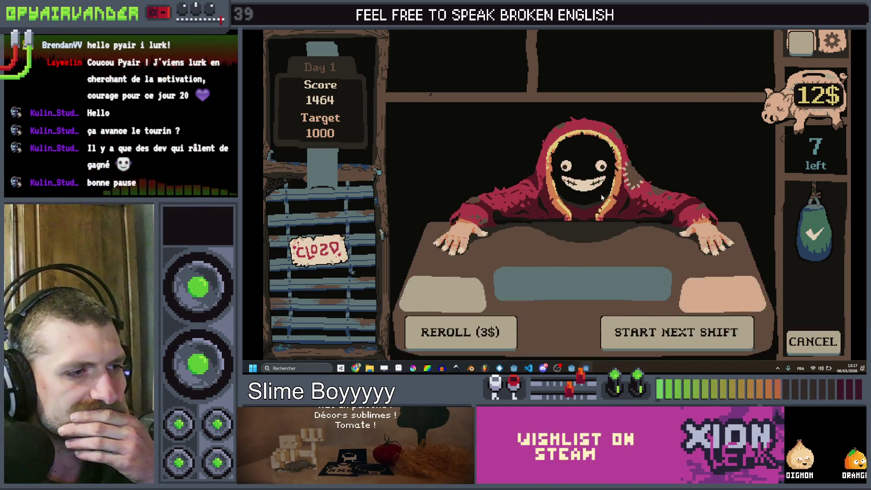
click(566, 270)
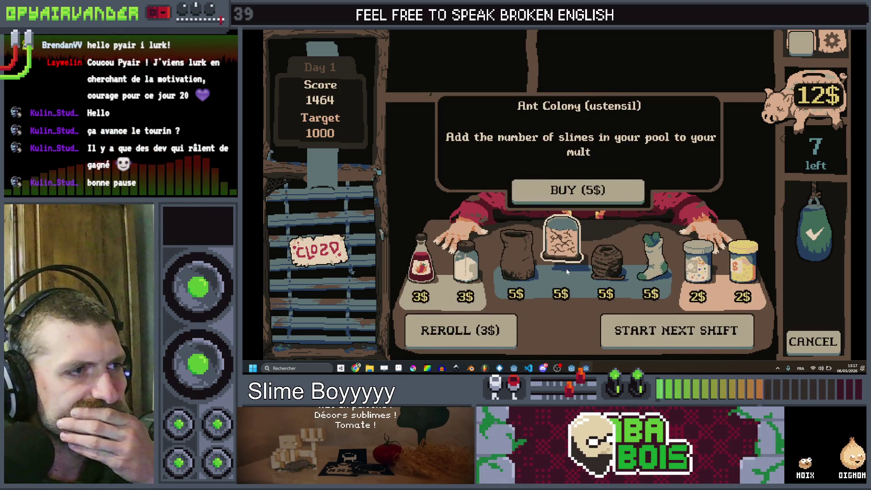
click(579, 192)
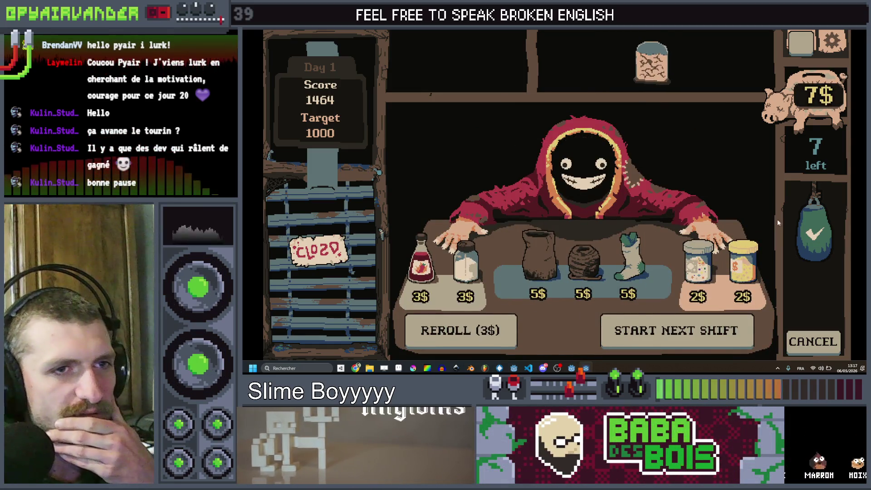
Book a Goblin client for the next shift and merge a chain of red dice
click(649, 330)
click(572, 172)
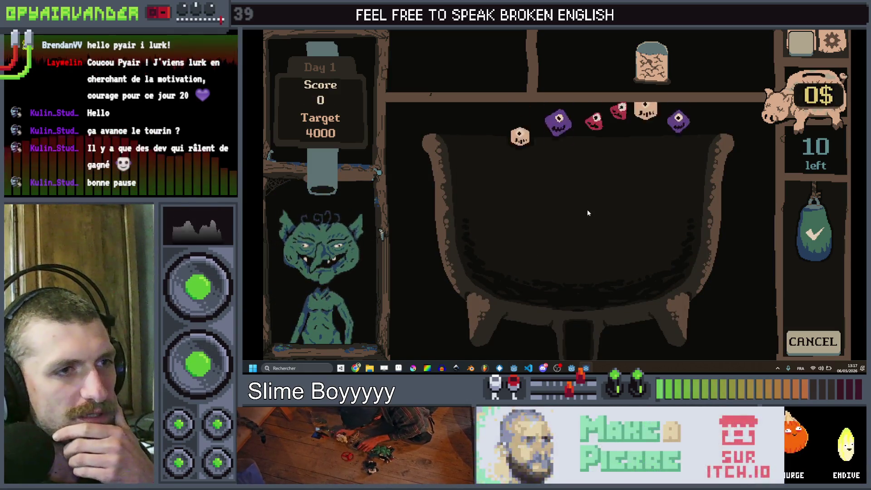
mouse_move(520, 294)
mouse_down()
mouse_move(503, 286)
mouse_move(517, 234)
mouse_move(594, 272)
mouse_move(585, 295)
mouse_move(747, 248)
mouse_up()
click(811, 244)
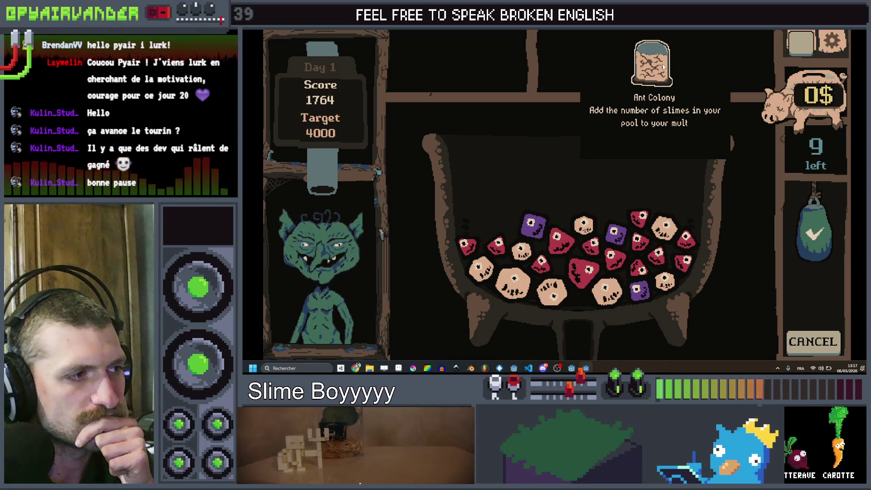
Stop the game and select the BumpTxt node in the inventory_ustensil scene
key(F8)
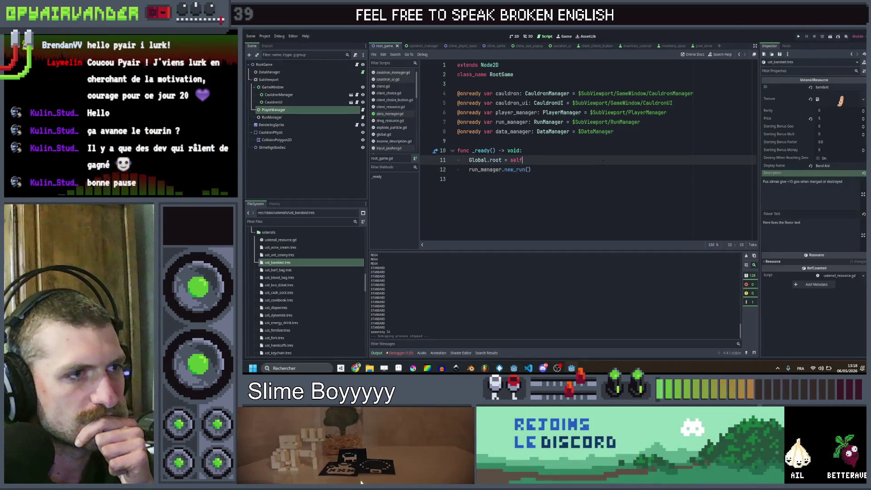
scroll(400, 98, up, 1)
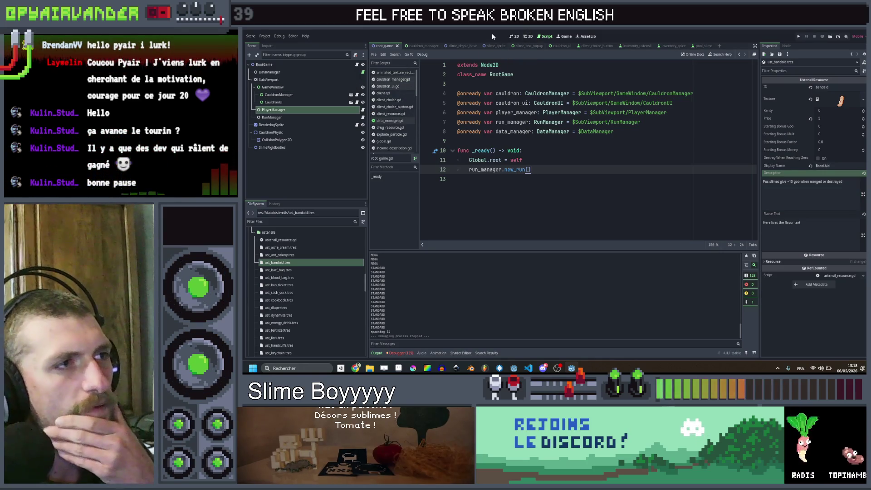
click(424, 46)
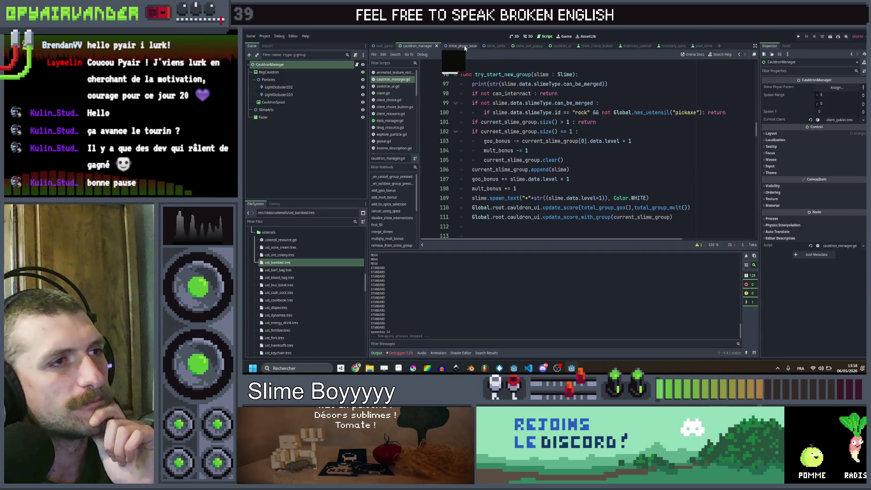
click(458, 47)
click(625, 47)
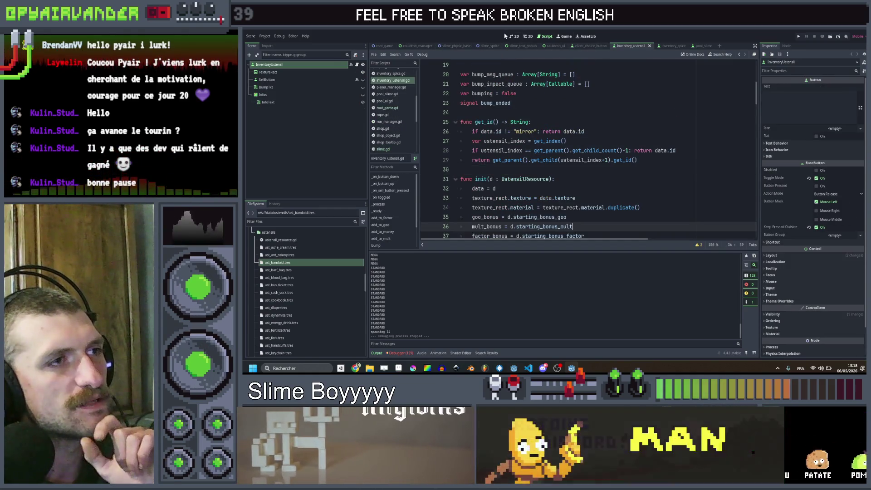
click(272, 87)
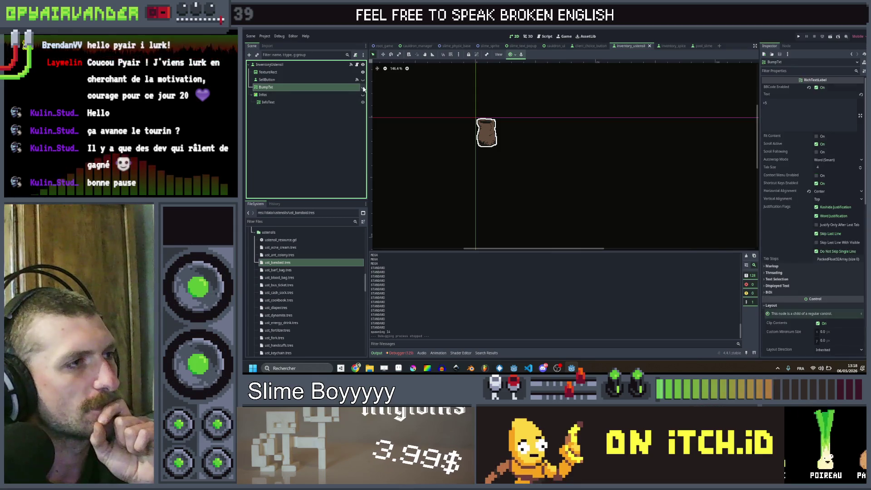
key(Escape)
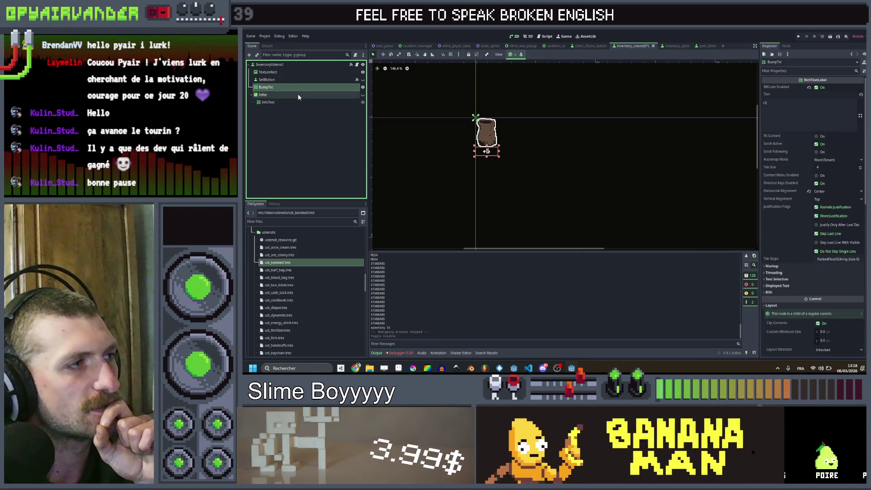
Set BumpTxt's Ordering Z Index to 2
scroll(797, 199, down, 3)
scroll(800, 195, down, 5)
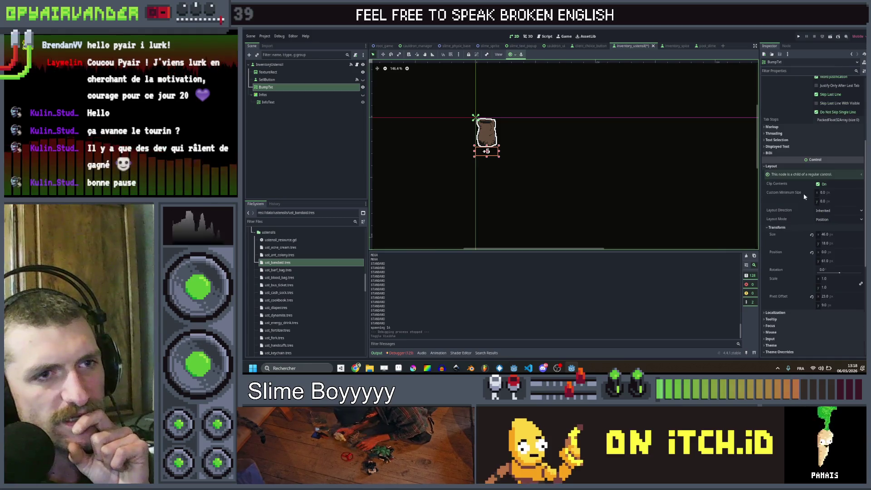
scroll(808, 249, down, 1)
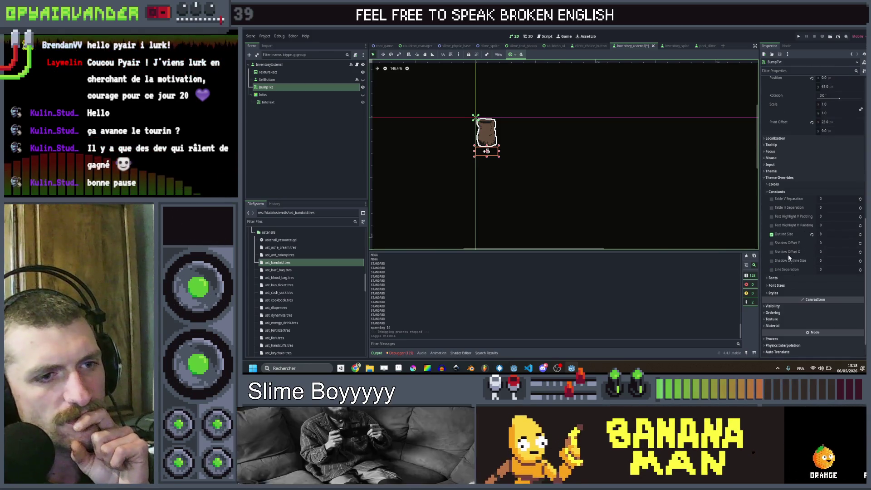
click(789, 312)
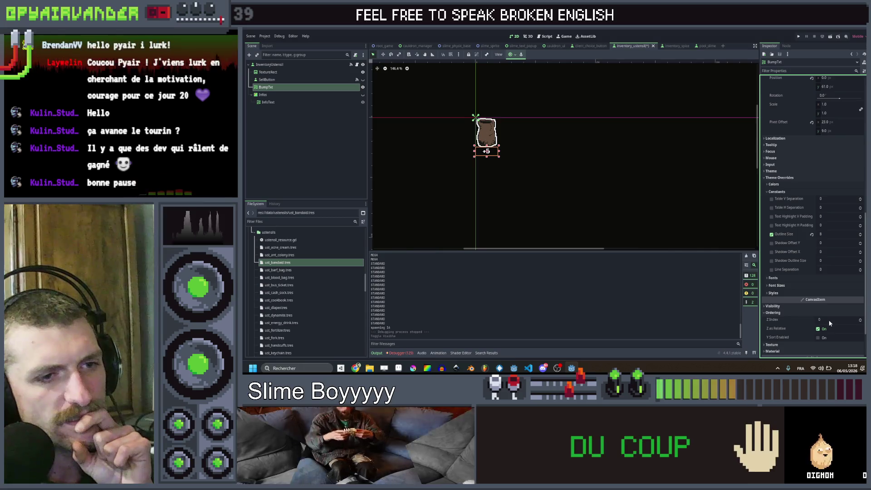
text(2)
key(Return)
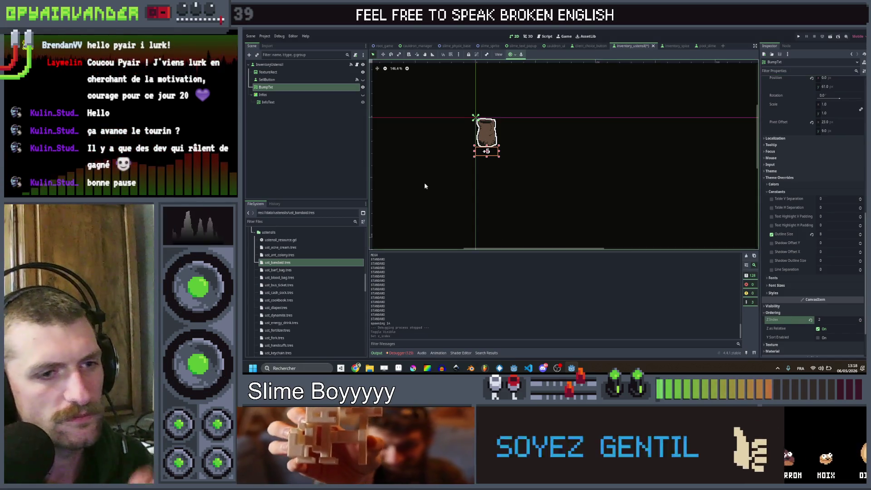
Add a TextureRect child node under BumpTxt
right_click(289, 91)
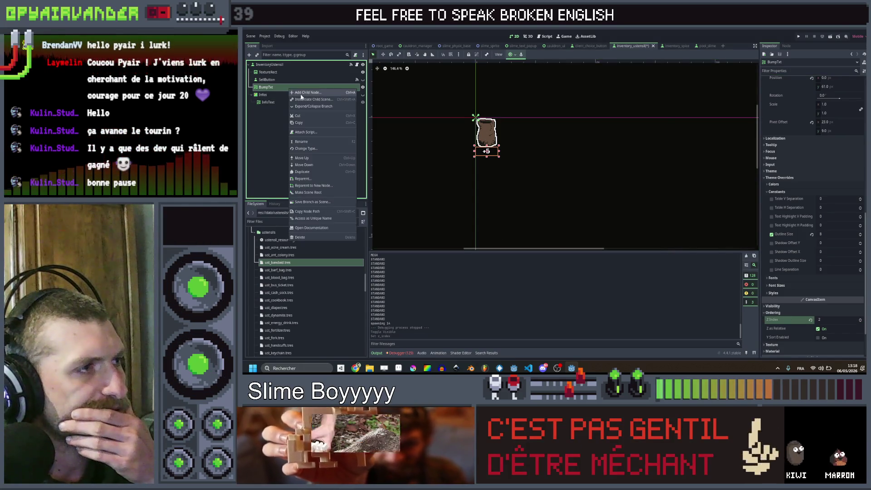
click(301, 95)
text(prog)
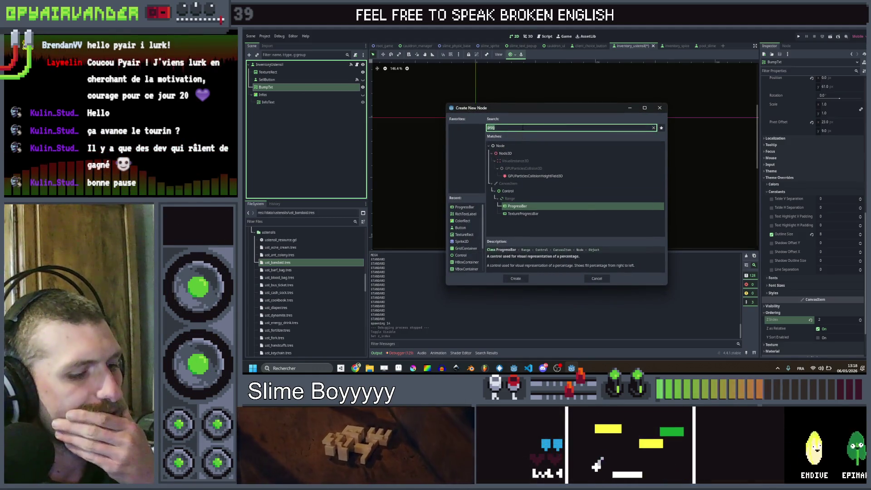
key(BackSpace)
key(BackSpace)
key(BackSpace)
text(texture)
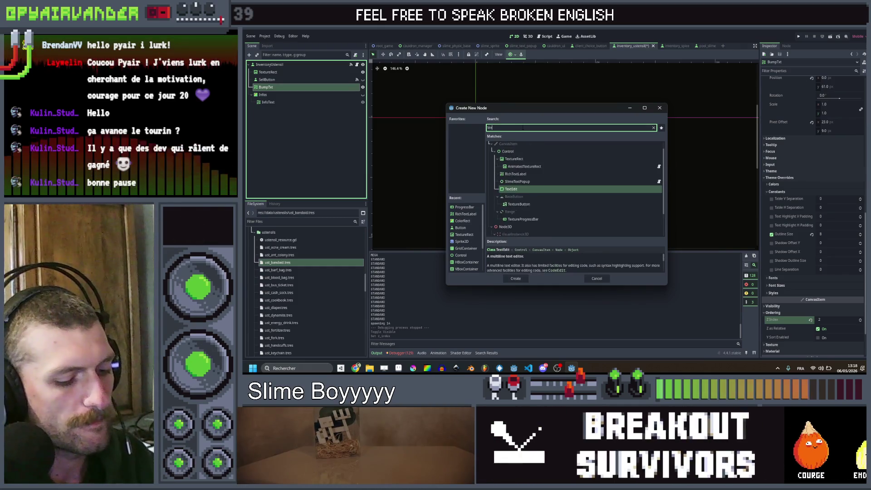
key(Return)
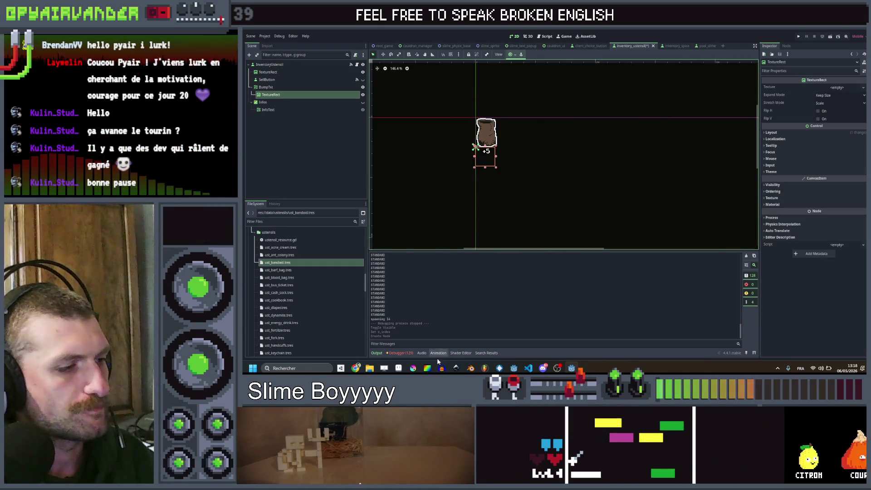
key(alt+Tab)
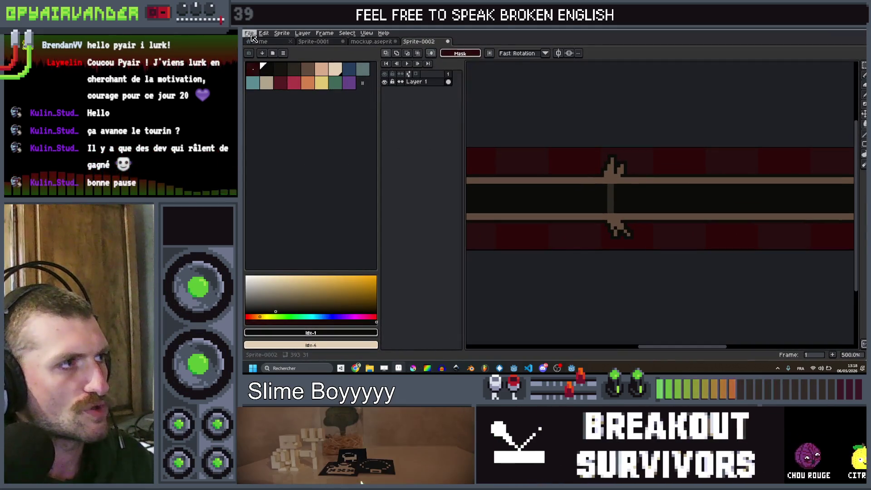
Create a new blank square sprite, Sprite-0003
click(249, 33)
click(261, 42)
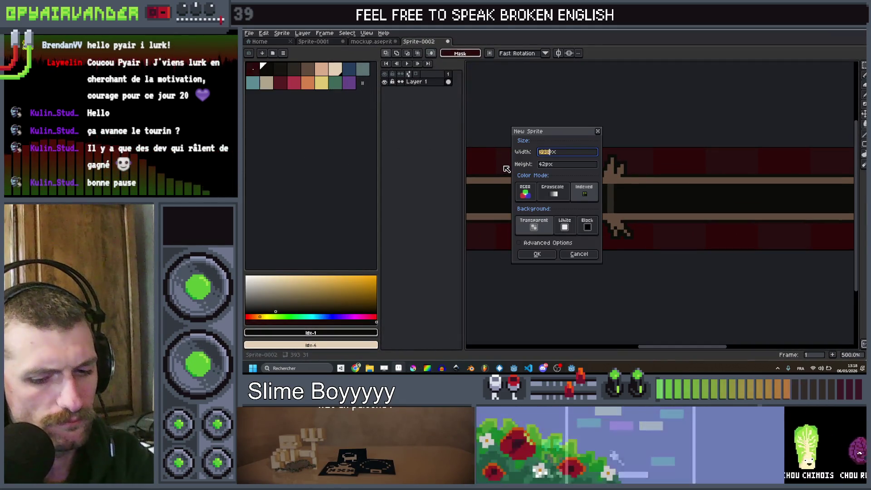
click(540, 165)
click(538, 255)
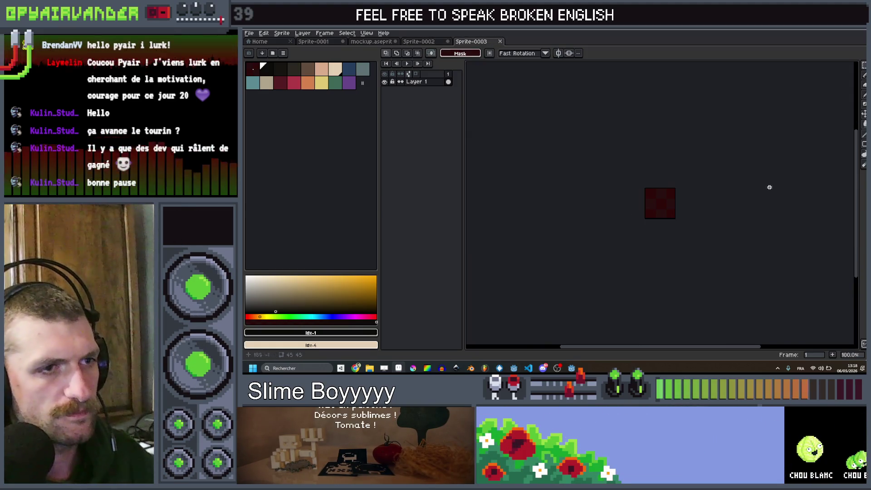
scroll(660, 200, up, 3)
Set the two drawing colours to lavender #e3cfff and white #ffffff
click(338, 68)
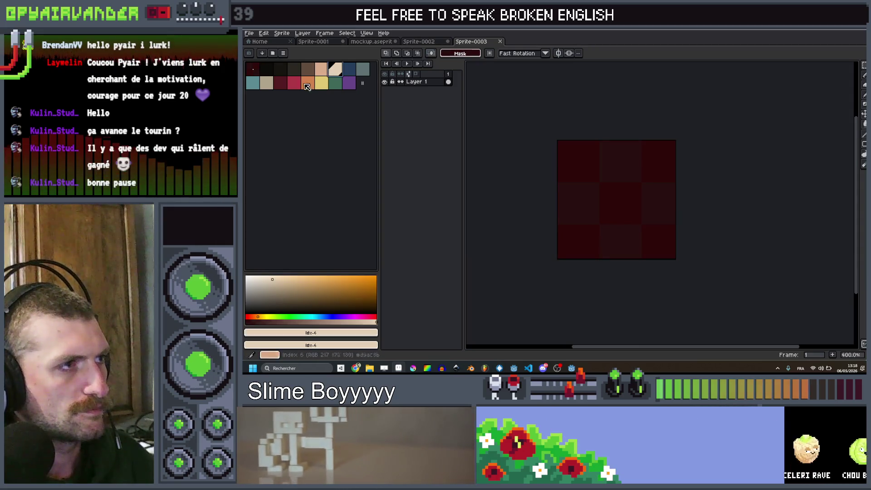
click(303, 344)
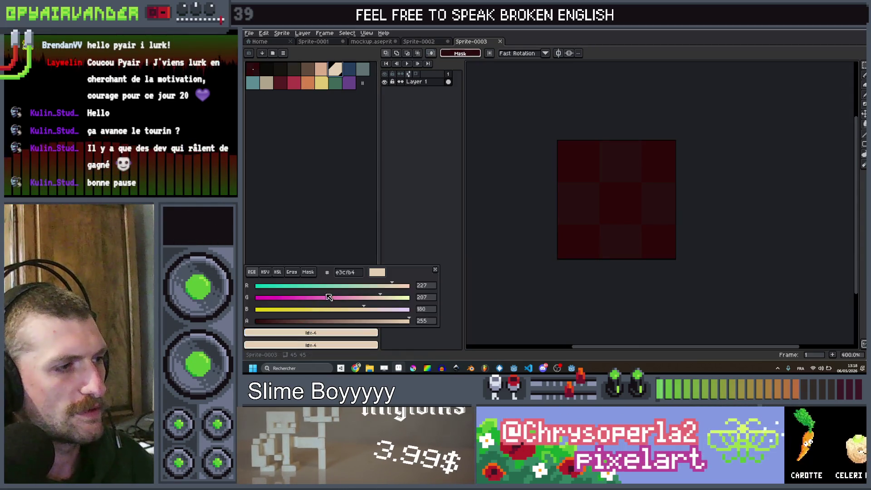
drag(385, 308, 409, 309)
click(392, 302)
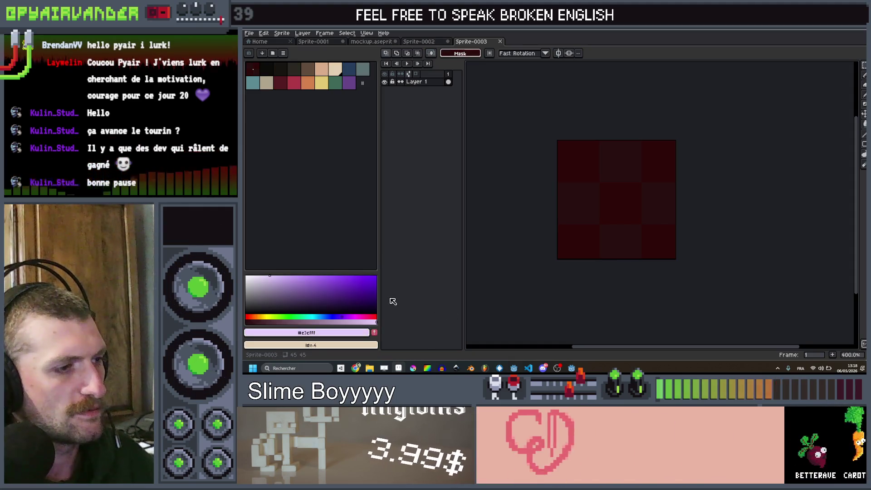
click(343, 345)
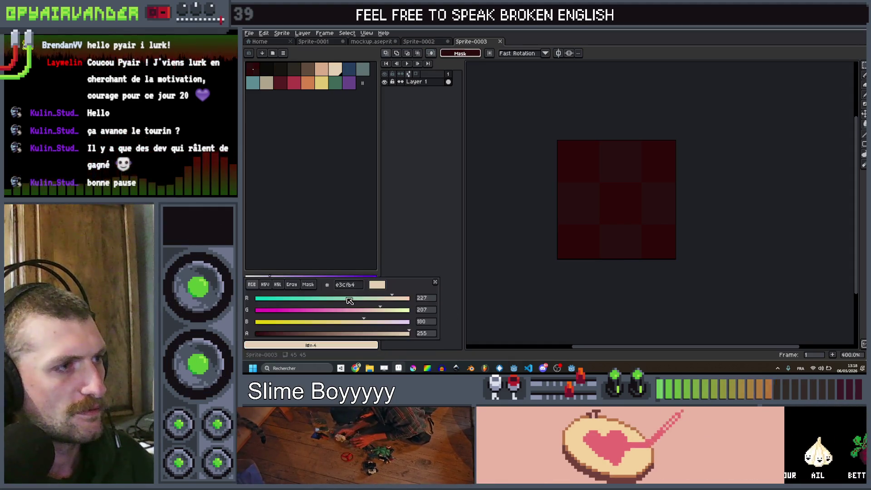
drag(380, 309, 410, 309)
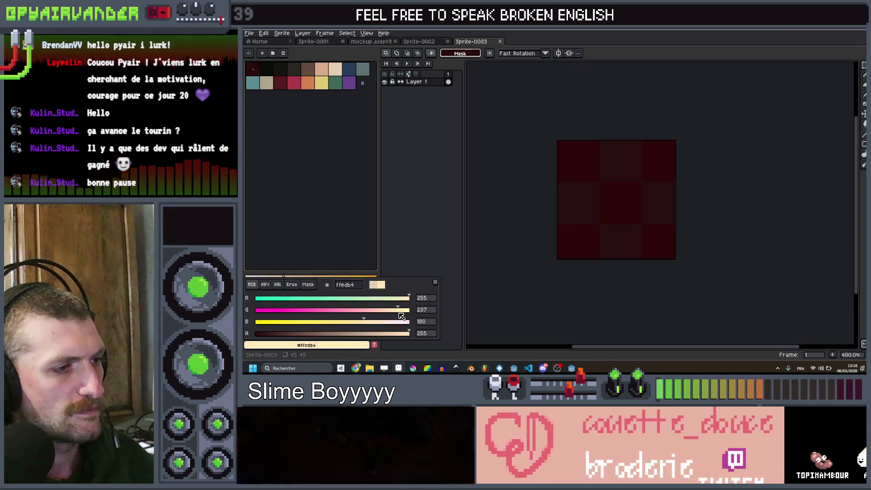
click(438, 286)
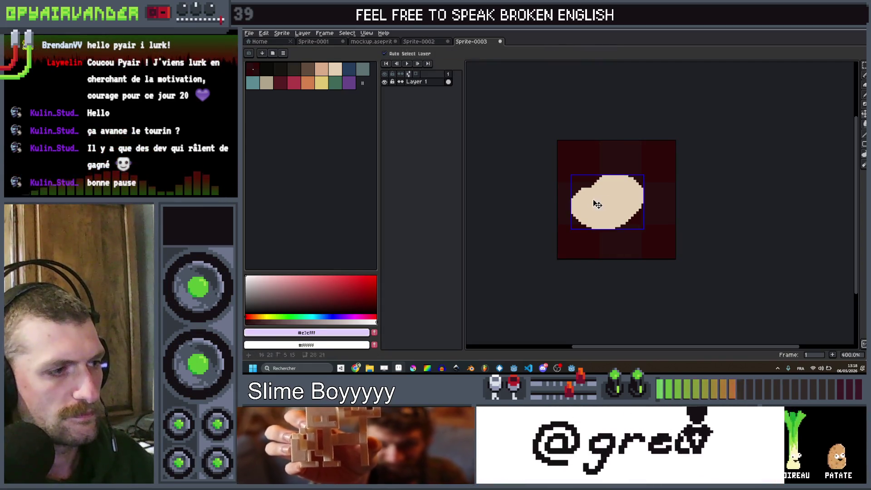
key(Escape)
Check the sprite's colour mode and swap the foreground and background colours
click(282, 33)
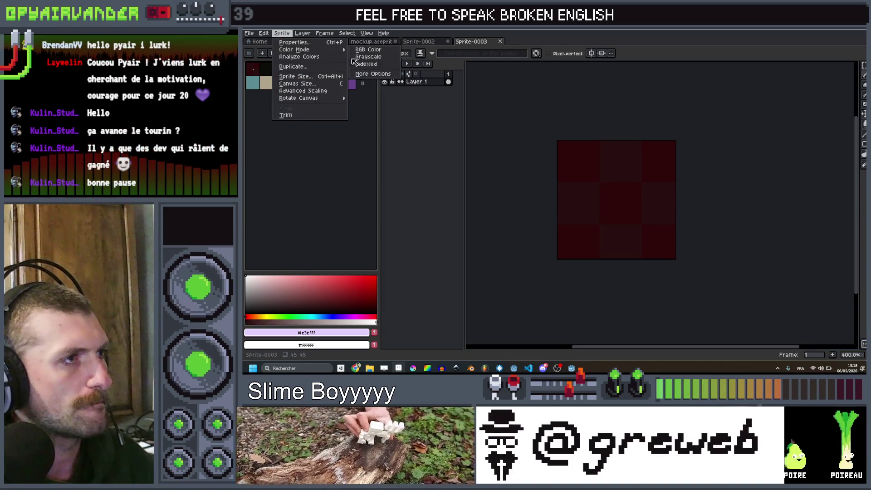
key(Escape)
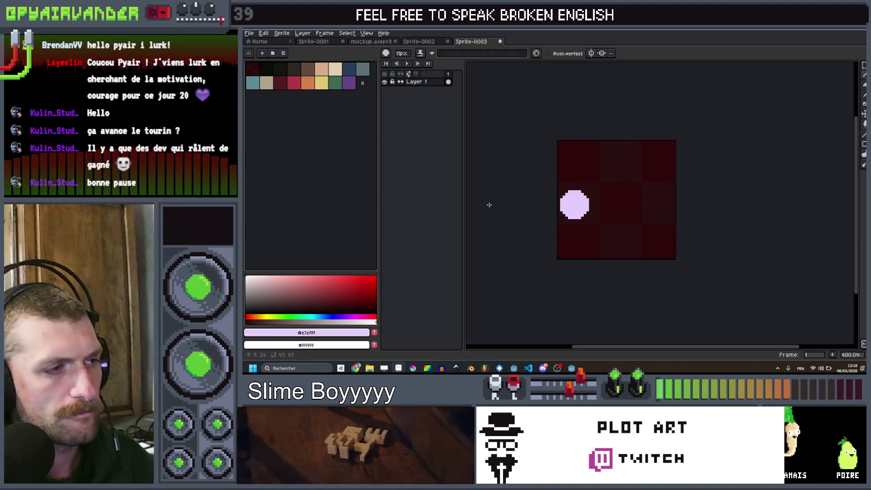
key(x)
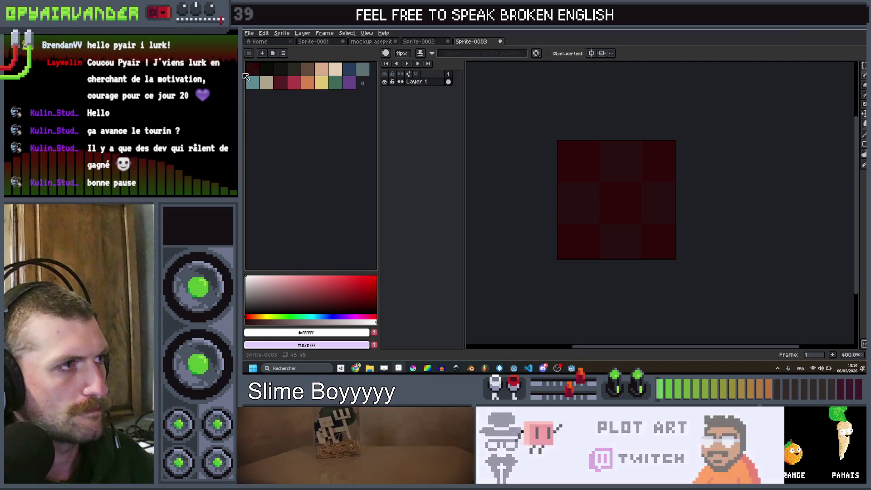
key(v)
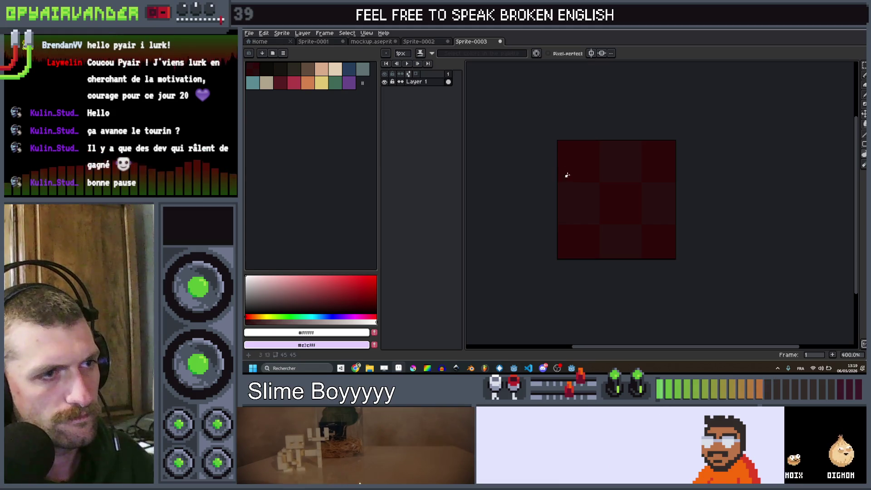
Draw a white outline across the canvas and close it into a filled banner shape
mouse_move(620, 179)
mouse_down()
mouse_move(647, 171)
mouse_move(665, 181)
mouse_up()
mouse_move(626, 208)
mouse_down()
mouse_move(585, 214)
mouse_move(561, 166)
mouse_move(643, 177)
mouse_move(577, 180)
mouse_up()
scroll(565, 165, down, 1)
scroll(565, 165, up, 2)
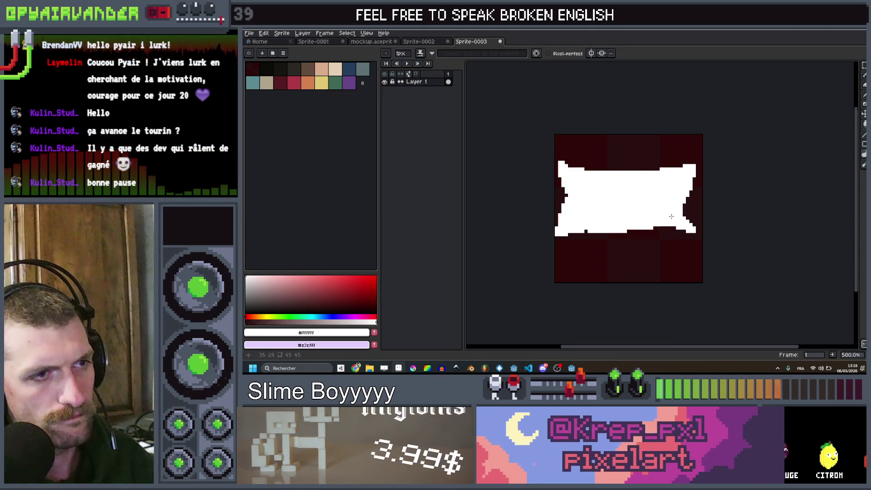
scroll(667, 218, down, 3)
scroll(655, 201, up, 2)
scroll(653, 199, up, 2)
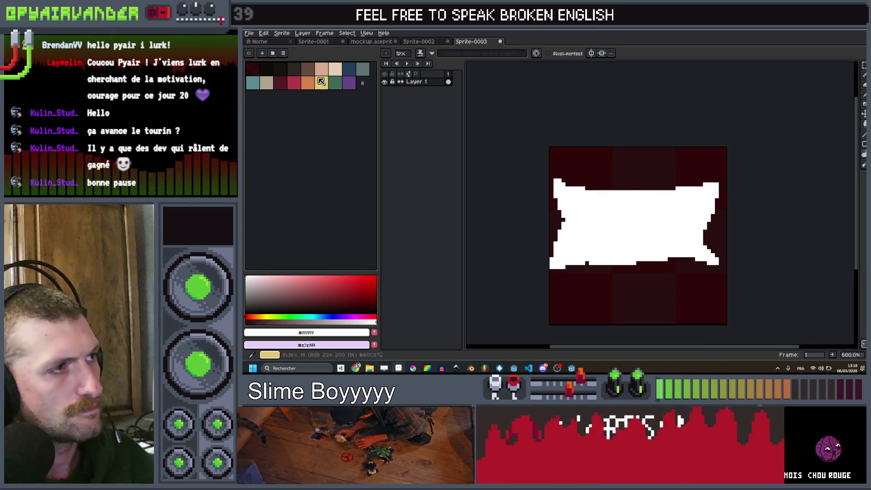
Extend the grey-teal spike near the banner's top-right
click(367, 71)
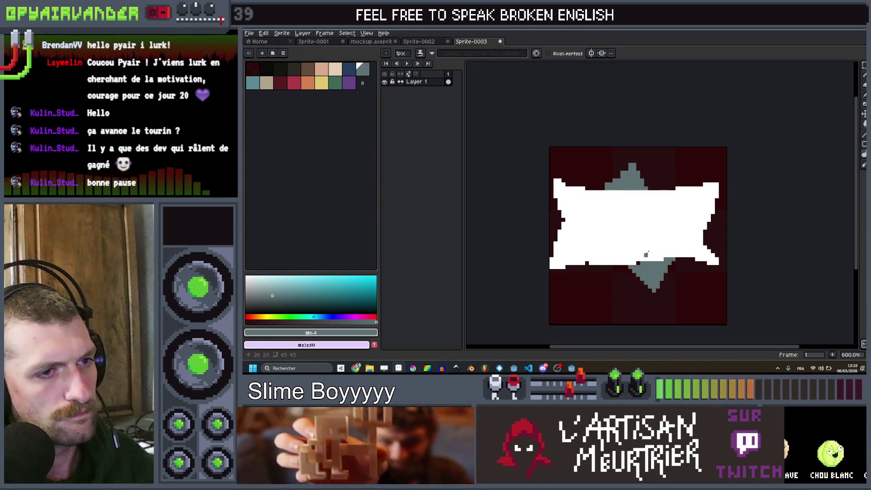
scroll(651, 249, up, 1)
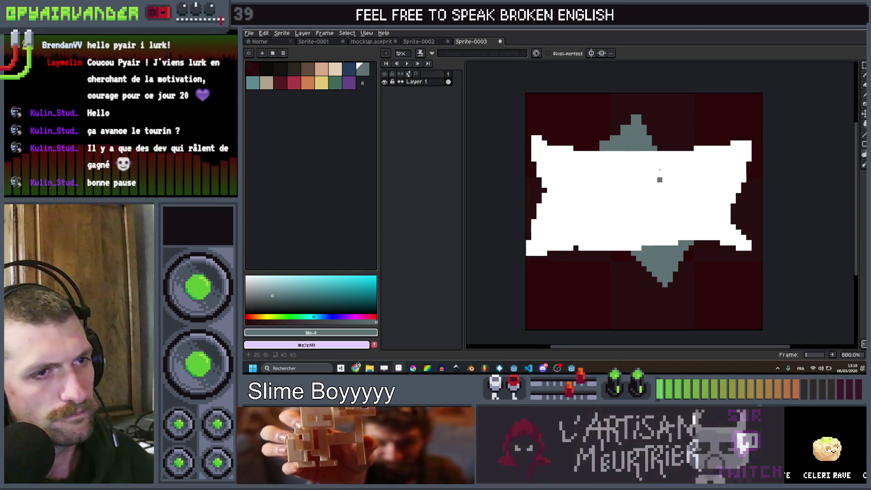
drag(705, 128, 689, 145)
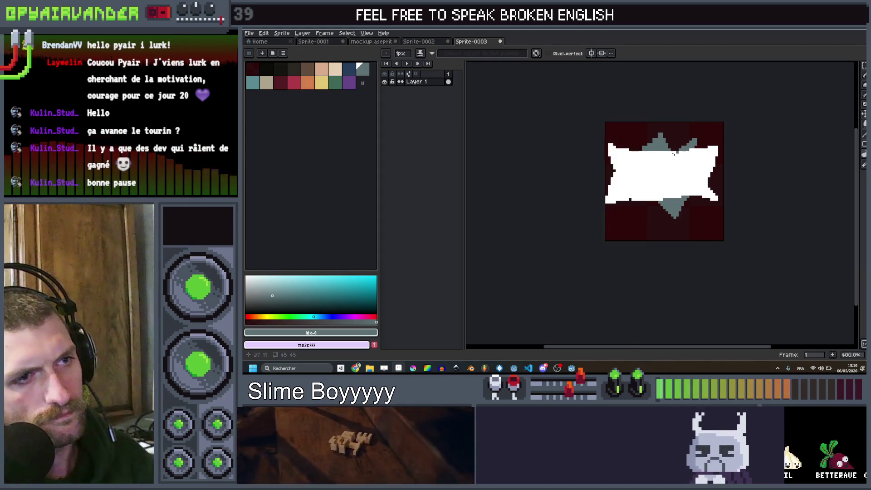
scroll(693, 157, up, 3)
scroll(697, 147, down, 2)
scroll(697, 147, up, 1)
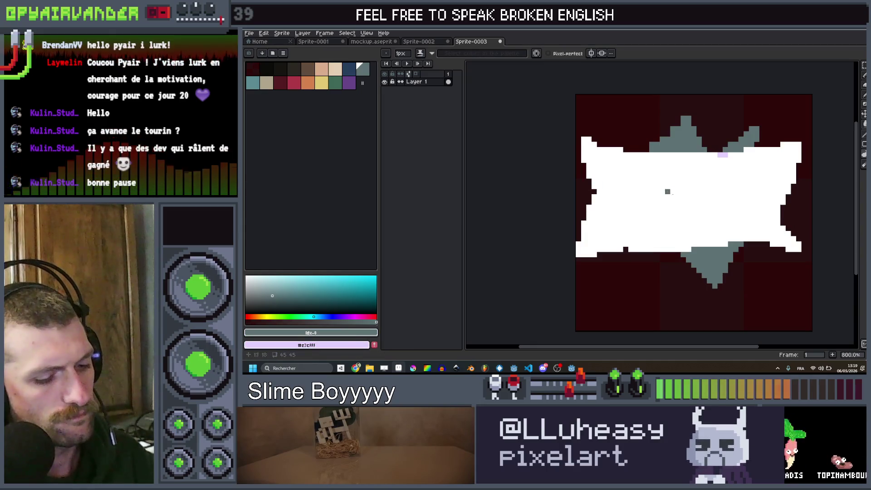
Outline a new spike below the banner's lower-left and fill it solid grey-blue
alt+click(703, 200)
drag(703, 200, 739, 178)
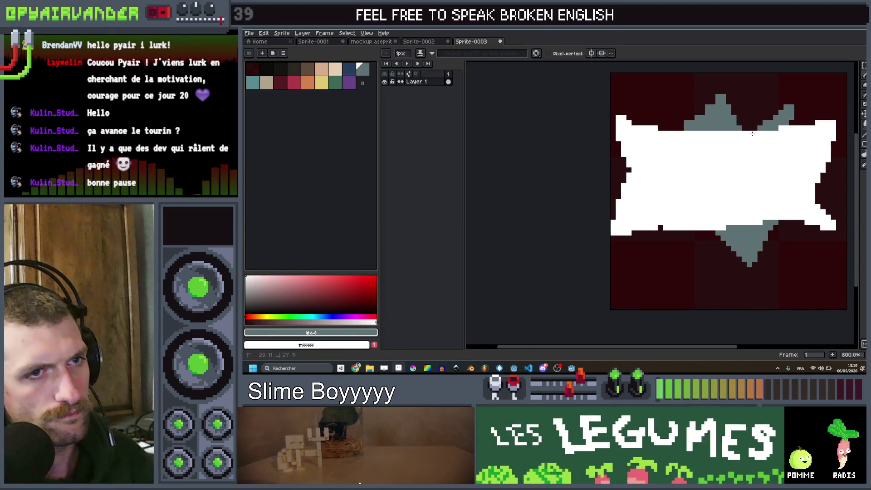
mouse_move(686, 233)
mouse_down()
mouse_move(646, 259)
mouse_move(664, 232)
mouse_up()
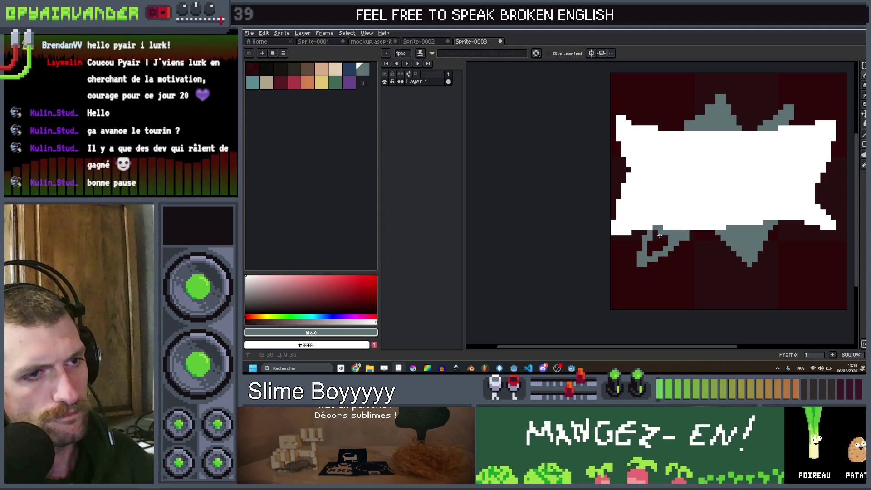
click(652, 252)
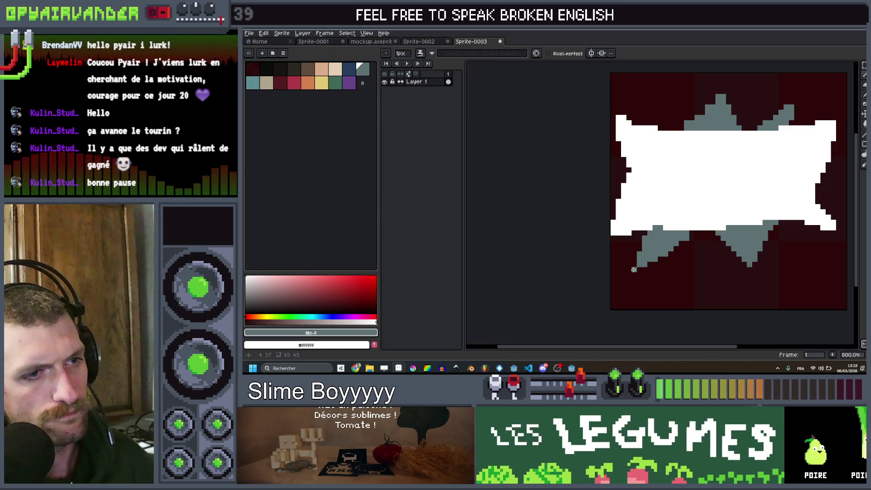
scroll(729, 214, down, 4)
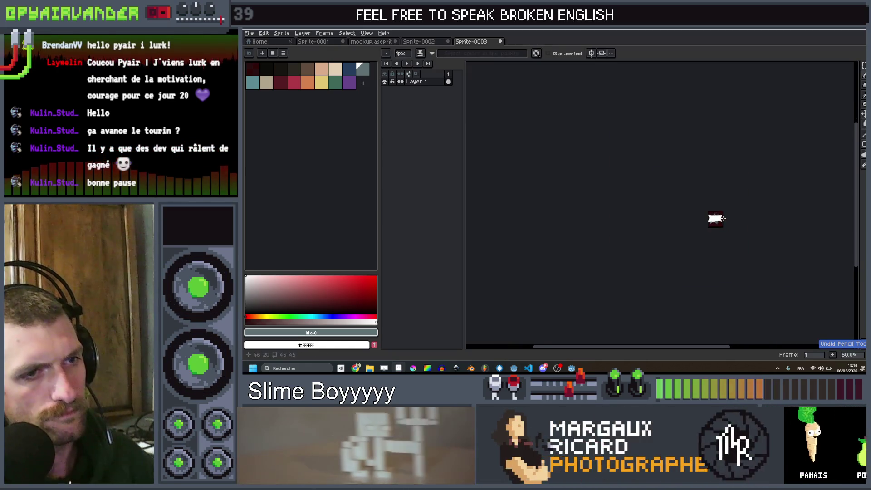
Zoom in and paint white along the banner's right edge down to its bottom-right corner
scroll(729, 215, up, 3)
scroll(685, 209, up, 3)
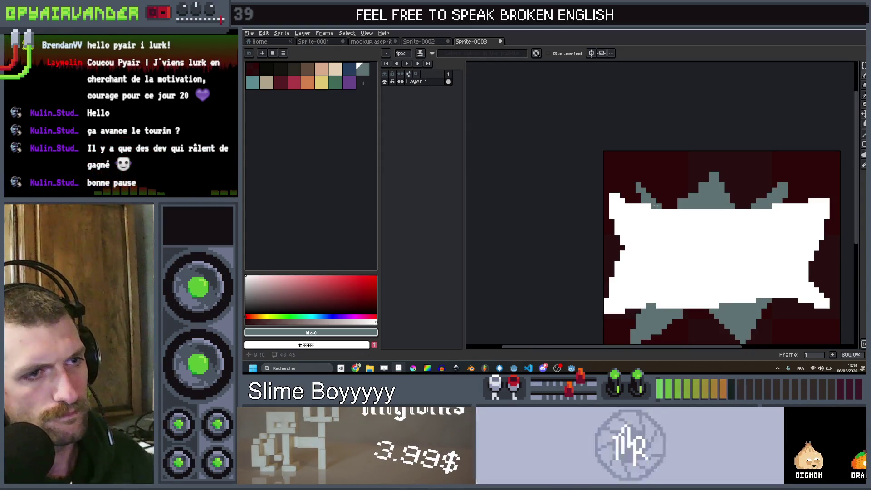
scroll(648, 200, down, 6)
scroll(714, 219, up, 5)
scroll(714, 220, up, 3)
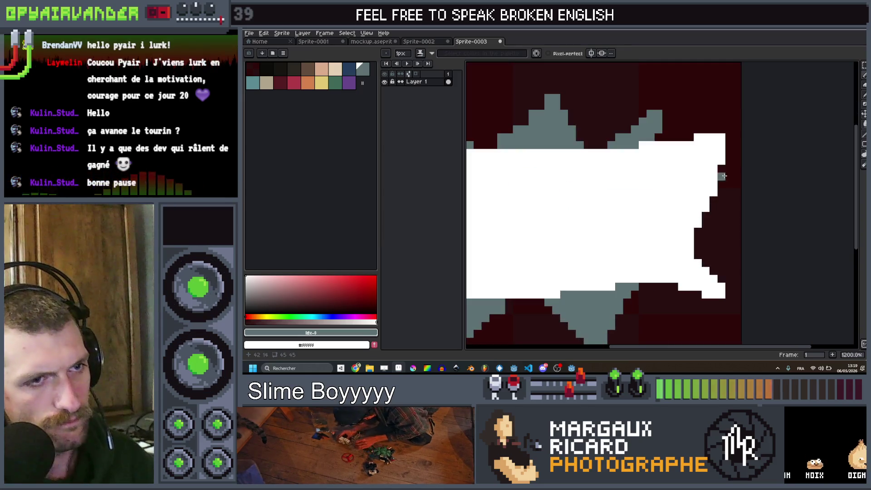
scroll(658, 137, right, 2)
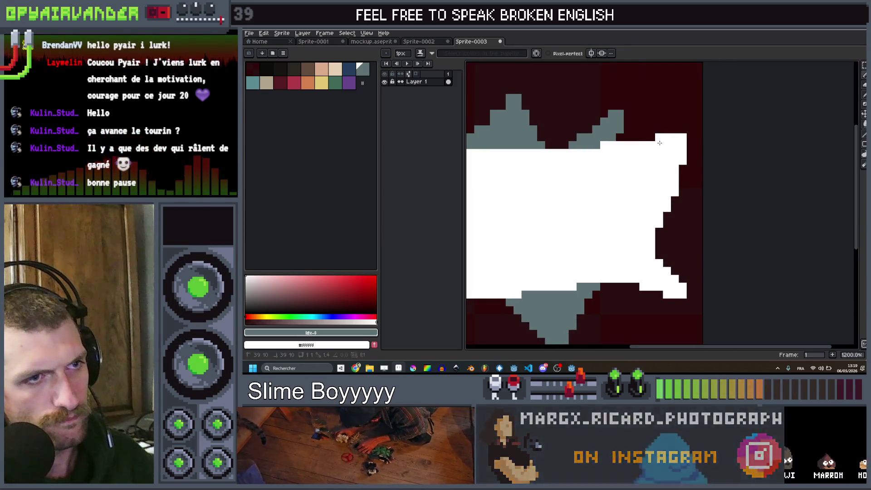
mouse_move(696, 121)
mouse_down()
mouse_move(674, 222)
mouse_move(697, 304)
mouse_up()
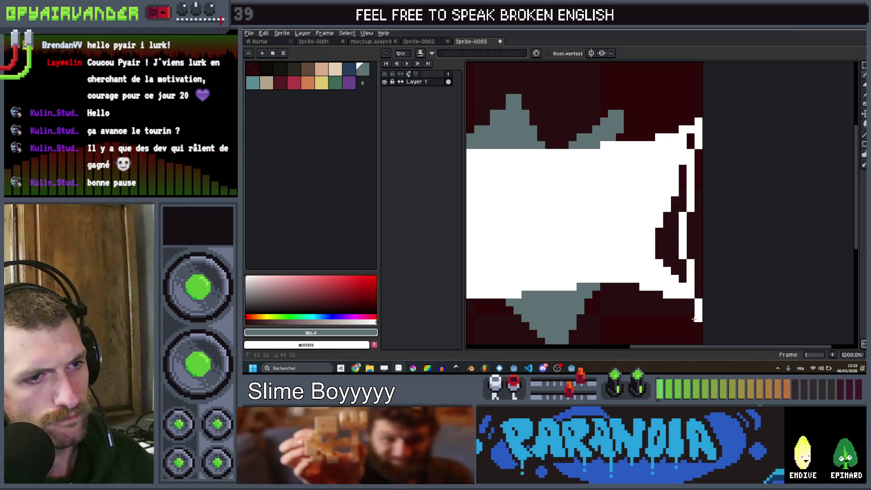
click(692, 306)
Enlarge the brush to paint over the dark notches in white, then restore the one-pixel brush
key(plus)
key(plus)
key(plus)
right_click(671, 275)
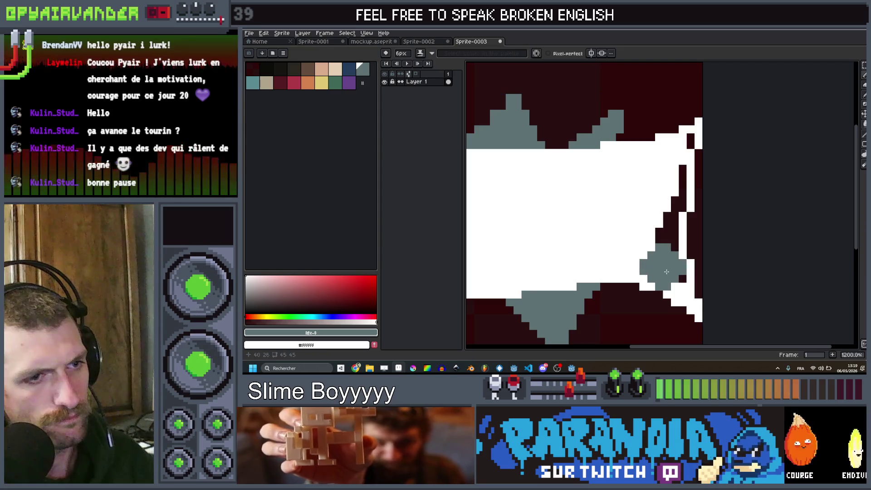
click(685, 154)
key(minus)
key(minus)
key(minus)
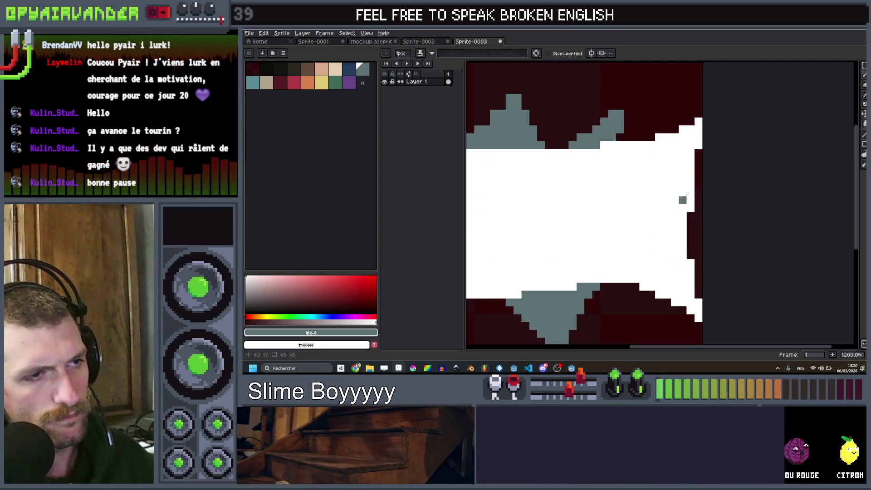
scroll(689, 199, down, 8)
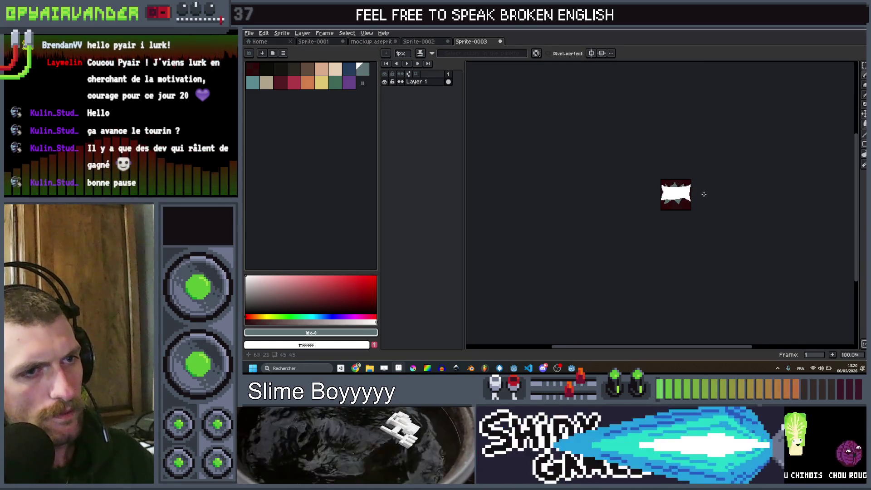
scroll(709, 195, up, 2)
scroll(698, 213, down, 5)
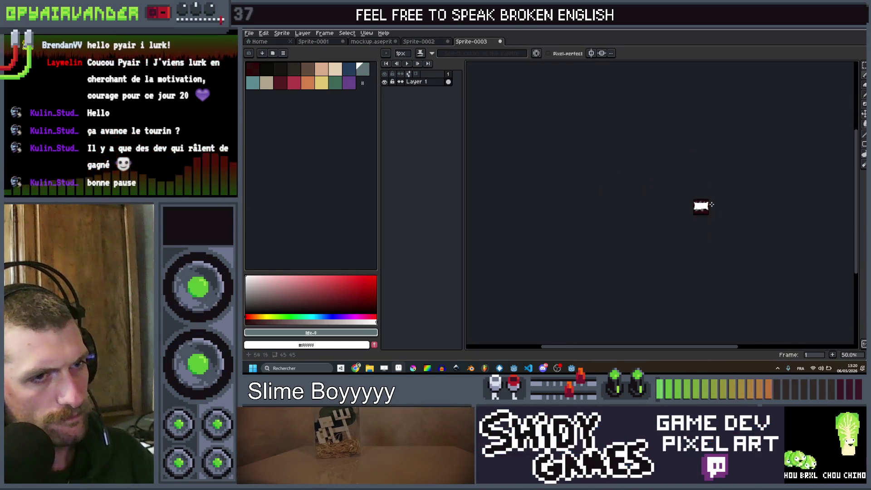
scroll(717, 204, up, 3)
scroll(717, 204, up, 2)
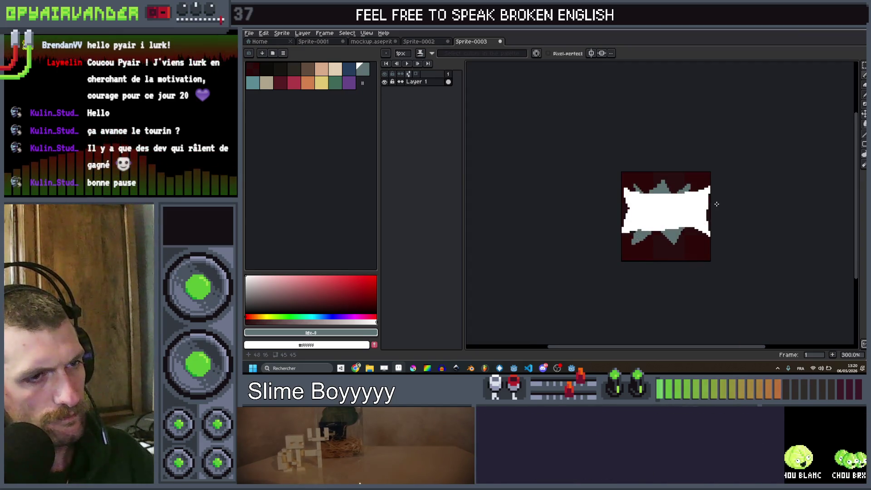
scroll(714, 204, up, 2)
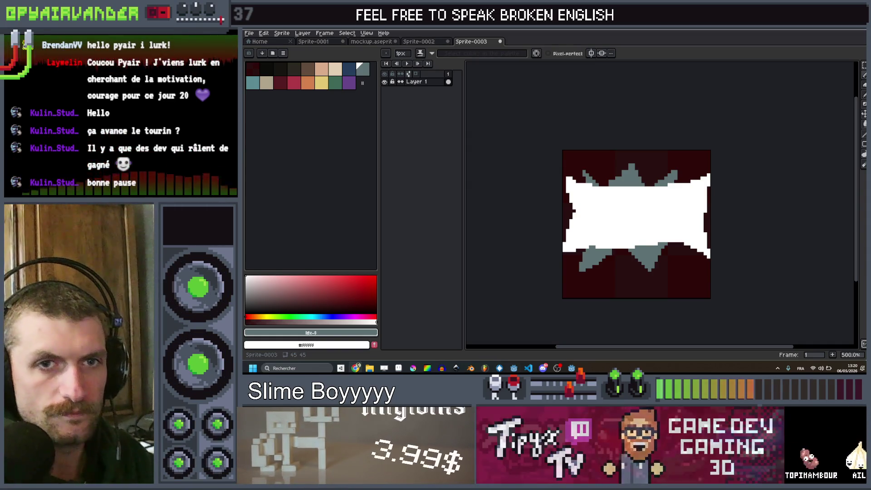
key(alt+Tab)
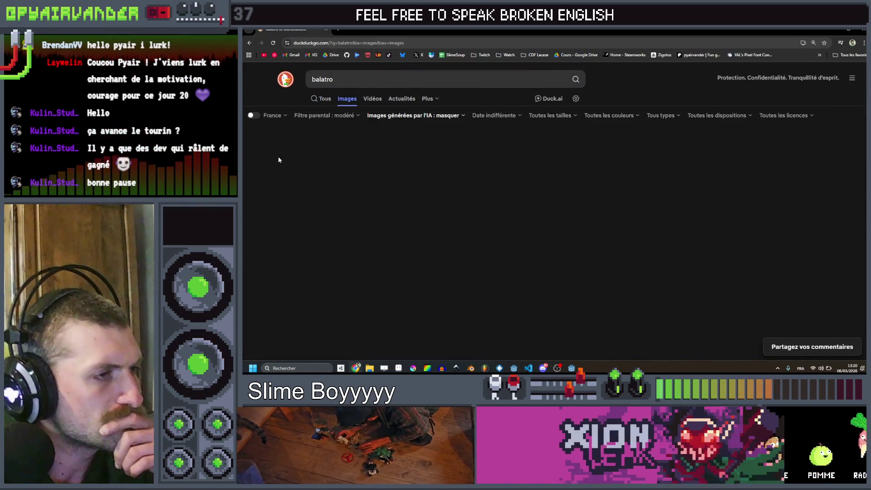
Browse the Balatro image results, previewing the Balatro on Steam screenshot
scroll(458, 121, down, 1)
scroll(458, 122, down, 1)
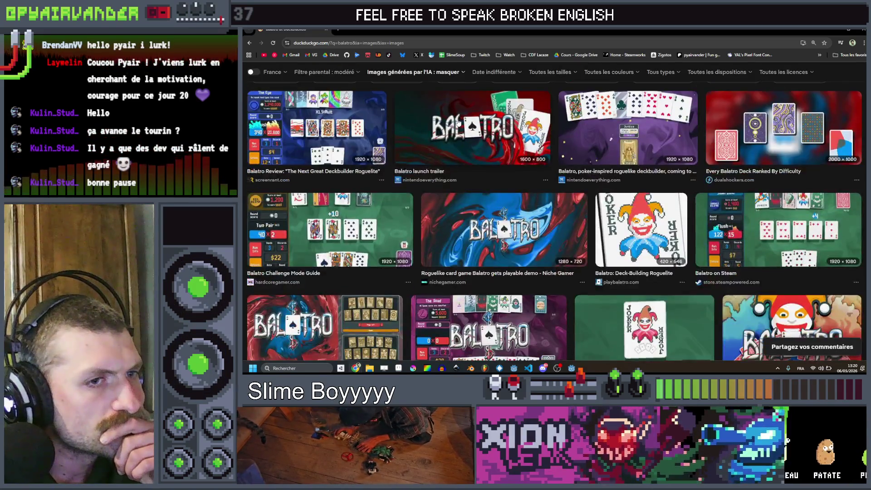
click(744, 227)
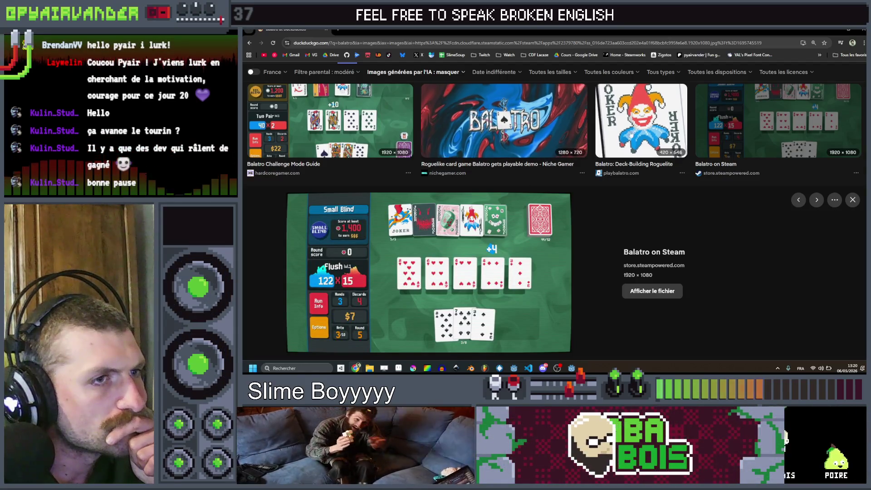
scroll(475, 156, down, 3)
scroll(638, 246, down, 4)
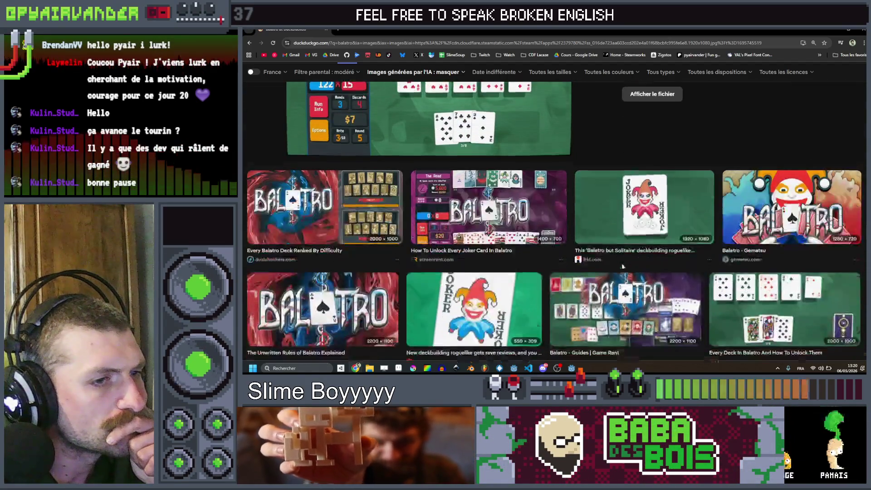
scroll(523, 235, down, 2)
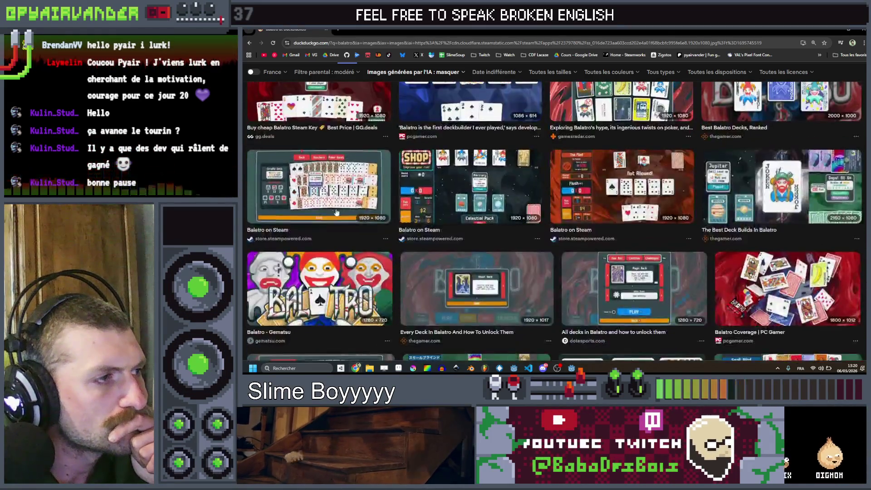
scroll(612, 231, down, 3)
scroll(592, 234, down, 2)
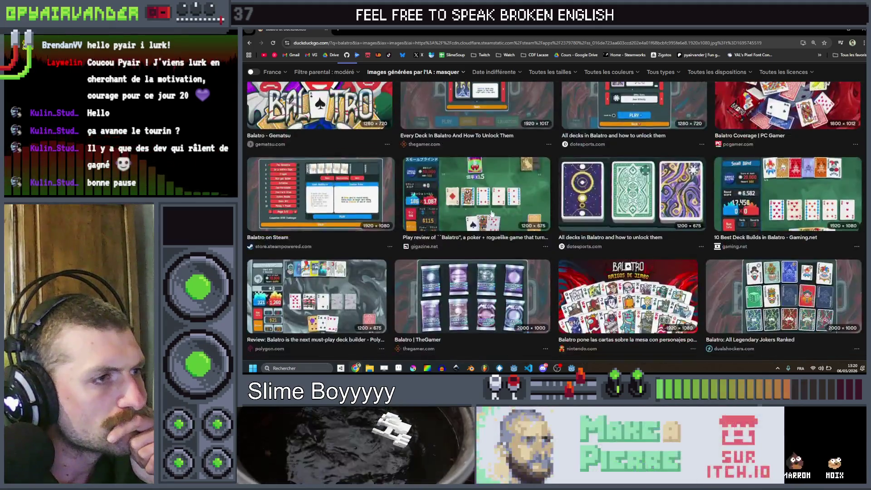
Preview Balatro gameplay review screenshots for reference
click(493, 199)
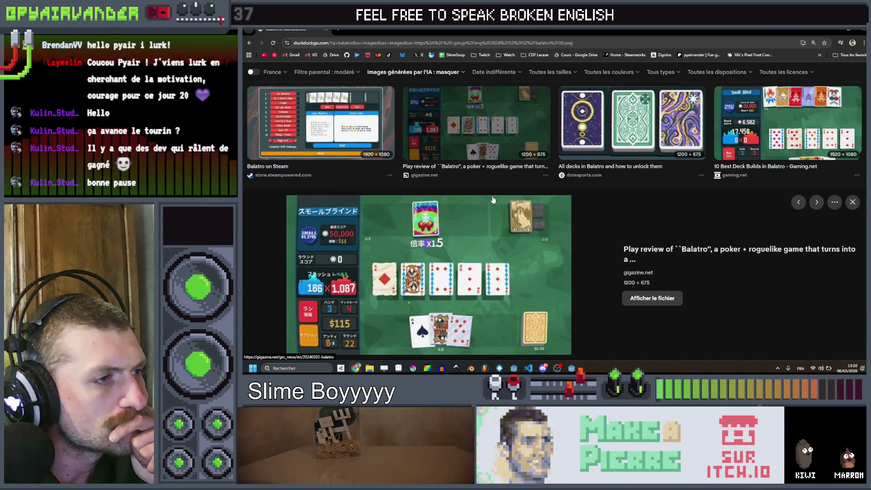
scroll(517, 198, up, 4)
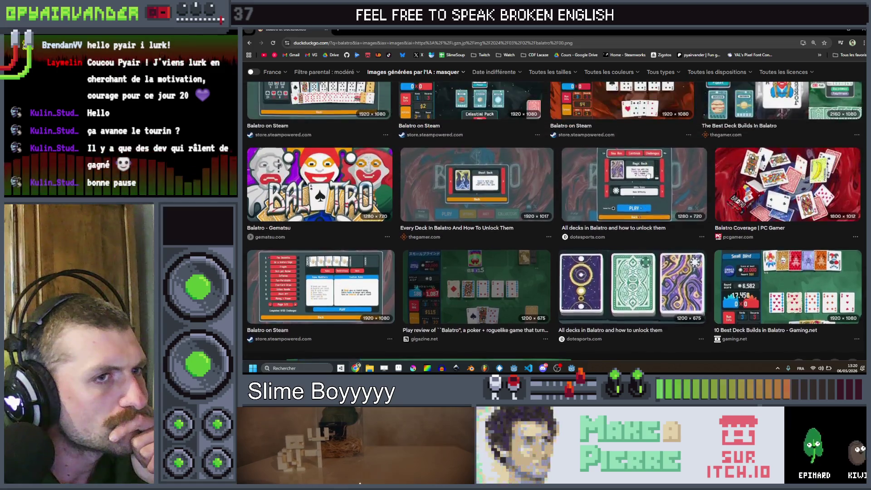
scroll(540, 196, up, 5)
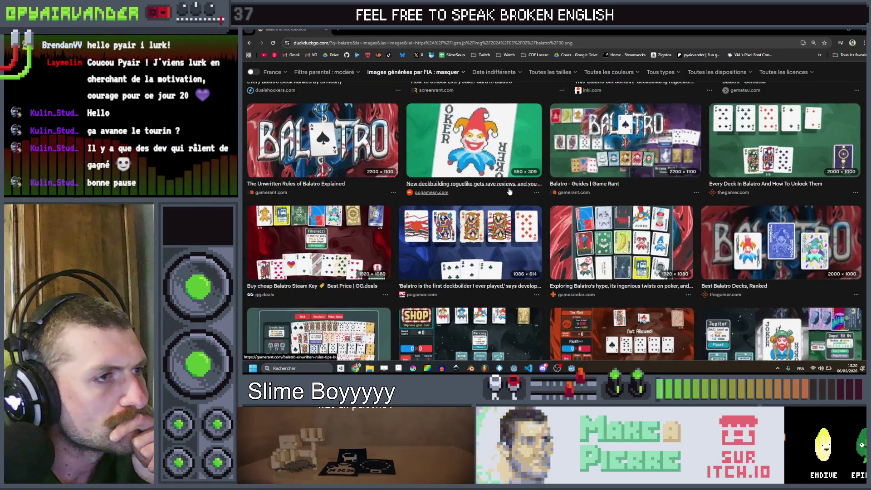
scroll(608, 219, up, 3)
scroll(571, 211, down, 3)
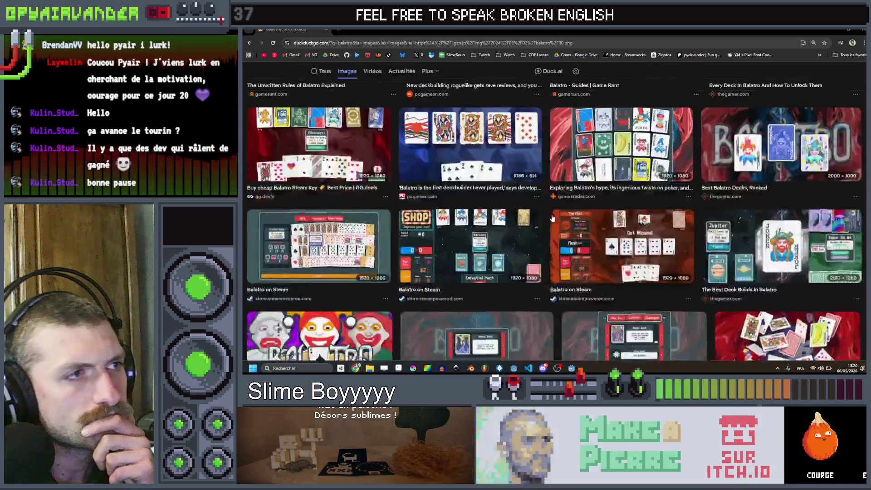
scroll(535, 204, up, 2)
scroll(535, 204, up, 5)
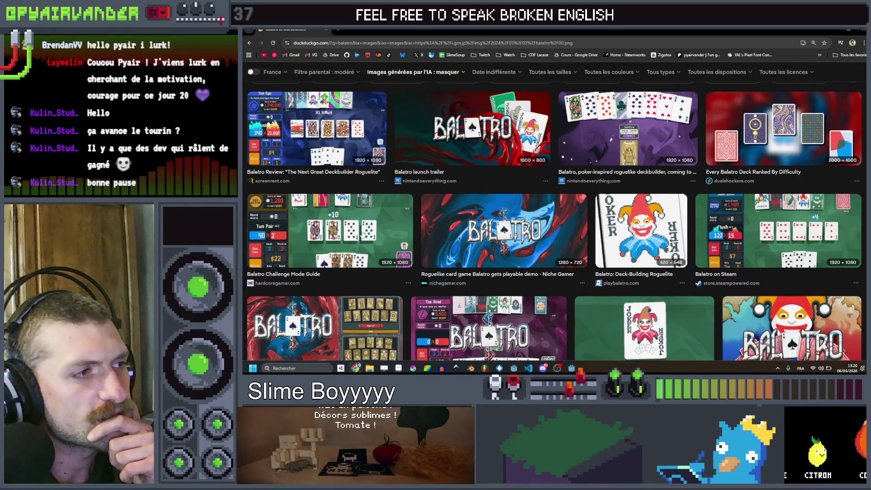
scroll(354, 218, up, 2)
click(344, 200)
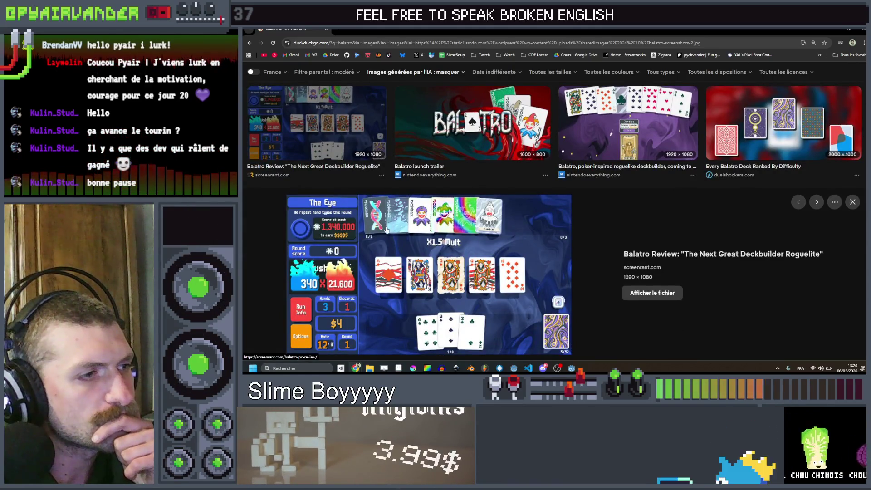
Clear Sprite-0003's canvas, pick beige from the palette, and minimize Aseprite
key(alt+Tab)
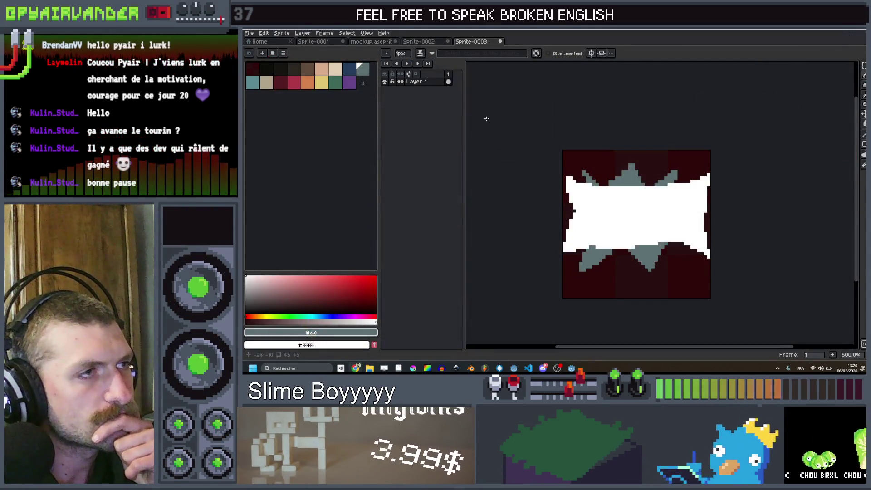
key(ctrl+z)
drag(601, 179, 589, 169)
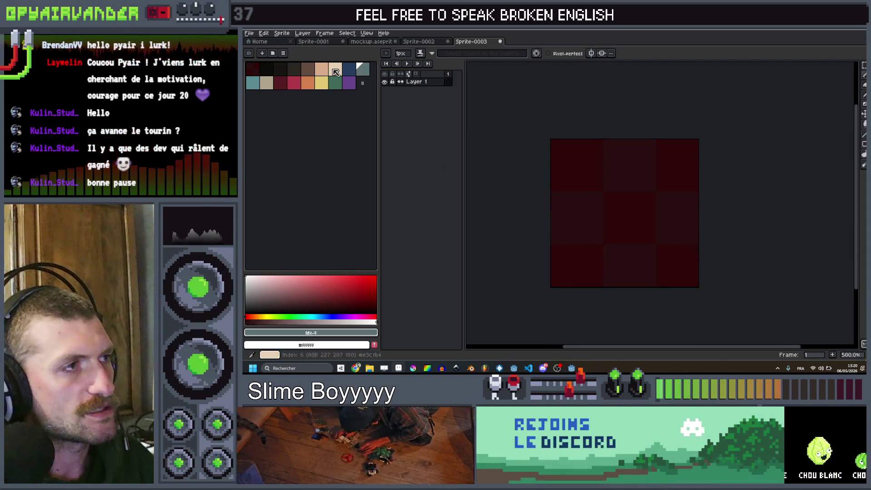
click(335, 69)
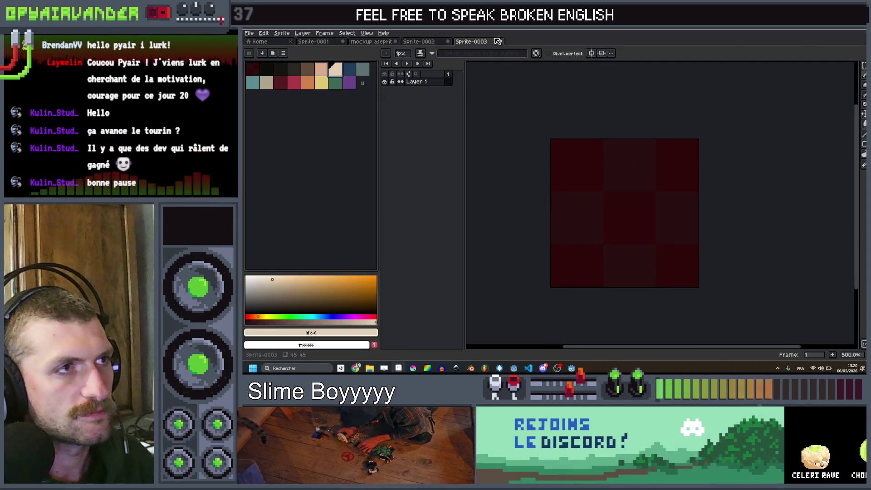
click(812, 36)
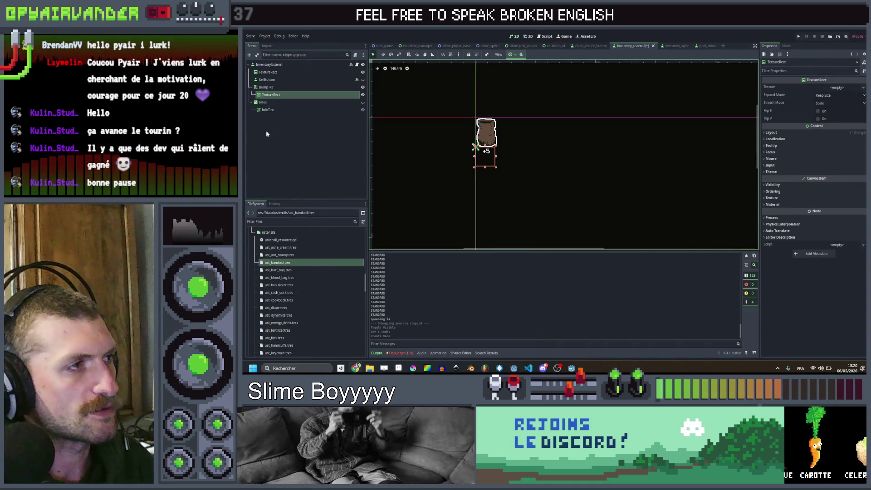
Convert the TextureRect under BumpTxt to a ColorRect and resize it into a strip below the sack
right_click(304, 94)
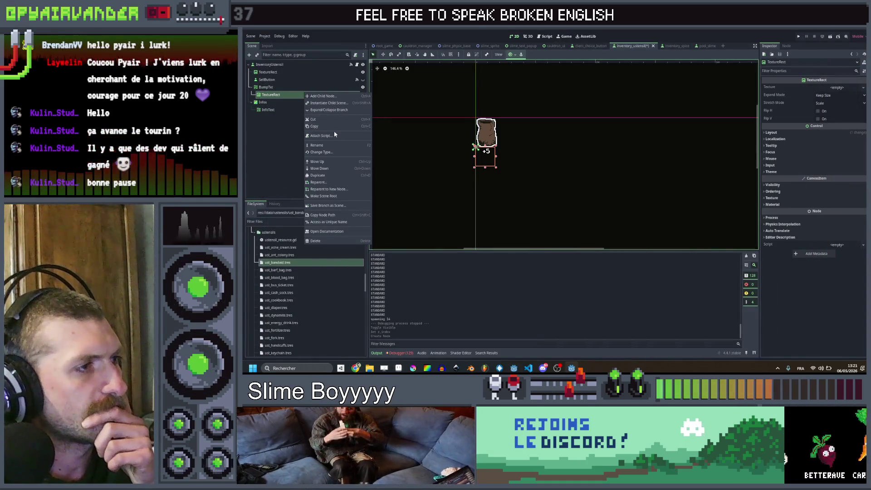
click(332, 153)
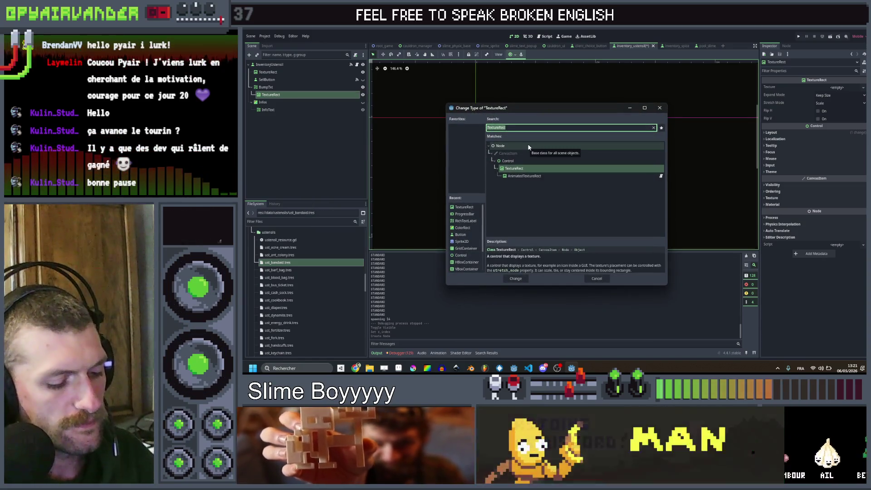
text(olor)
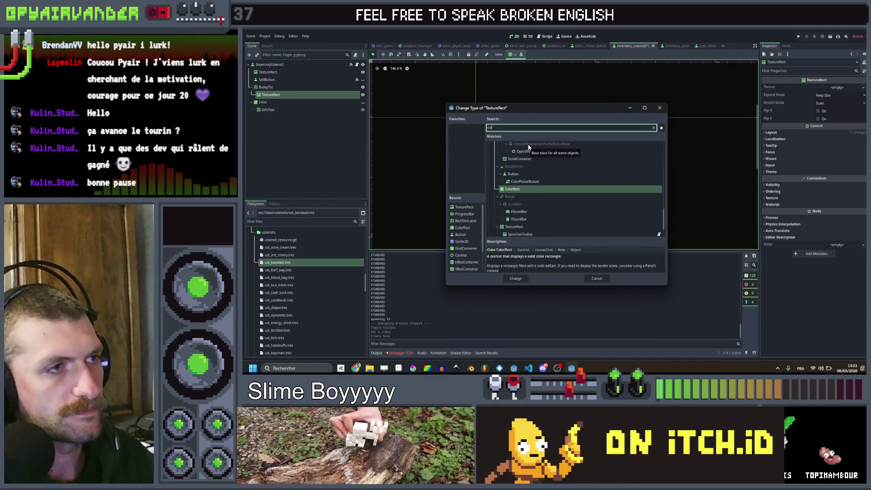
key(Return)
scroll(468, 143, up, 4)
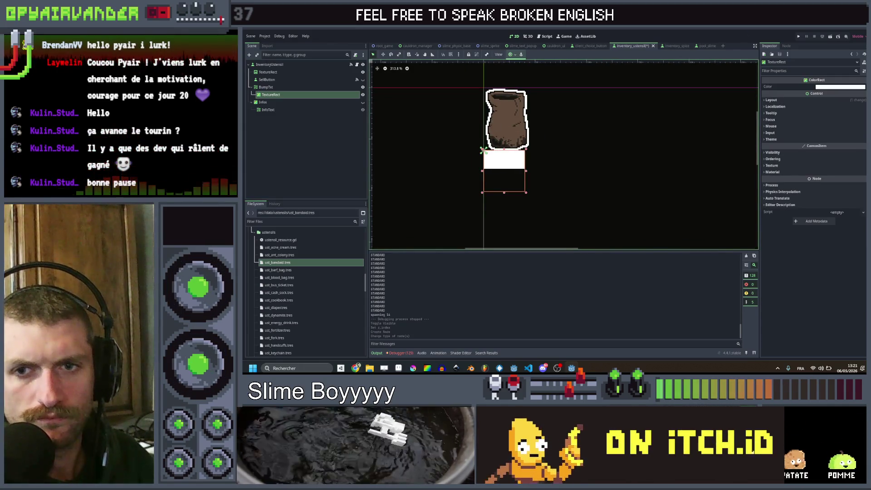
scroll(507, 140, up, 3)
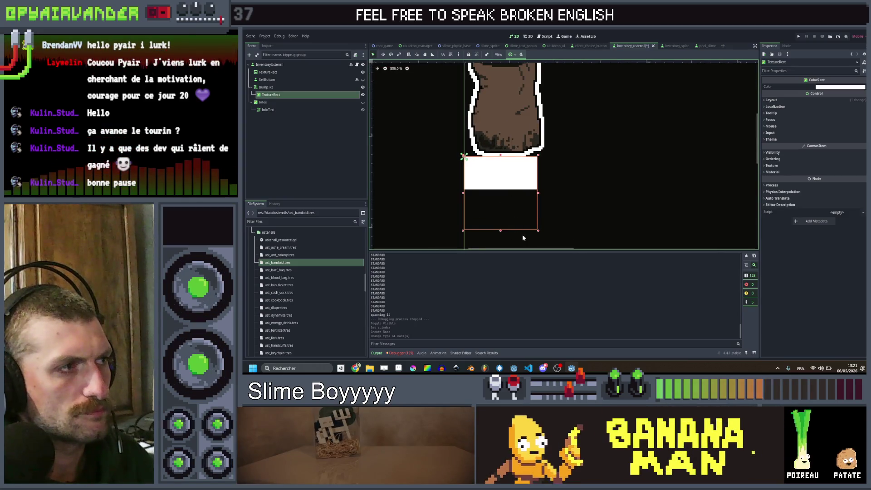
drag(537, 230, 538, 218)
drag(536, 182, 551, 190)
Toggle Clip Contents on BumpTxt, then reselect the rectangle beneath it
click(272, 86)
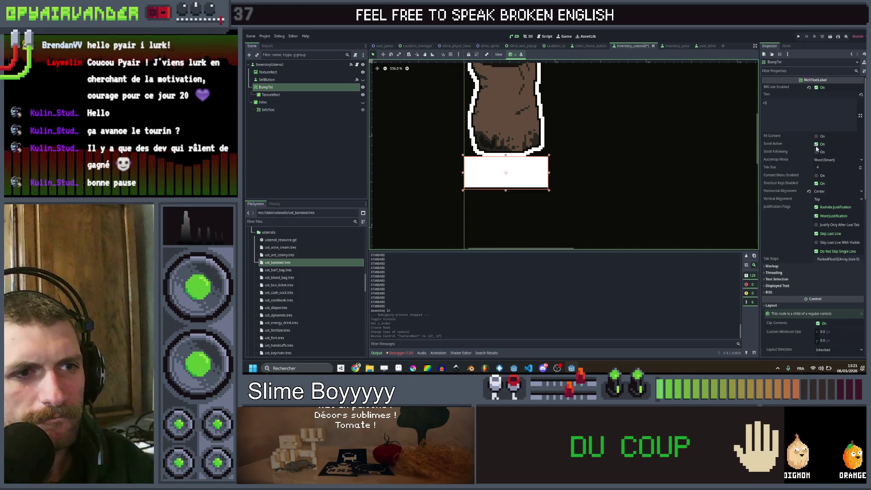
scroll(803, 200, down, 5)
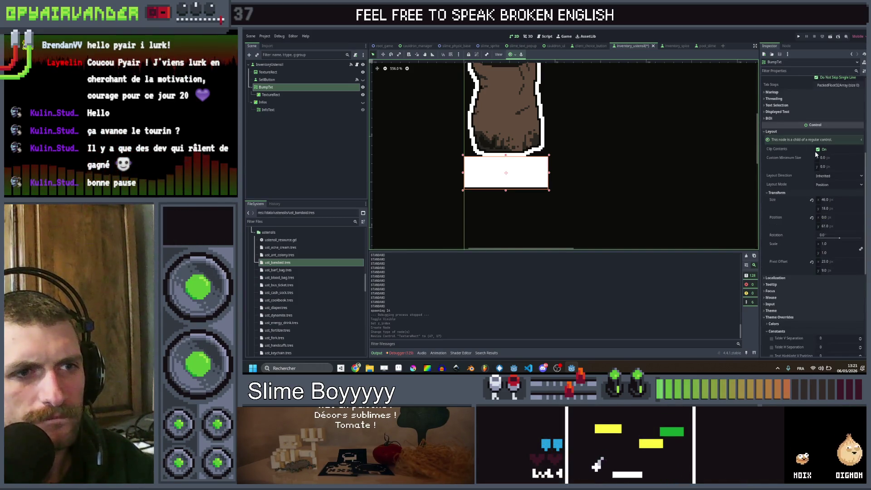
click(818, 150)
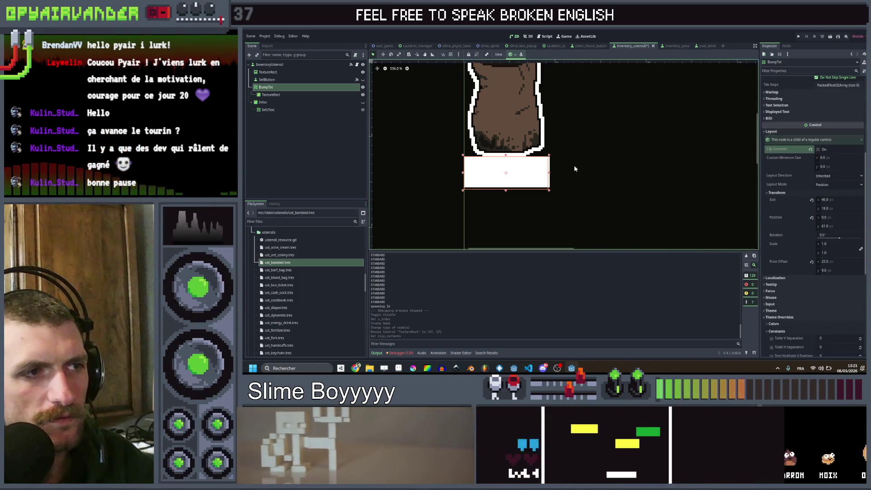
click(271, 94)
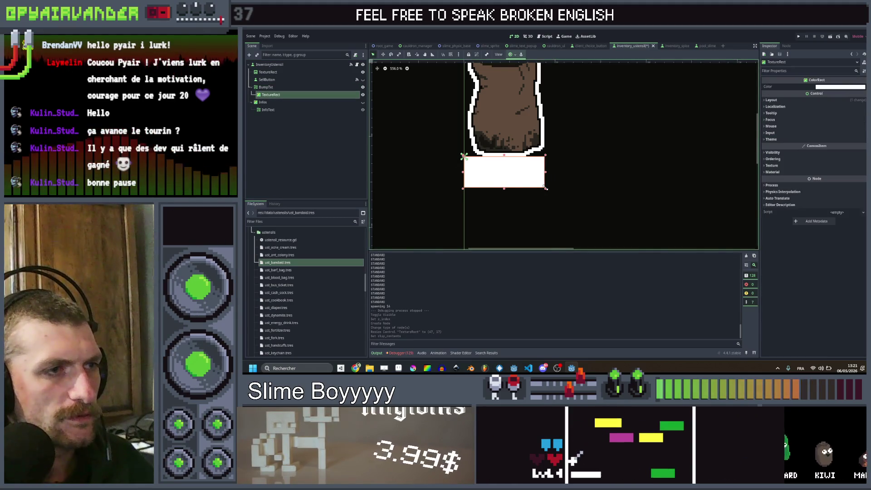
Make the rectangle red and set its Z Index to 1
click(825, 87)
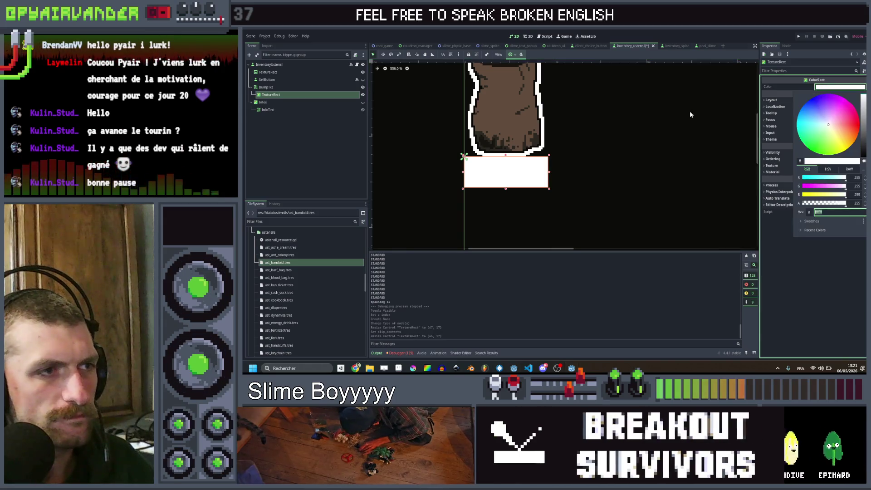
drag(834, 123, 857, 124)
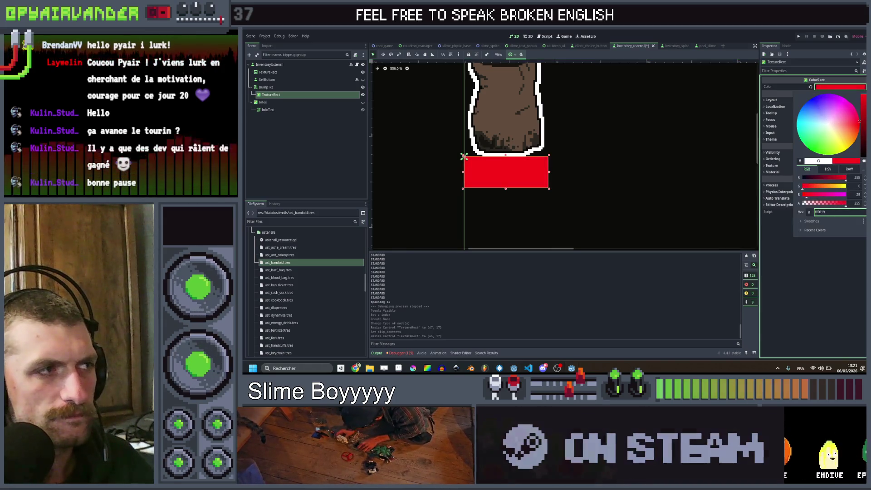
click(285, 91)
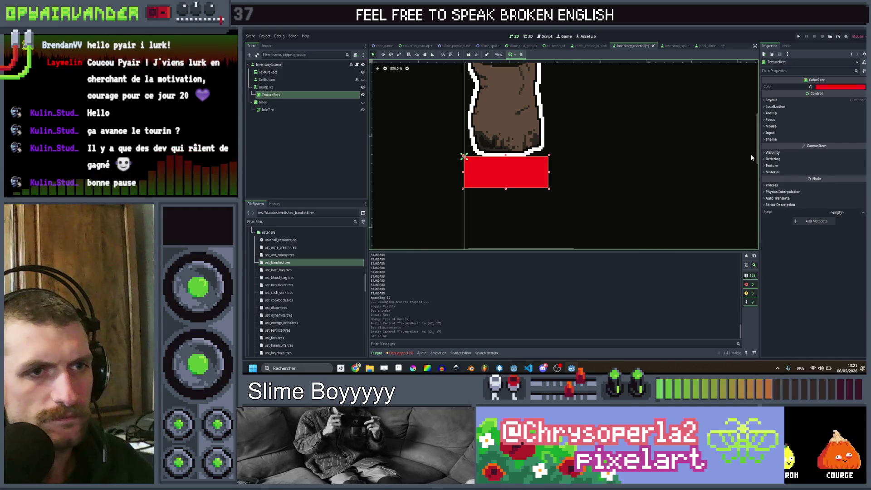
click(771, 159)
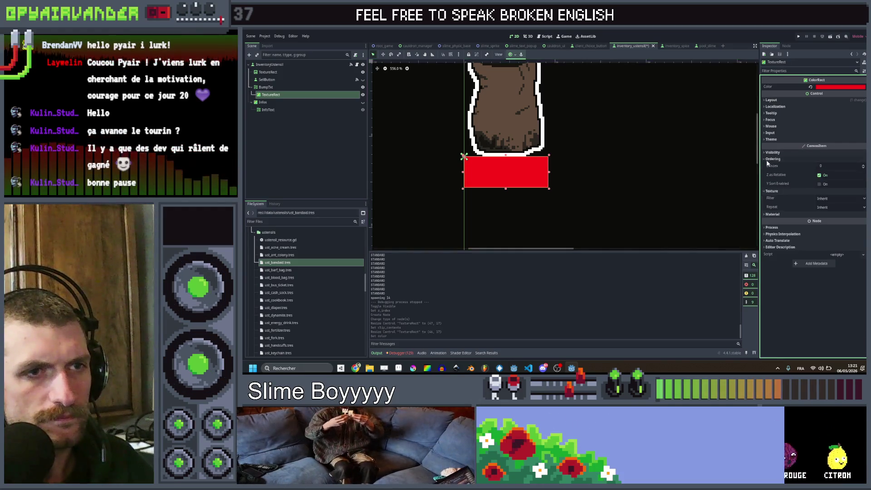
click(825, 170)
text(1)
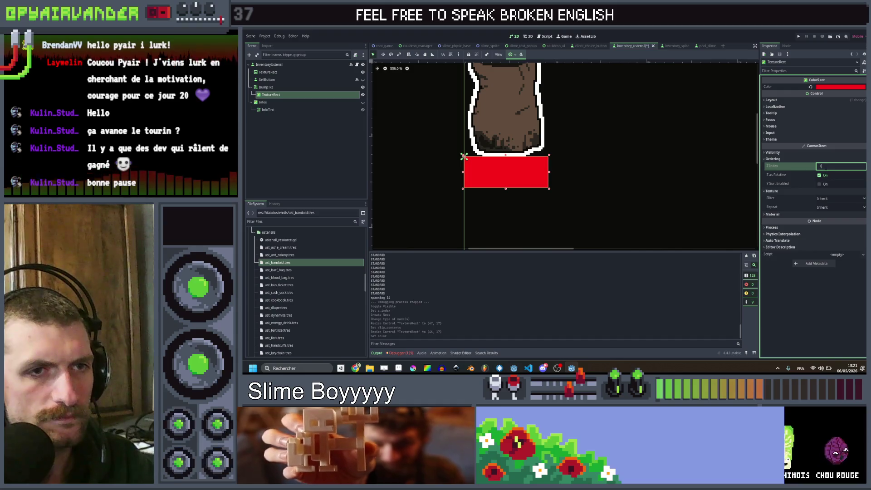
click(316, 146)
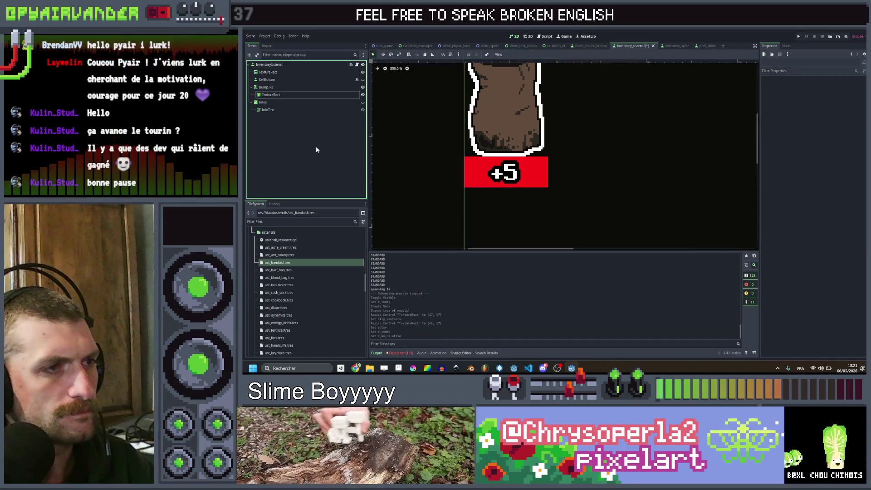
scroll(542, 148, down, 5)
scroll(543, 148, up, 3)
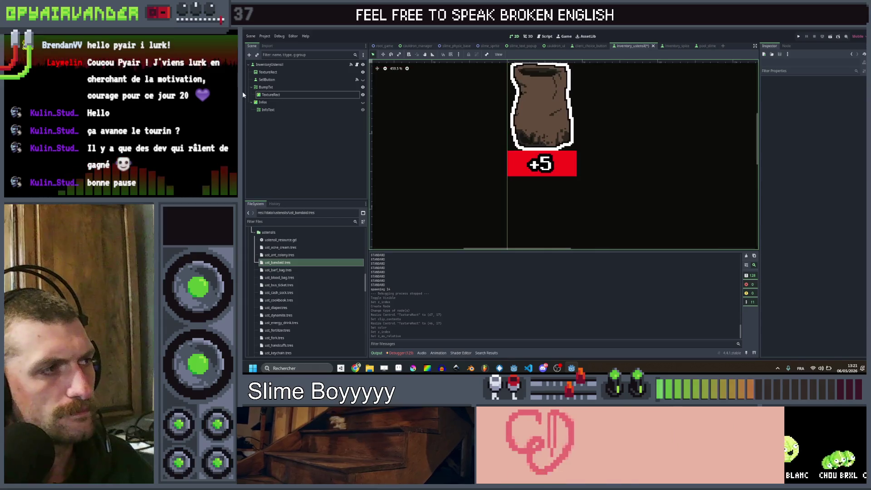
Rename the rectangle under BumpTxt to 'Bump Rect'
click(266, 87)
click(268, 95)
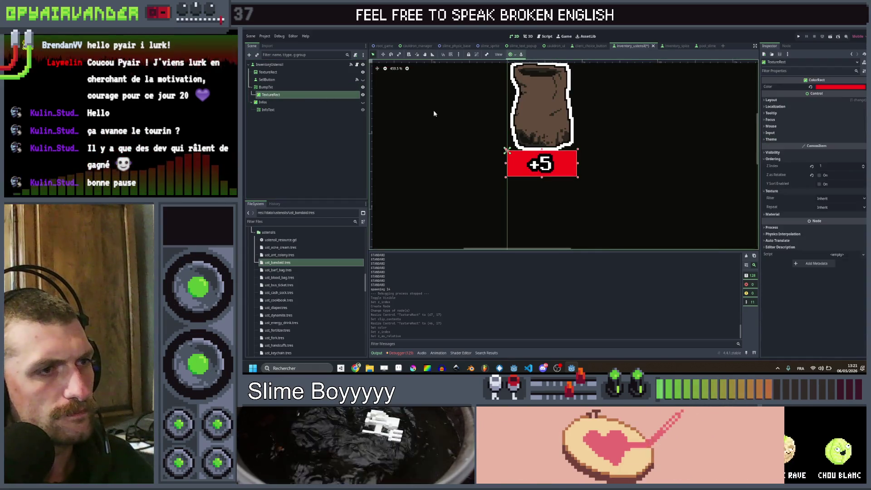
double_click(324, 95)
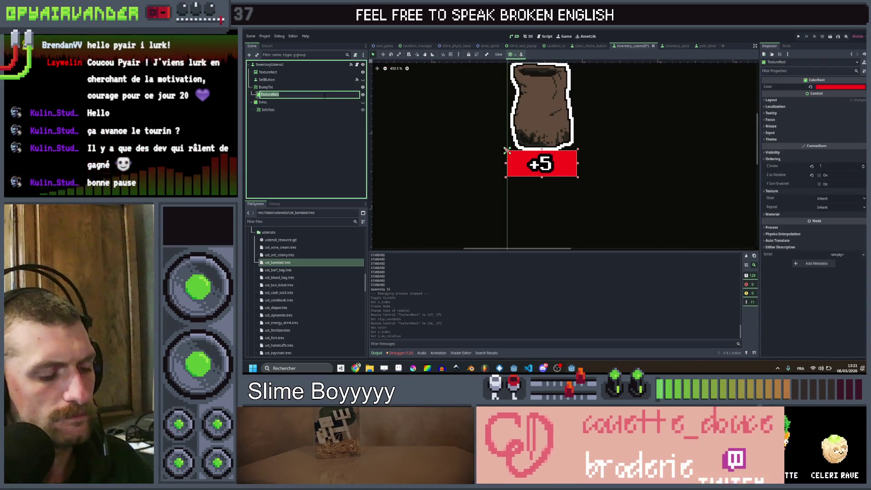
text(Bump)
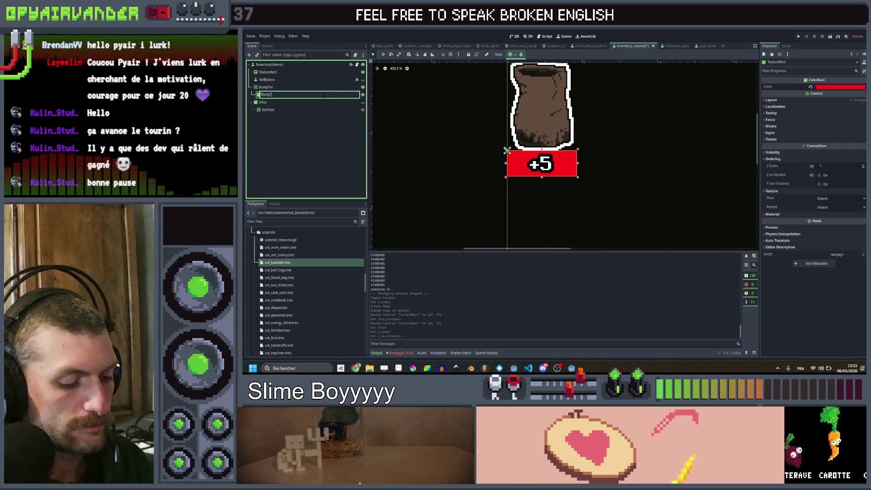
text( Rect)
key(Return)
Change Bump Rect's node type to Sprite2D
right_click(324, 95)
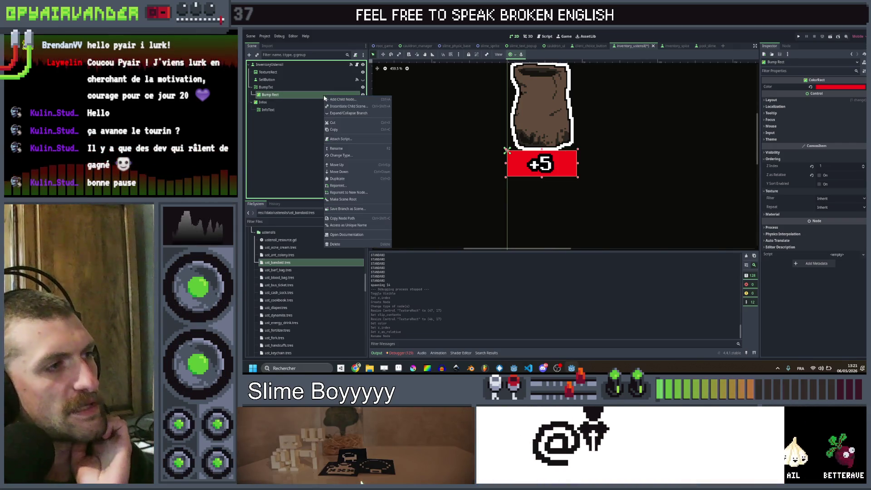
click(341, 155)
text(sprite2d)
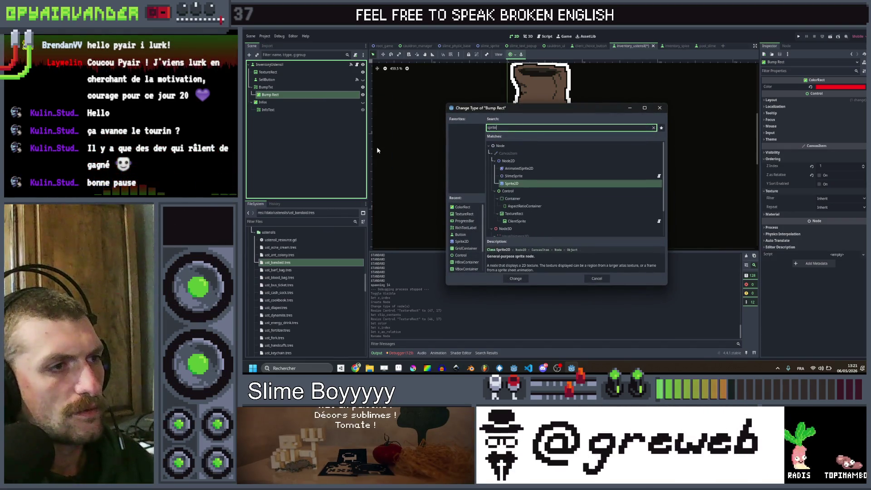
key(Return)
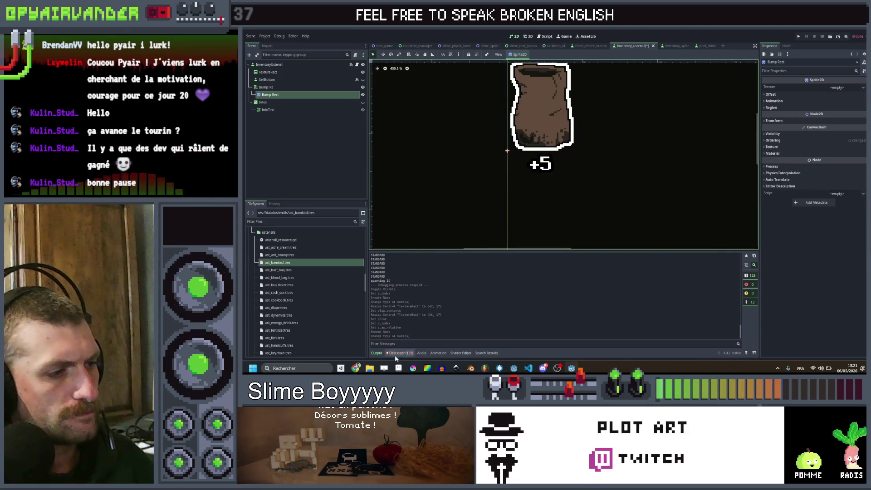
key(alt+Tab)
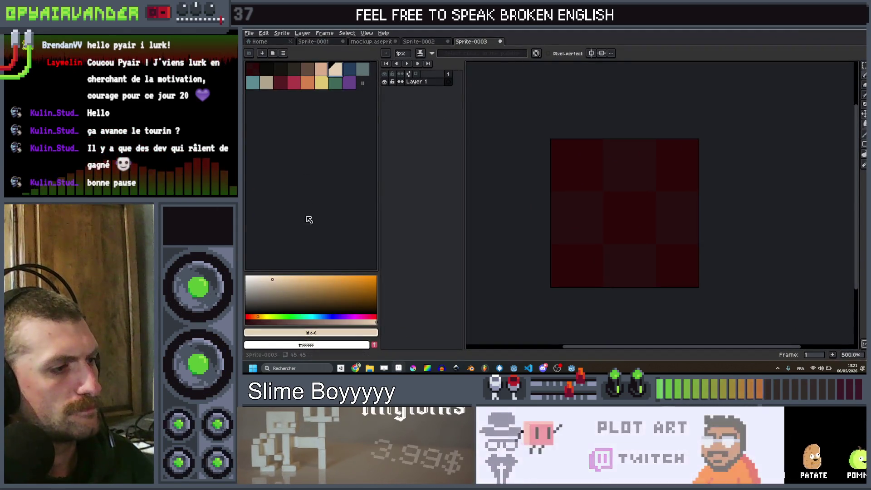
Paint a solid white band on the Sprite-0003 canvas in Aseprite
key(x)
key(v)
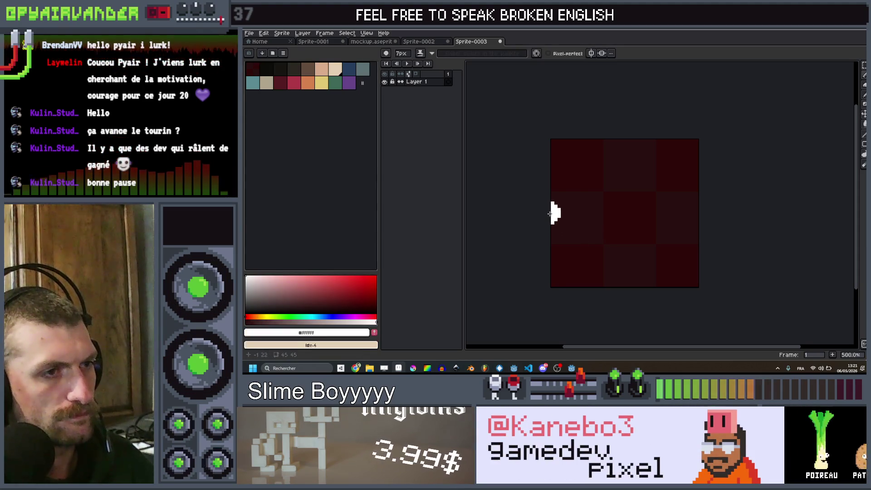
drag(564, 213, 701, 224)
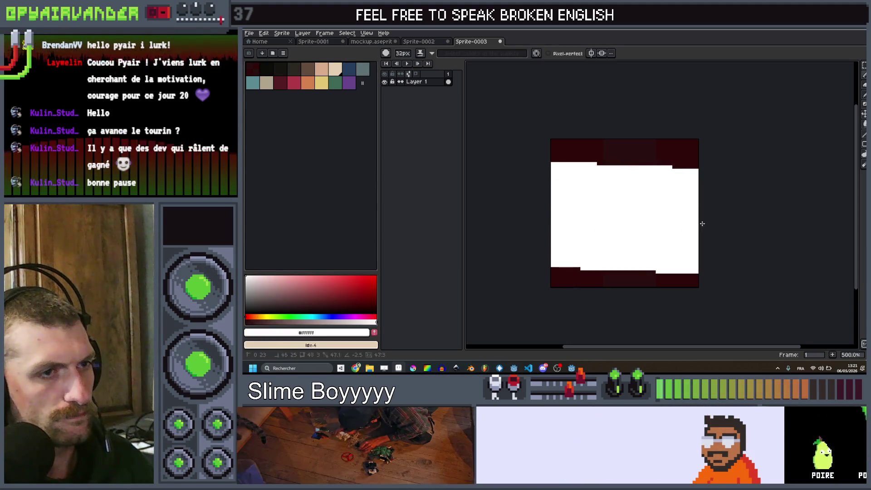
scroll(726, 200, down, 4)
scroll(741, 185, up, 2)
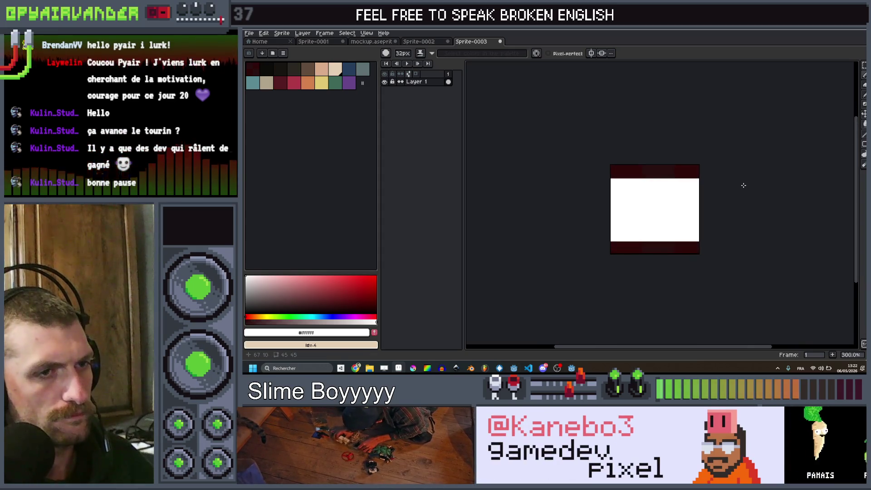
Export the sprite as white_square.png into the game's art folder
key(ctrl+alt+shift+s)
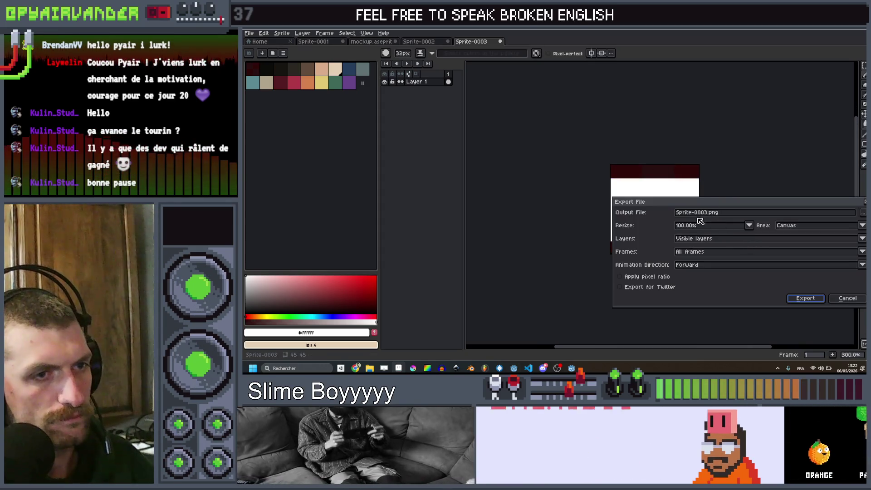
key(Escape)
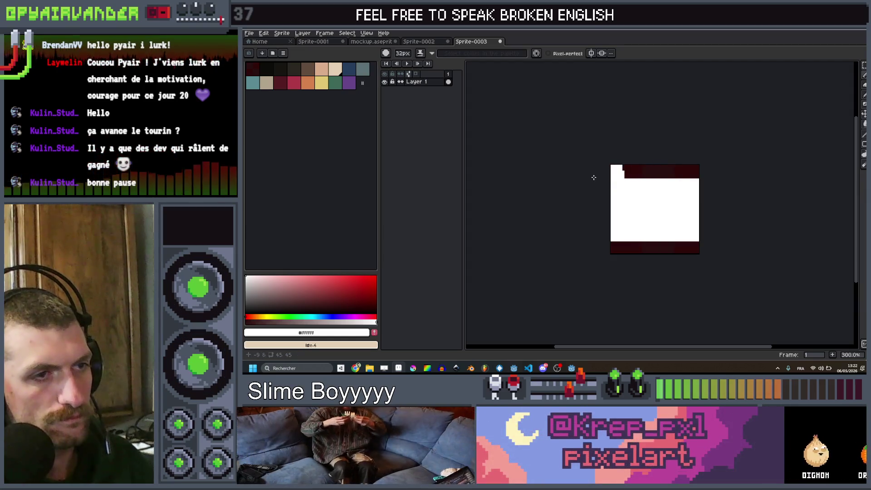
key(ctrl+alt+shift+s)
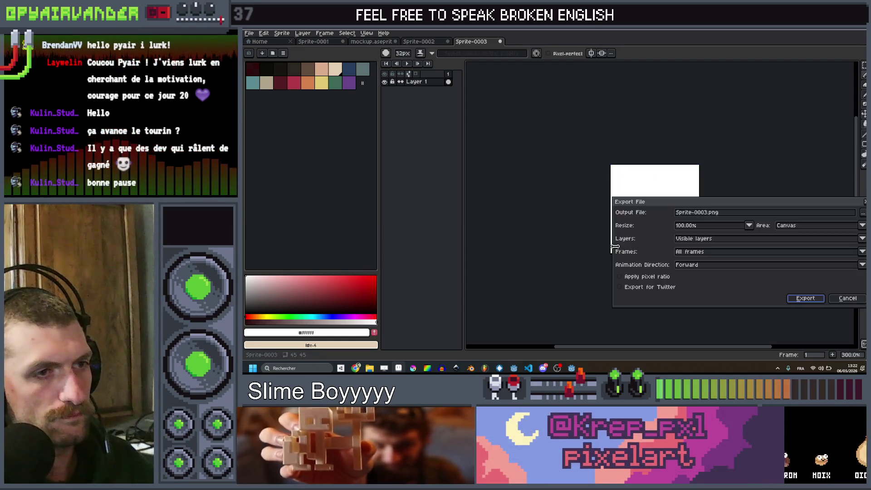
click(707, 212)
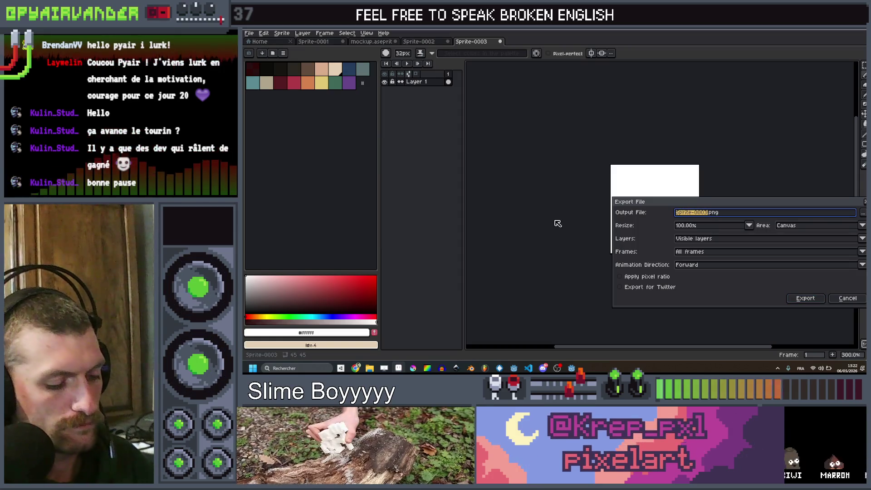
text(white_)
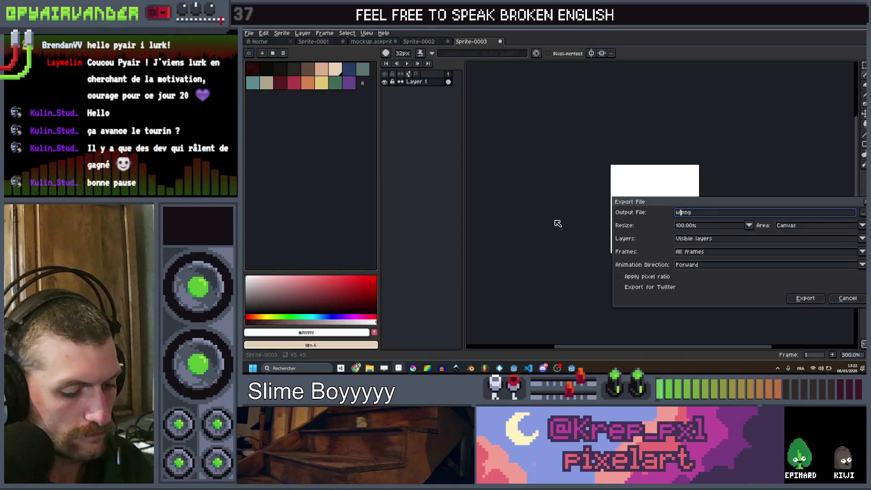
text(square)
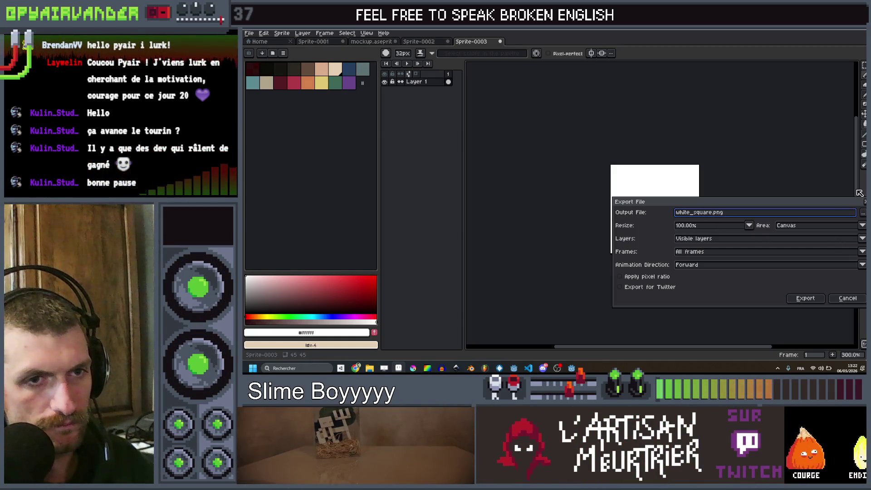
click(863, 217)
scroll(516, 179, down, 1)
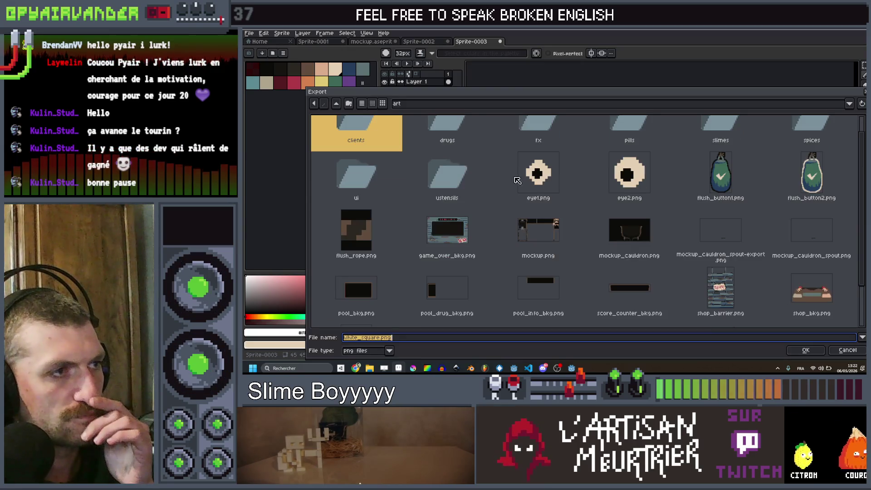
click(800, 351)
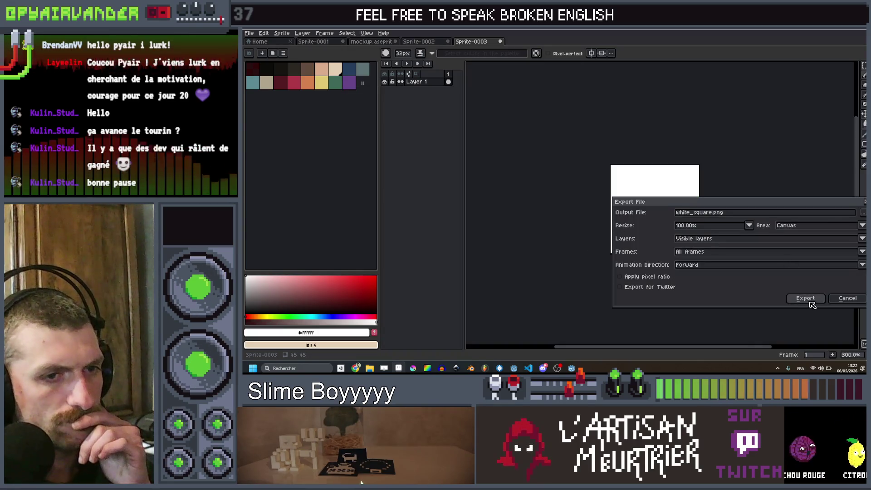
click(805, 299)
key(alt+Tab)
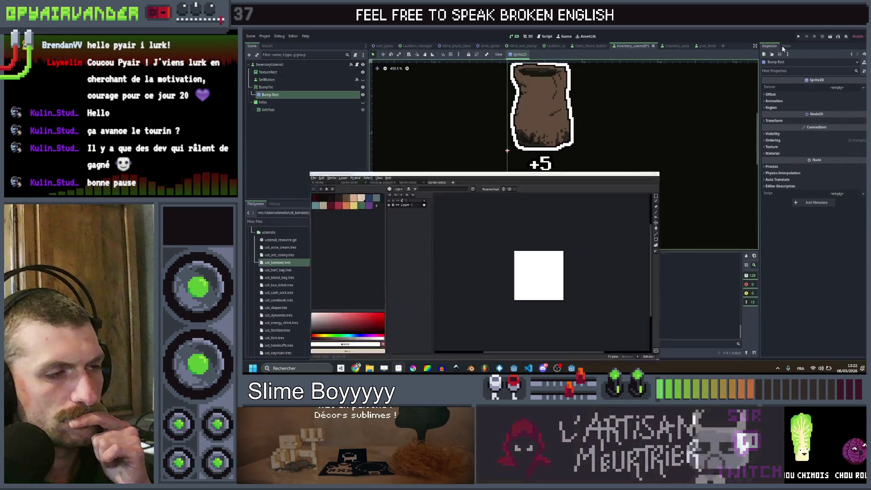
Assign white_square.png as Bump Rect's texture
click(842, 88)
click(840, 213)
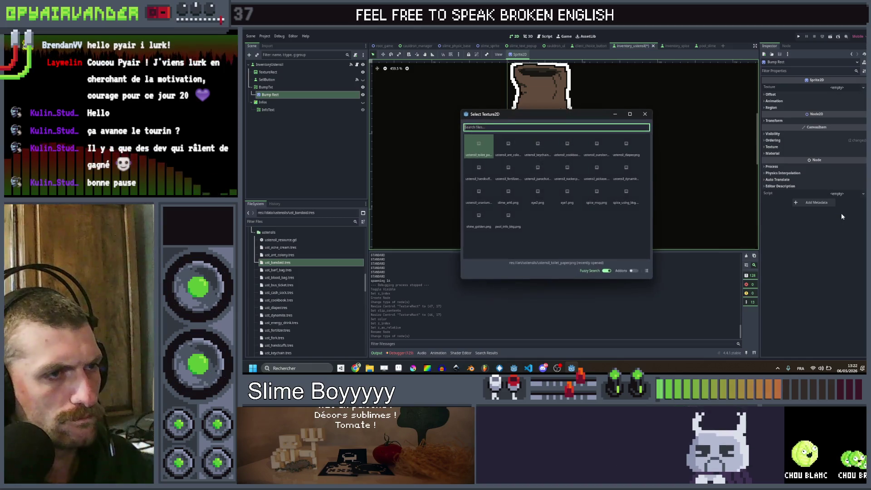
text(white)
key(Return)
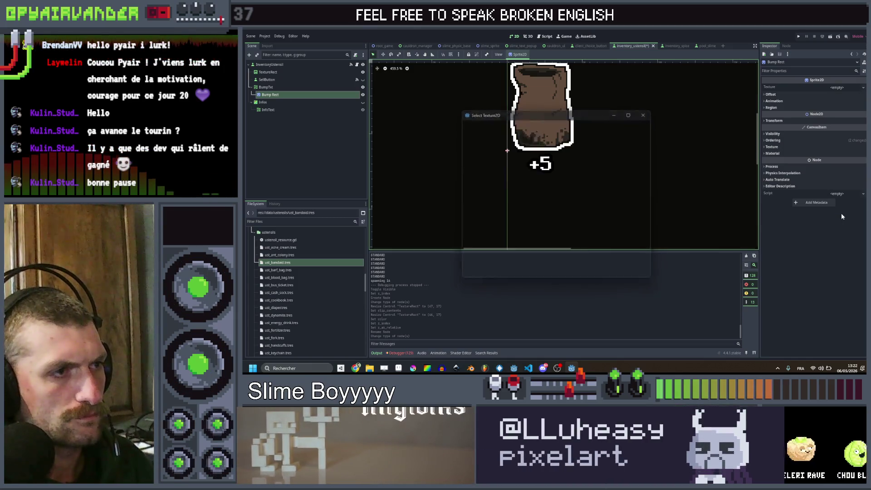
Move, shrink and tilt the white square to about -44° behind the +5 label
drag(536, 178, 548, 185)
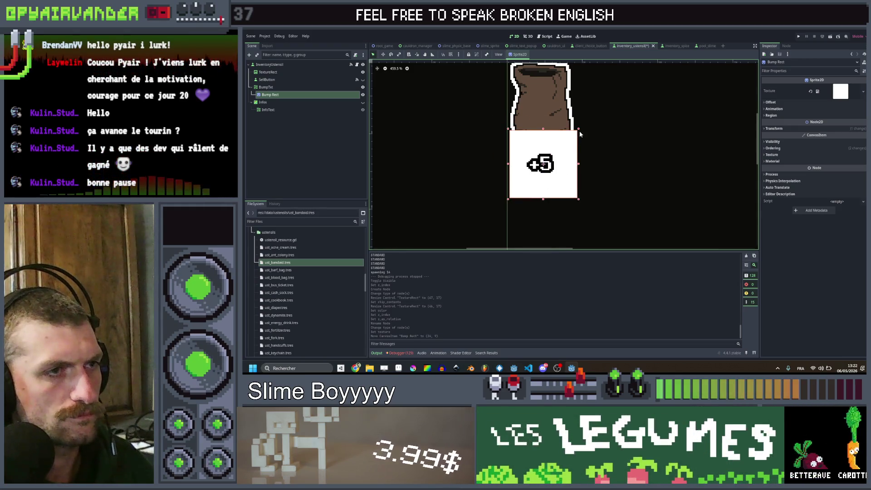
drag(577, 131, 561, 155)
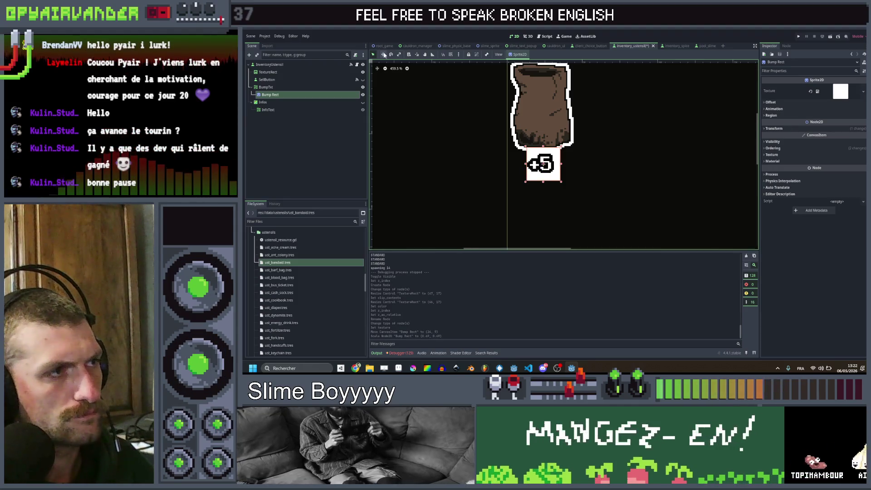
drag(553, 173, 565, 158)
scroll(587, 141, down, 4)
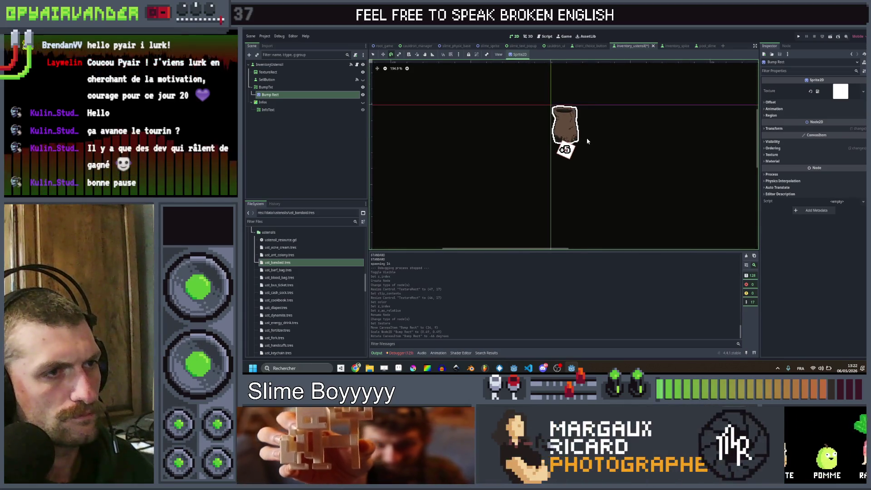
click(267, 87)
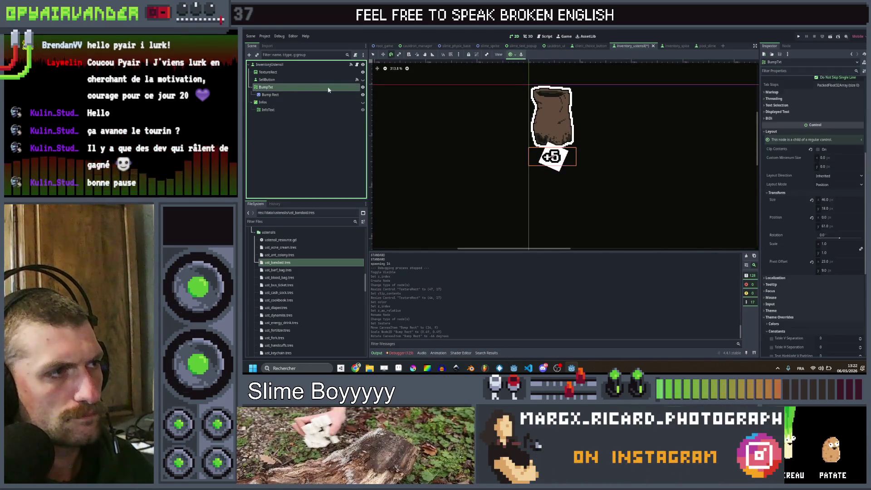
click(356, 65)
Add an onready reference to the Bump Rect node in inventory_ustensil.gd
scroll(588, 186, down, 8)
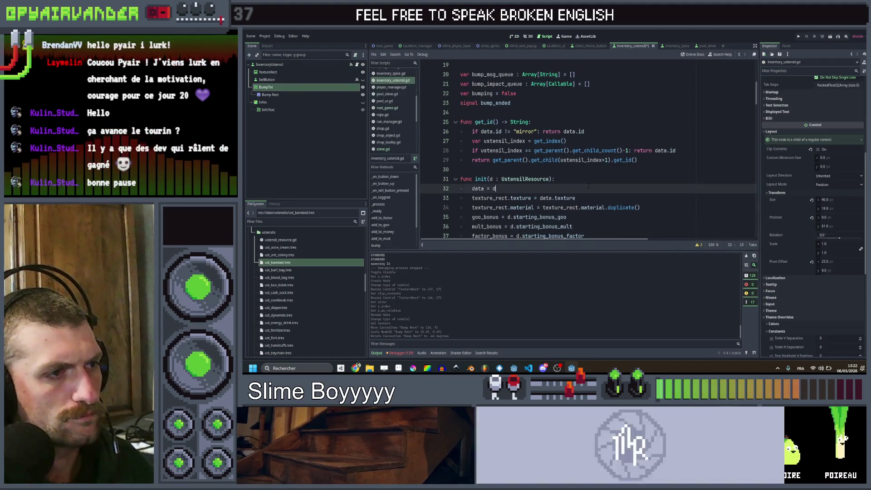
scroll(588, 186, up, 14)
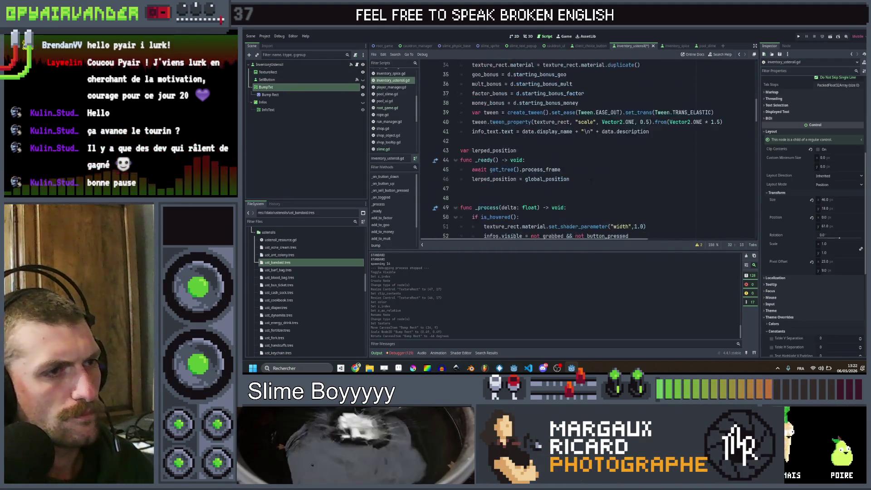
click(269, 96)
drag(268, 96, 522, 131)
Move bump_impact_queue[0].call() below await bump_tween.finished
scroll(522, 131, down, 20)
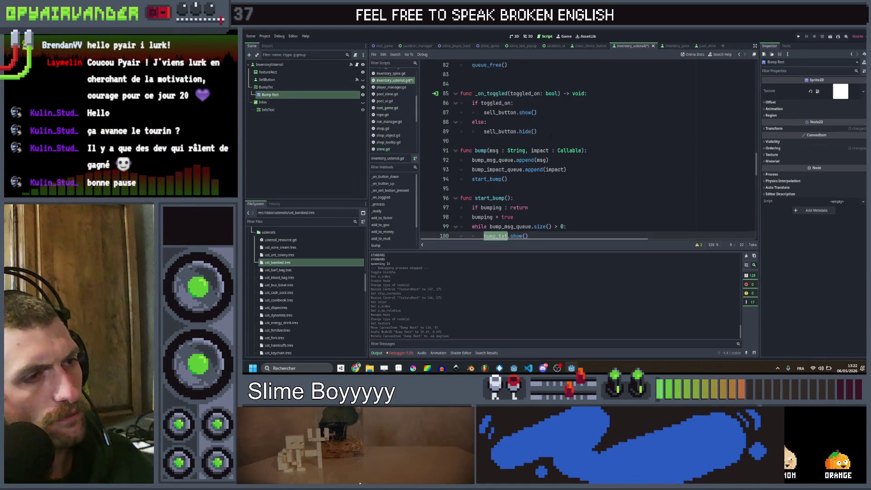
click(596, 150)
scroll(599, 148, down, 2)
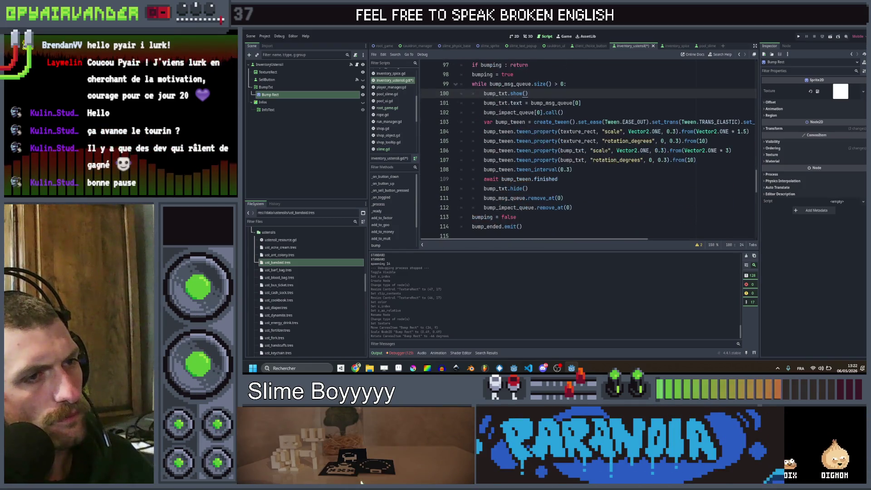
click(599, 179)
scroll(599, 178, up, 1)
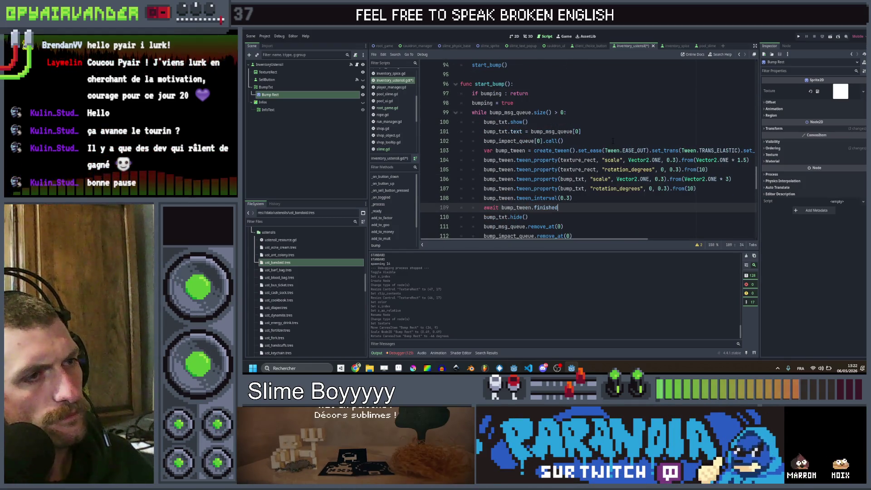
click(612, 141)
scroll(612, 181, down, 2)
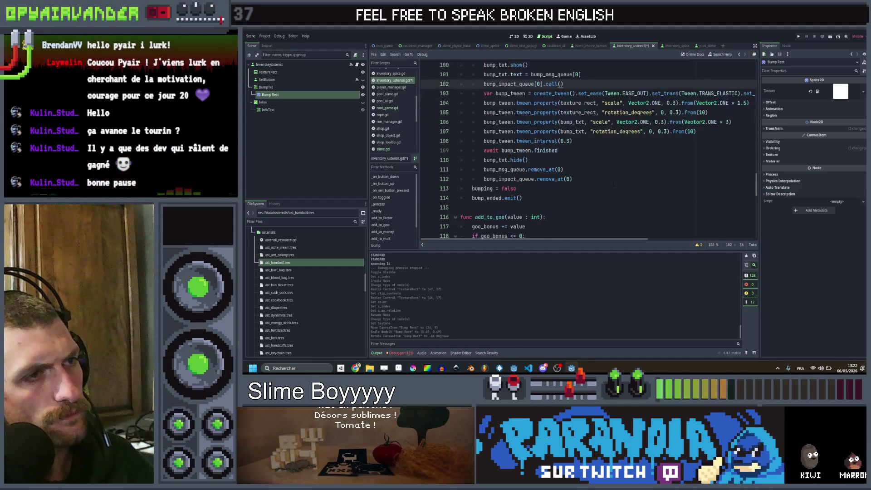
scroll(613, 183, up, 2)
scroll(613, 182, down, 1)
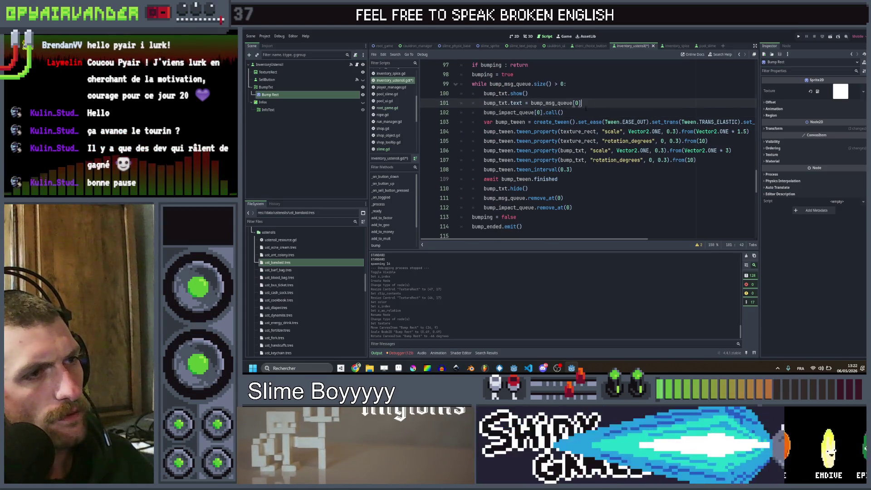
key(alt+Down)
key(alt+Down)
key(alt+Down)
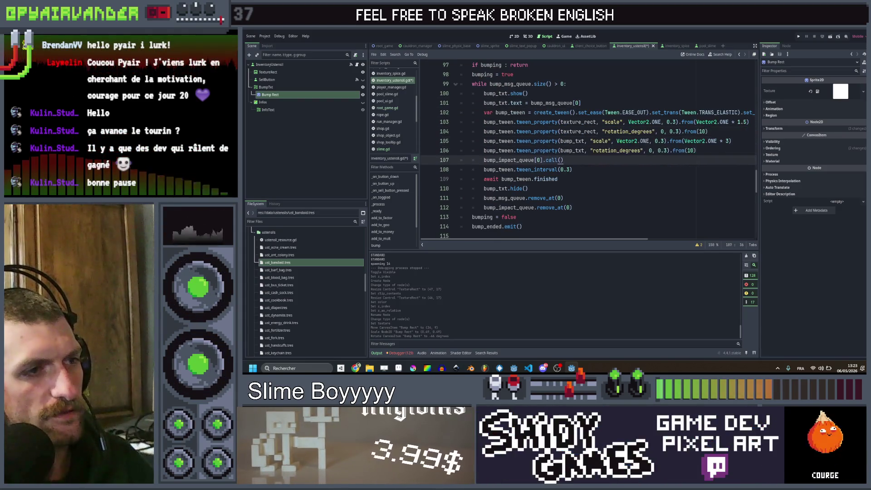
Check the documentation for call, then return to the end of the impact call line
click(537, 179)
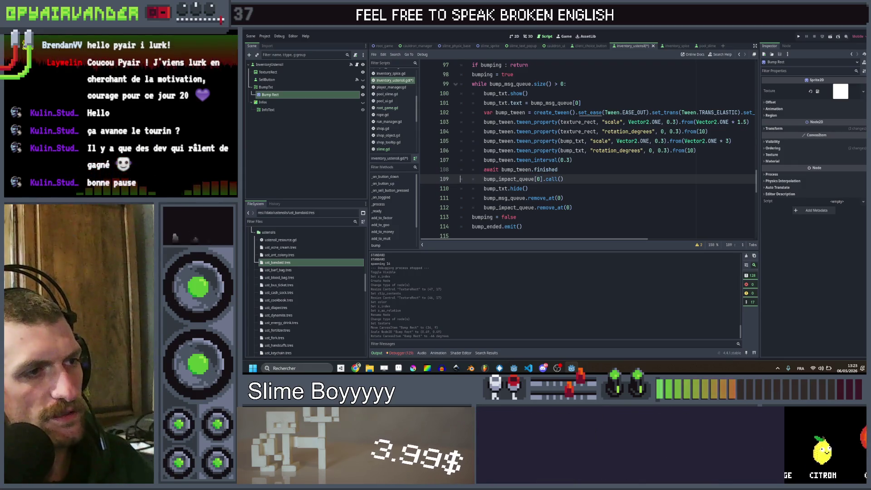
key(Home)
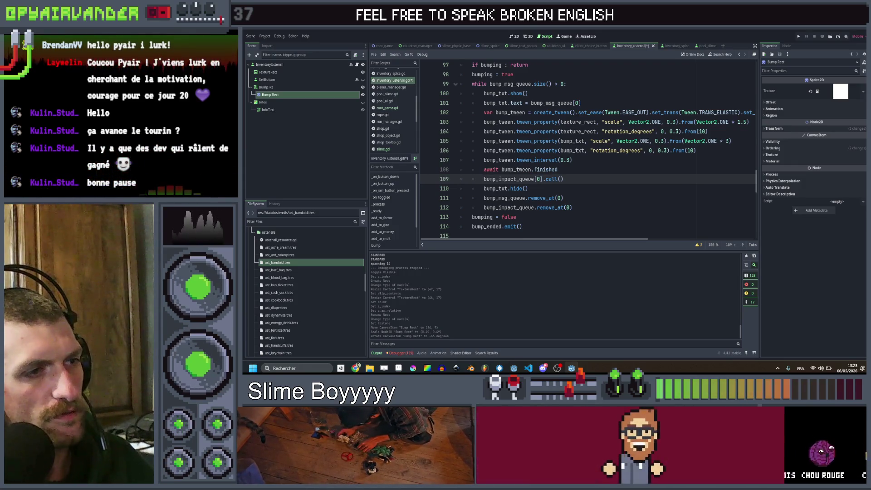
ctrl+click(581, 180)
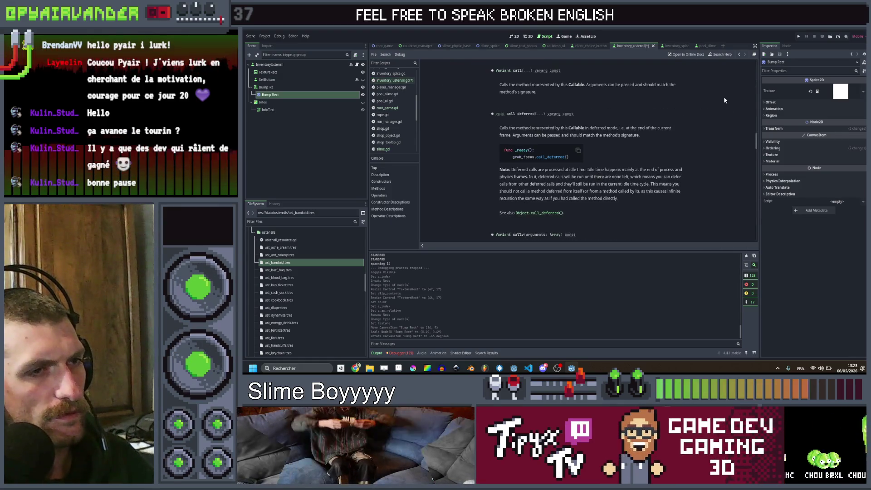
click(740, 55)
click(587, 171)
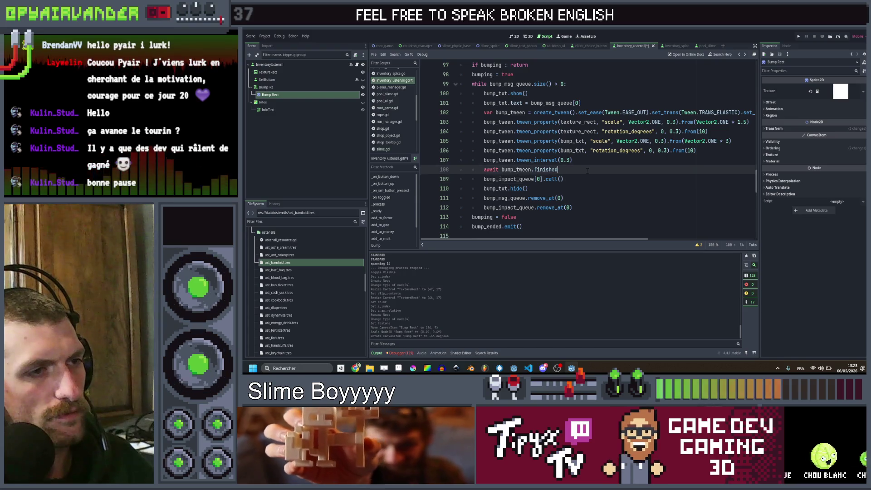
key(Up)
key(End)
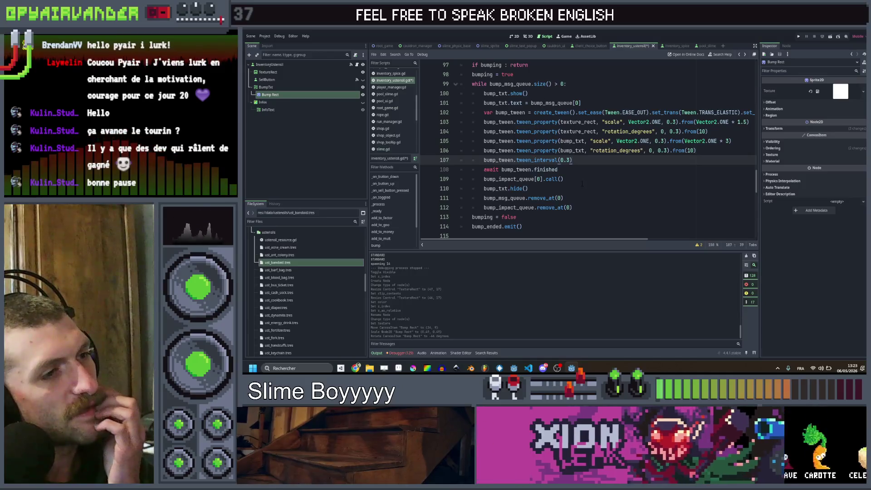
scroll(581, 175, up, 1)
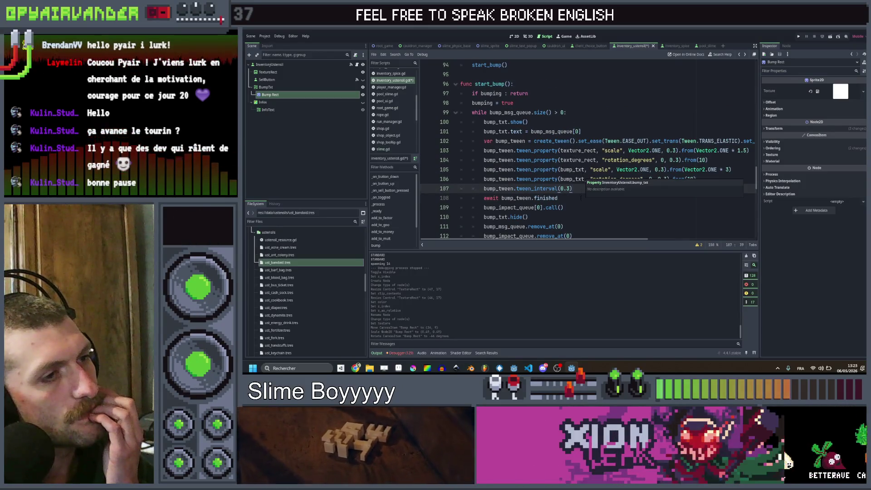
click(573, 209)
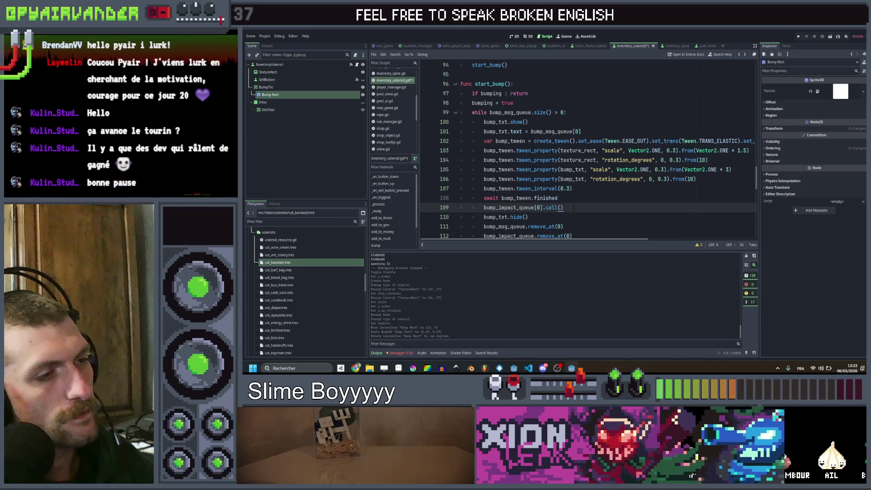
Add 'await get_tree().create_timer(0.1).timeout' after the impact call and save the script
key(Return)
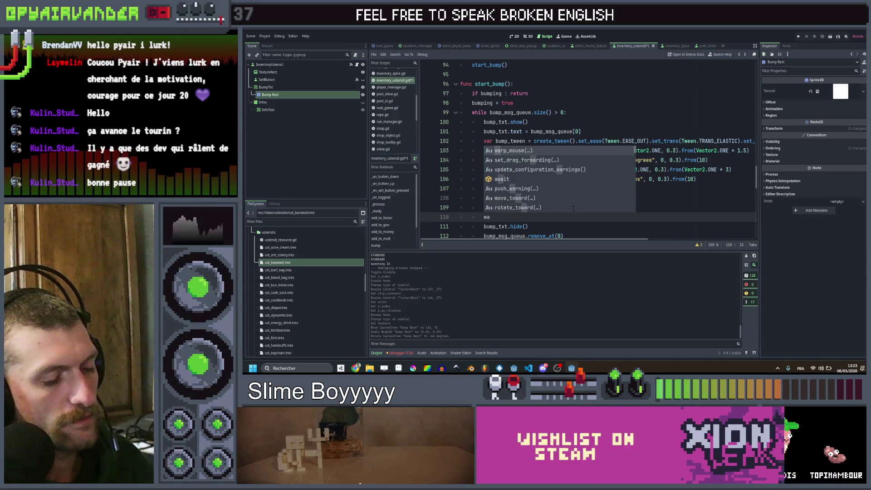
key(BackSpace)
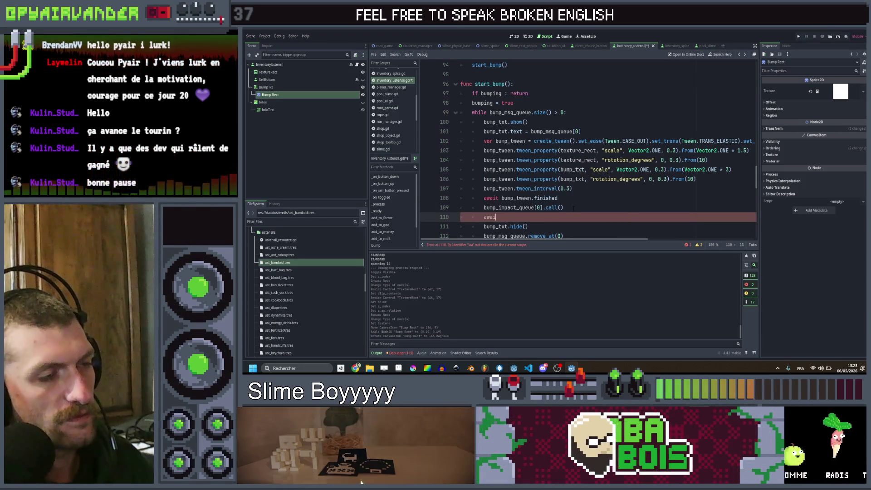
text(t )
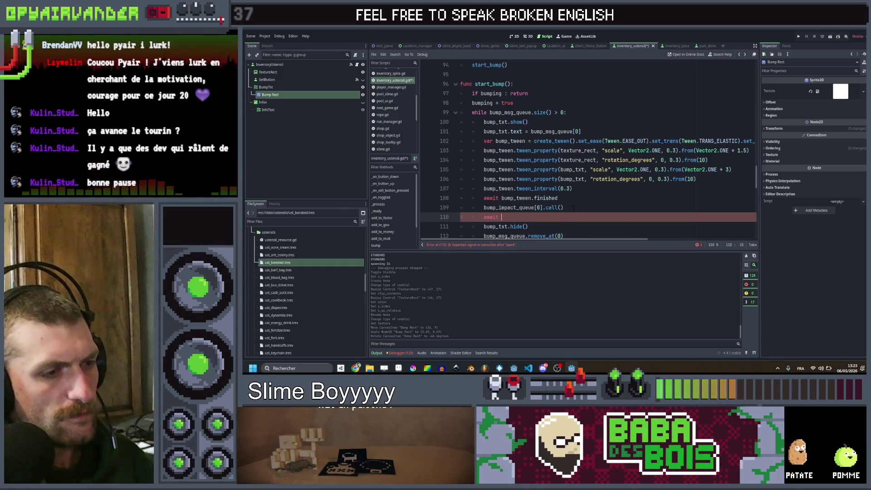
text(b)
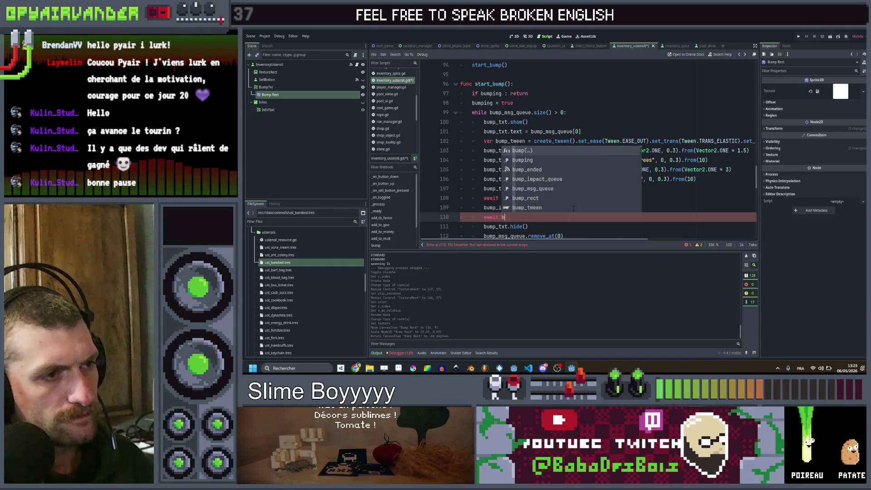
key(BackSpace)
text(crea)
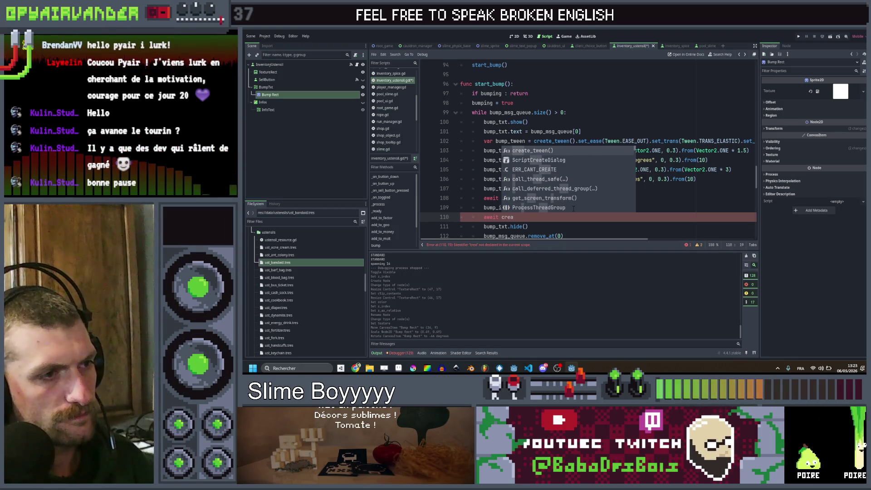
key(BackSpace)
key(BackSpace)
text(get_tre)
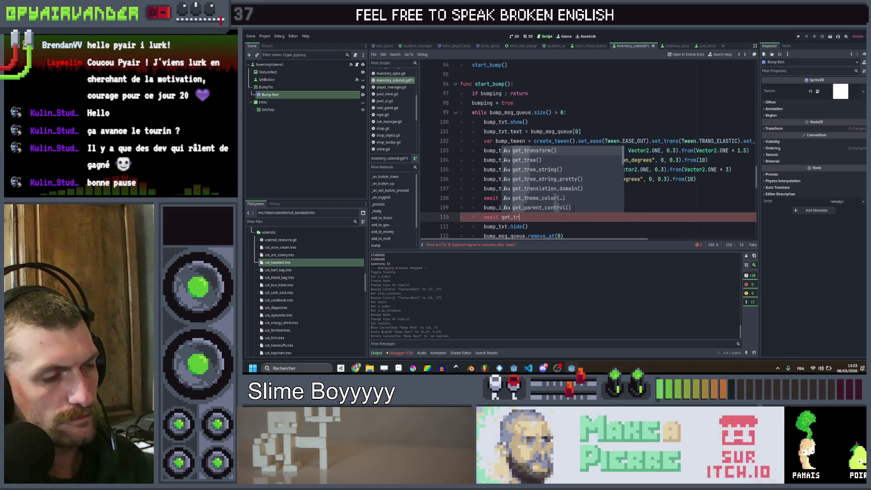
key(Return)
text(.cre)
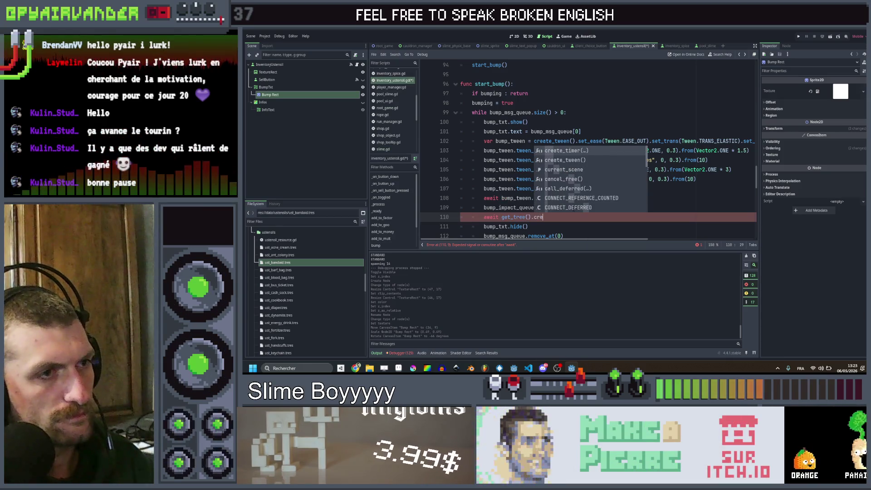
key(Return)
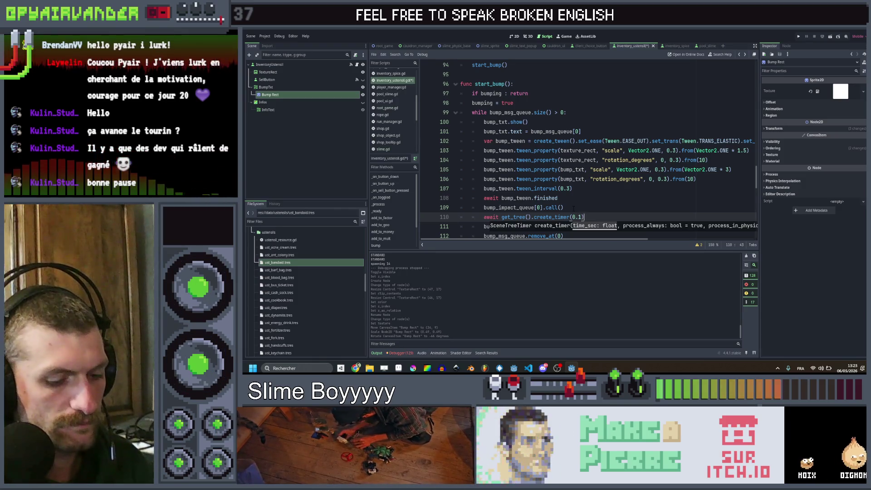
text(.time)
key(Return)
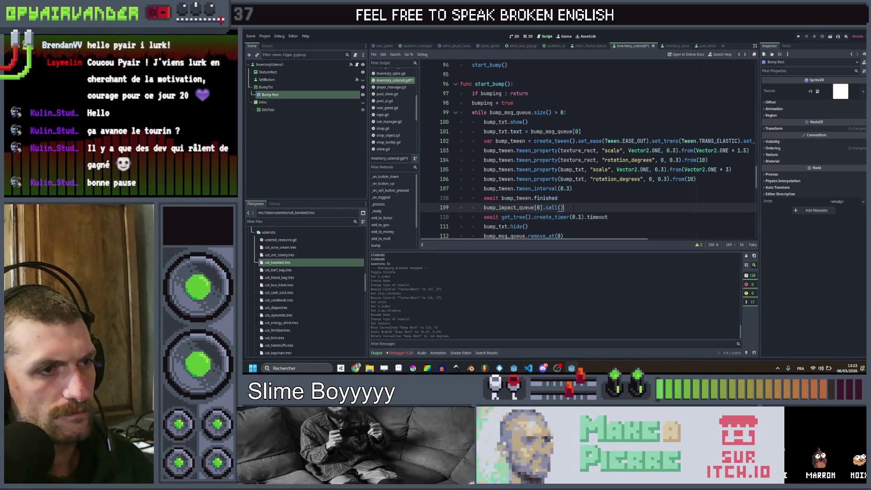
key(Up)
key(Up)
key(ctrl+s)
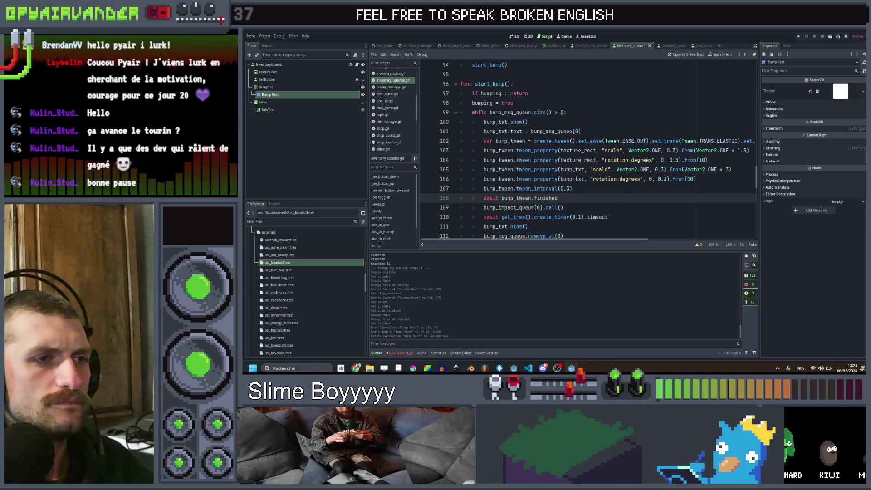
scroll(587, 150, up, 1)
Duplicate the bump_txt scale tween line and retarget the copy to bump_rect
click(666, 198)
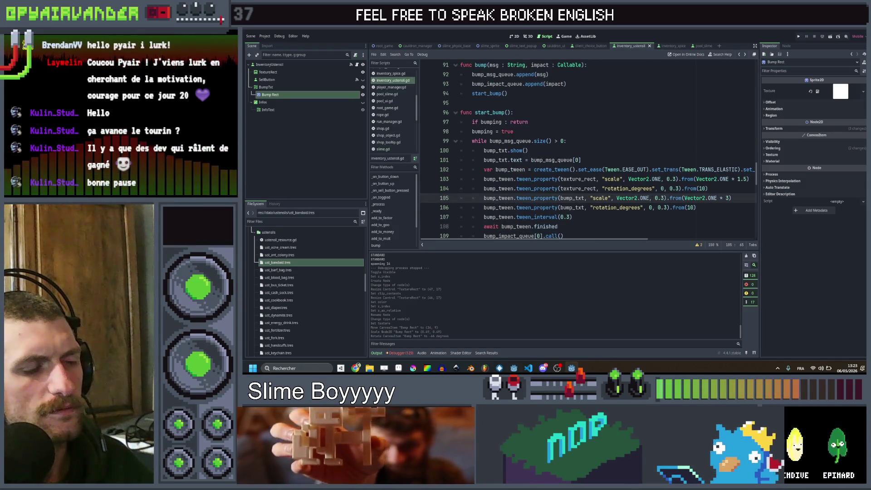
key(ctrl+shift+d)
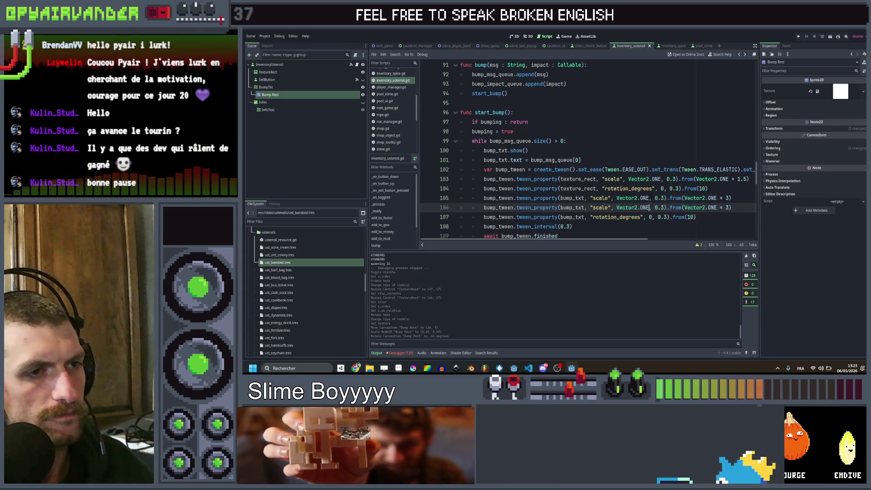
scroll(611, 178, right, 5)
scroll(610, 179, left, 5)
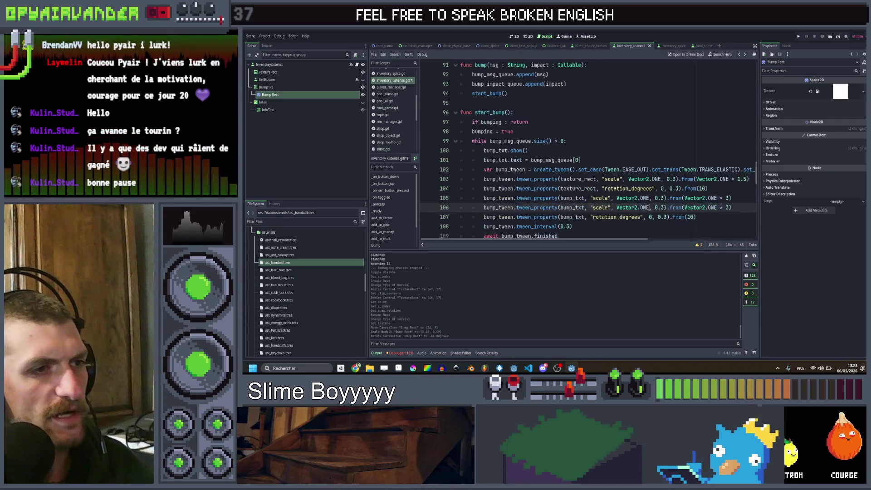
click(561, 208)
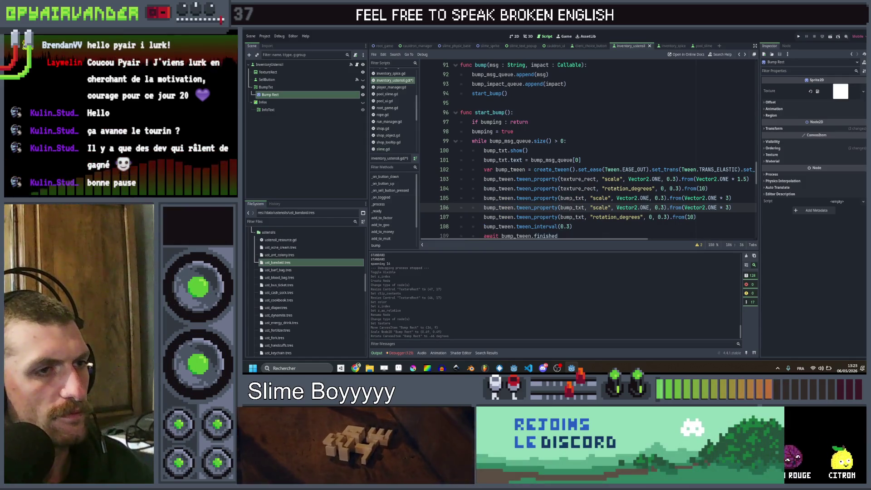
double_click(571, 197)
text(bum)
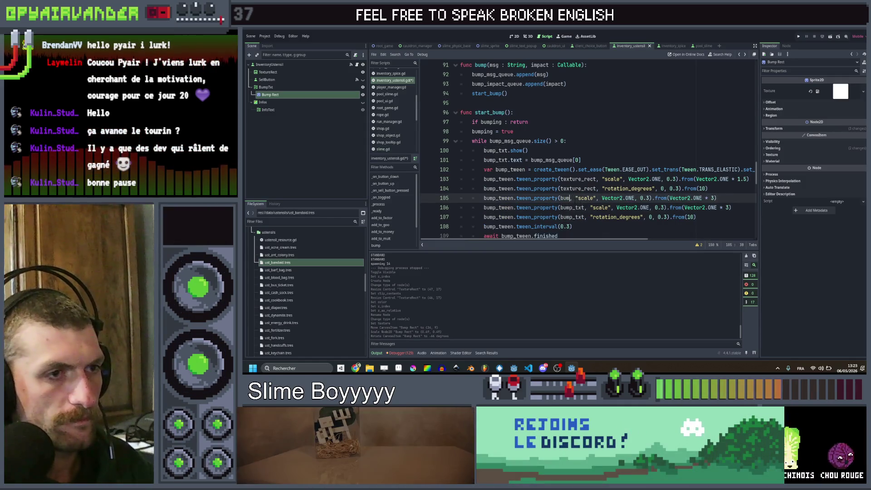
key(Return)
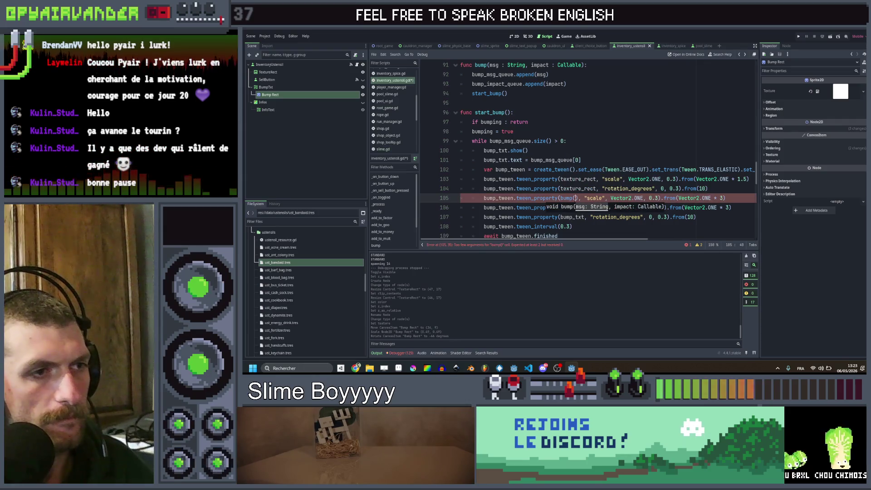
key(BackSpace)
key(BackSpace)
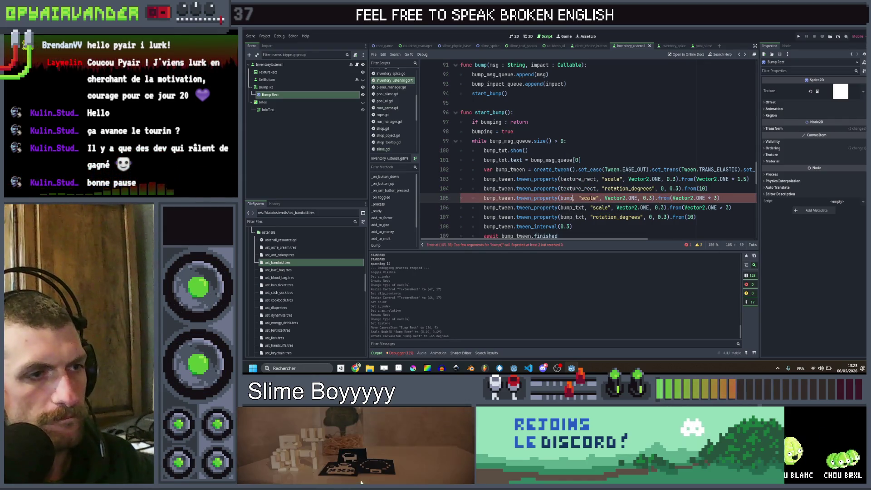
mouse_move(591, 198)
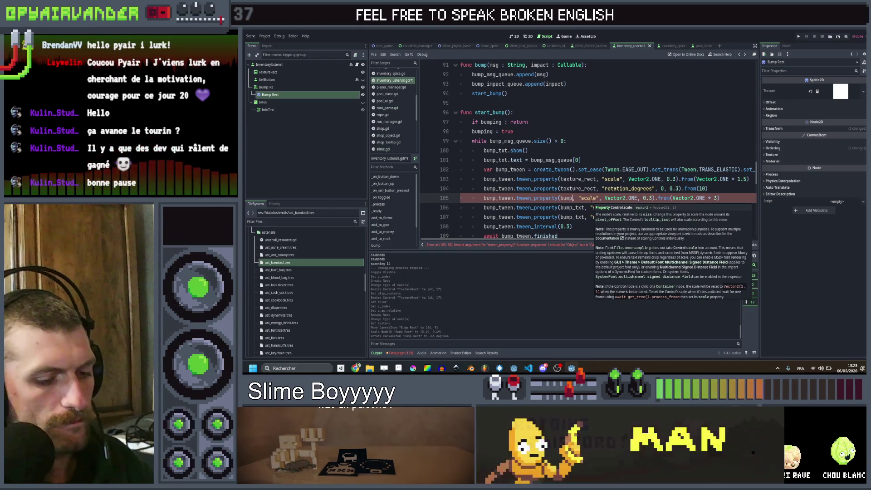
text(_re)
key(Return)
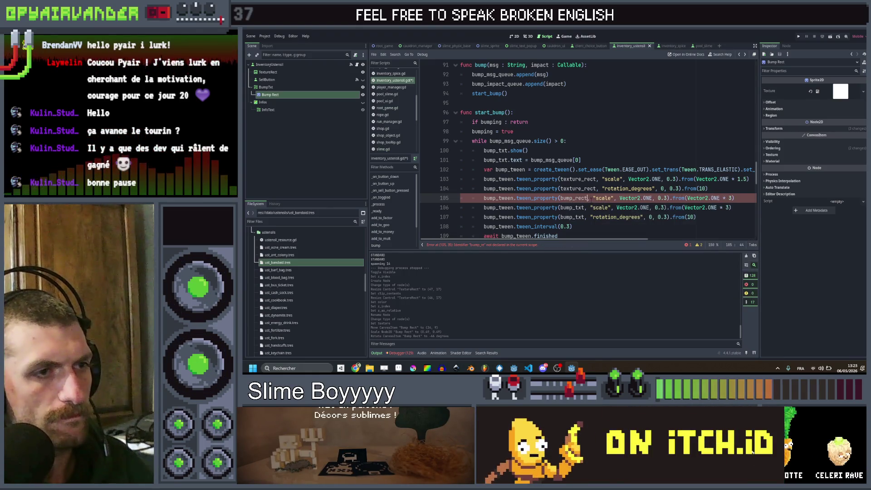
scroll(585, 149, right, 4)
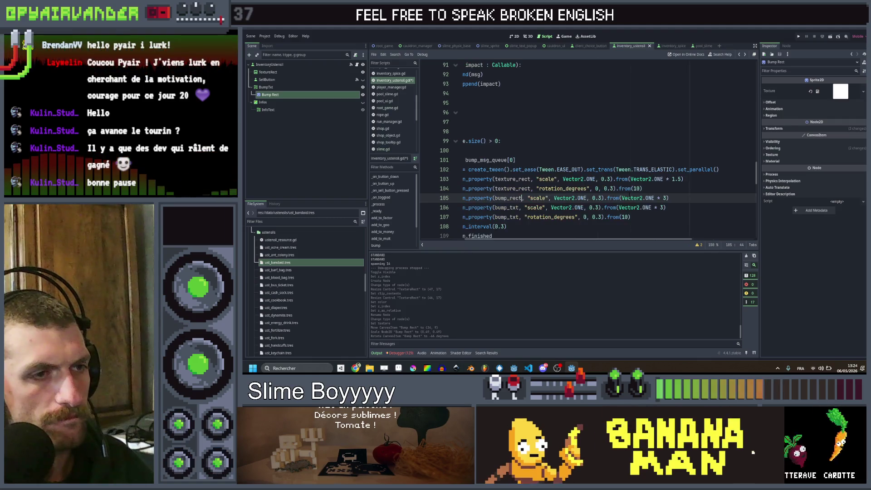
scroll(585, 149, left, 2)
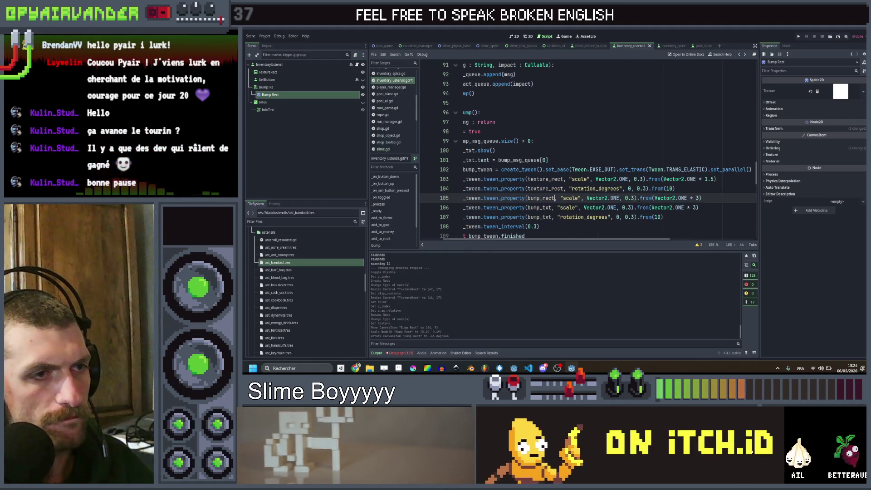
Make the bump_rect tween scale to Vector2.ZERO and save the script
click(619, 198)
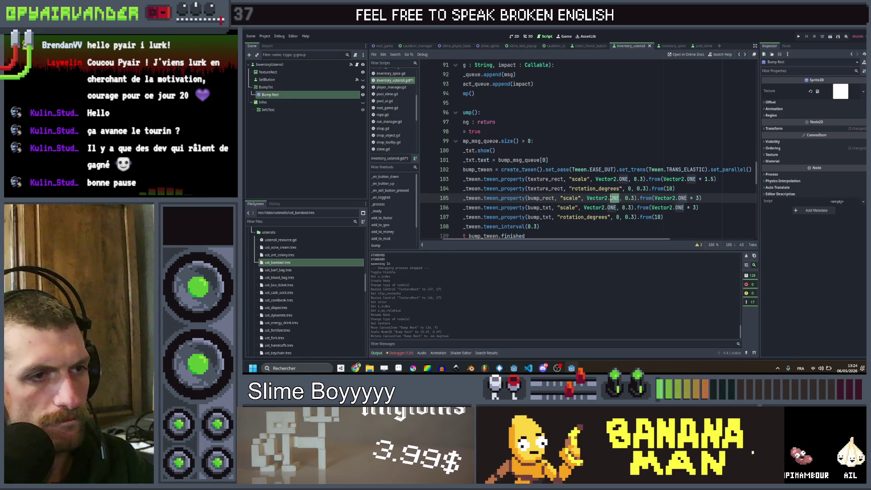
text(ze)
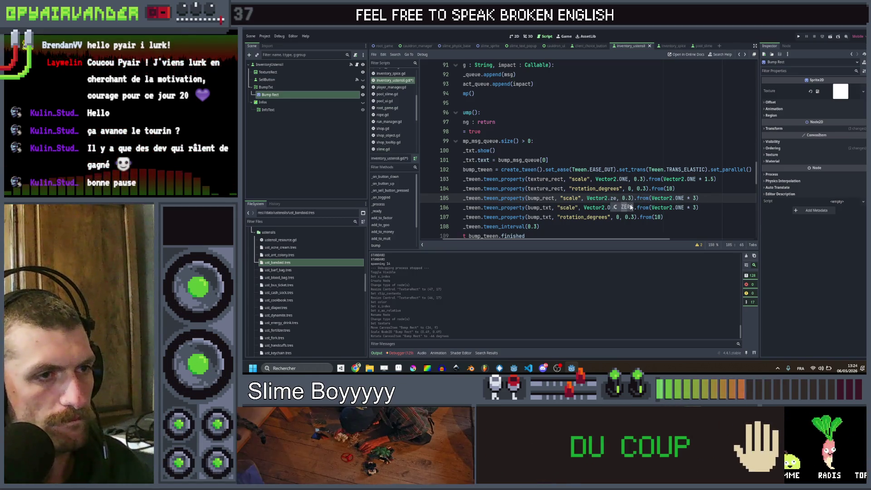
key(Return)
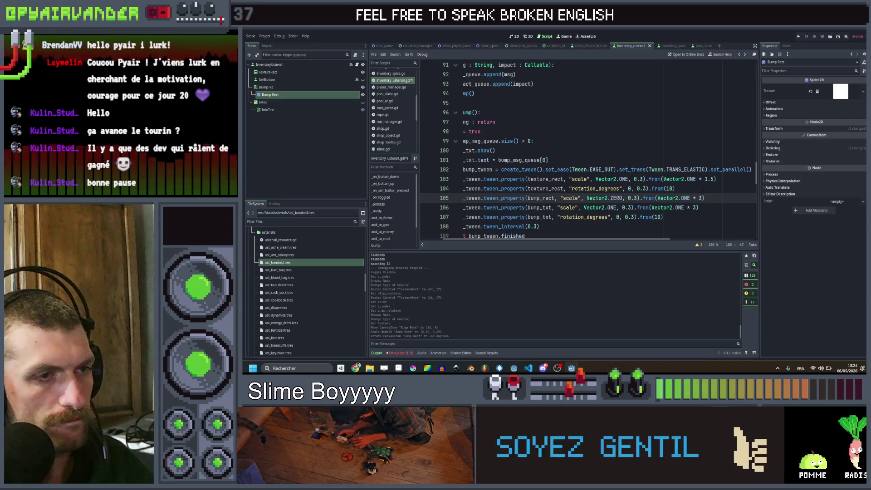
key(ctrl+s)
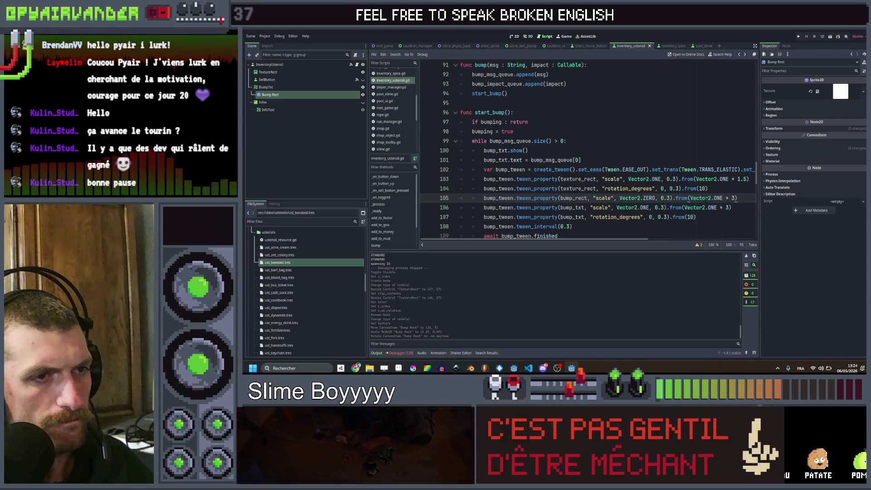
Move the bump_txt rotation line above its scale line and select its from() value 10
click(680, 220)
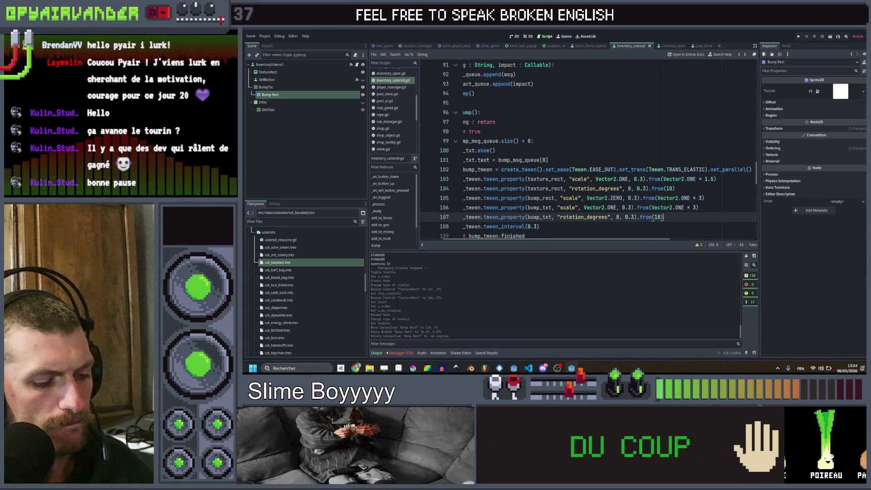
key(ctrl+shift+d)
key(alt+Up)
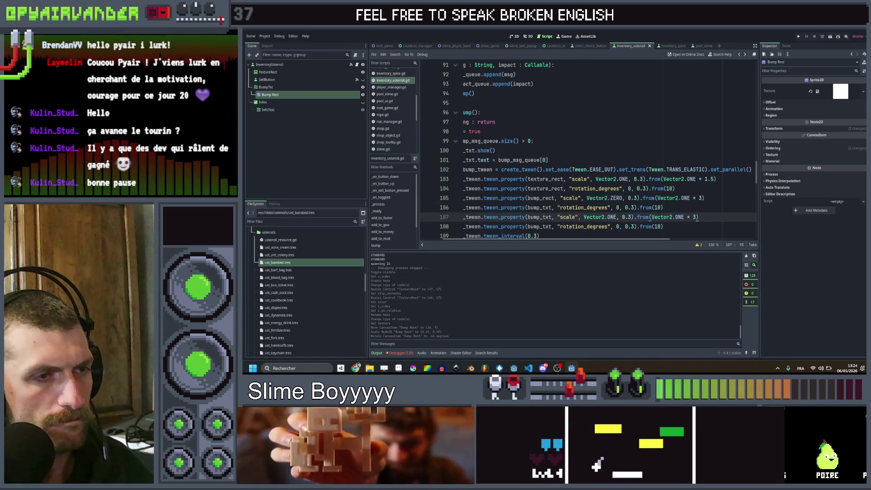
scroll(585, 150, left, 2)
key(Down)
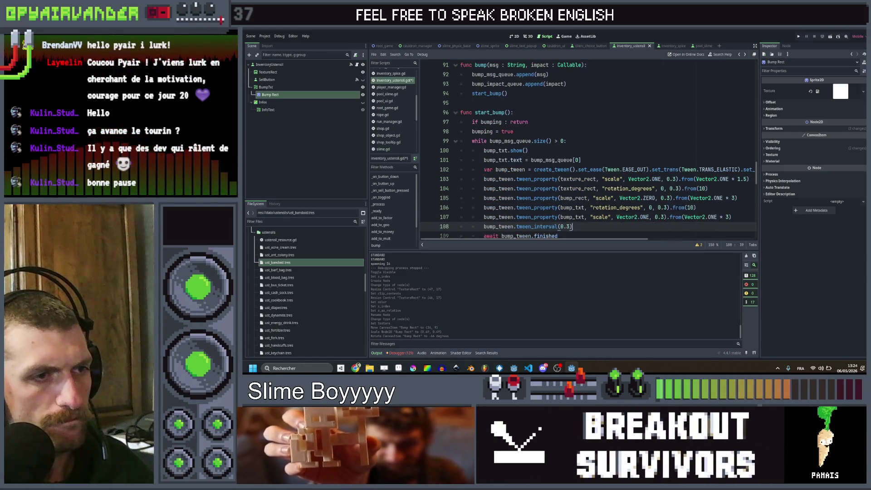
scroll(585, 149, right, 2)
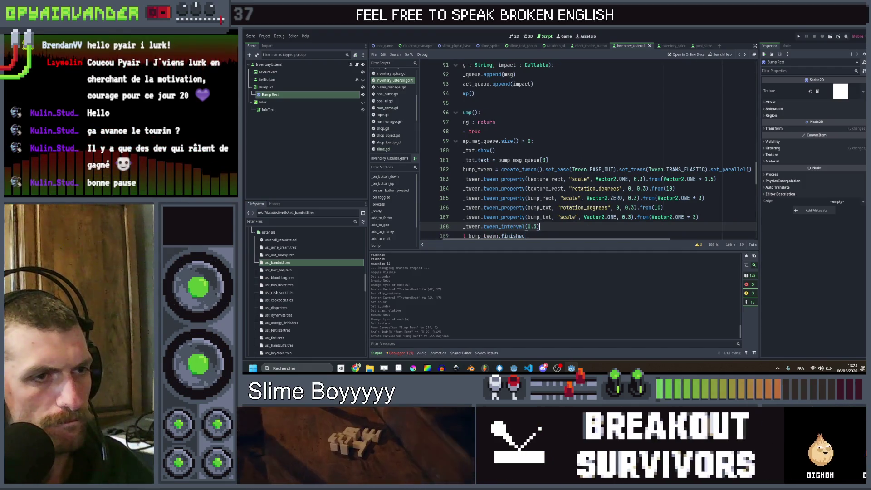
click(654, 207)
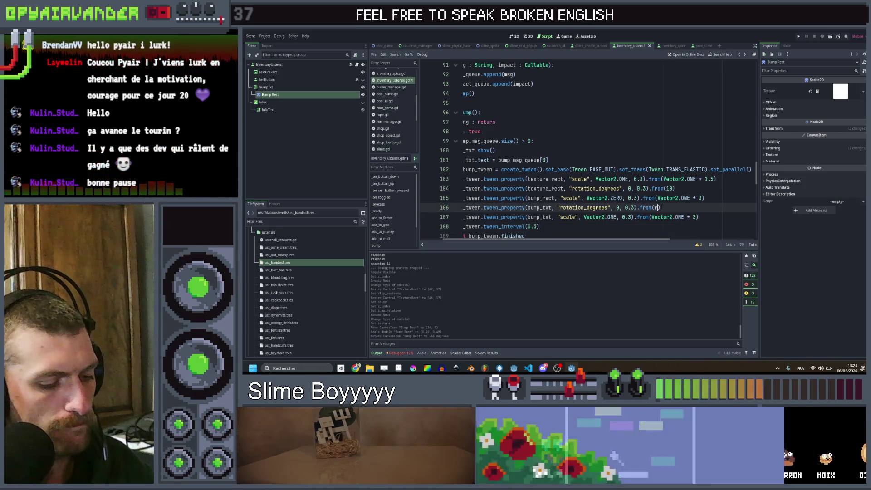
Make bump_txt's rotation tween start from randf_range(-180,180) and save the script
text(rand_f)
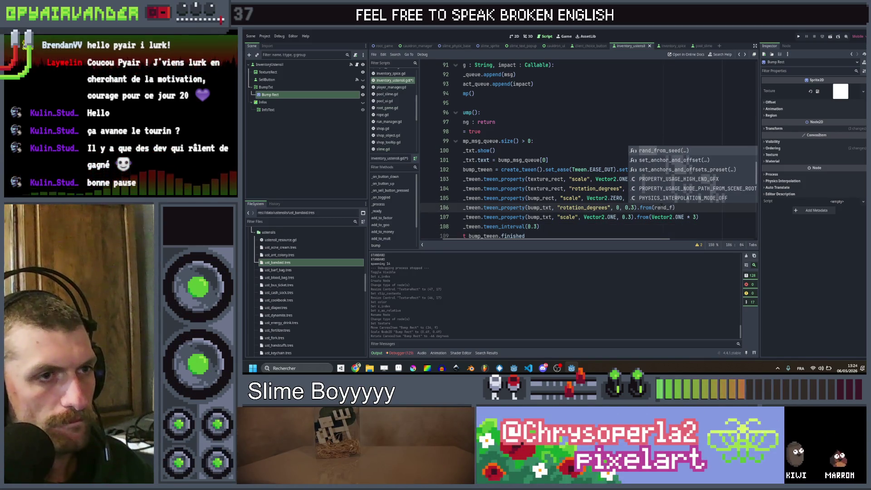
key(BackSpace)
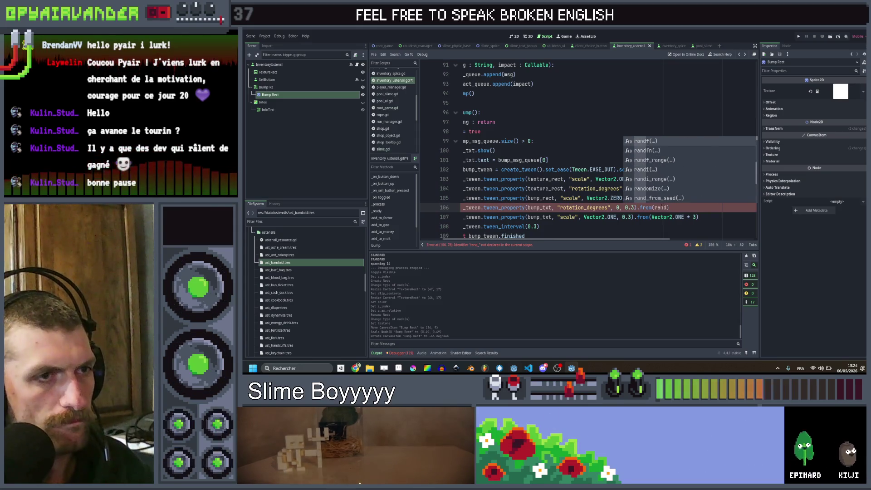
key(Down)
key(Down)
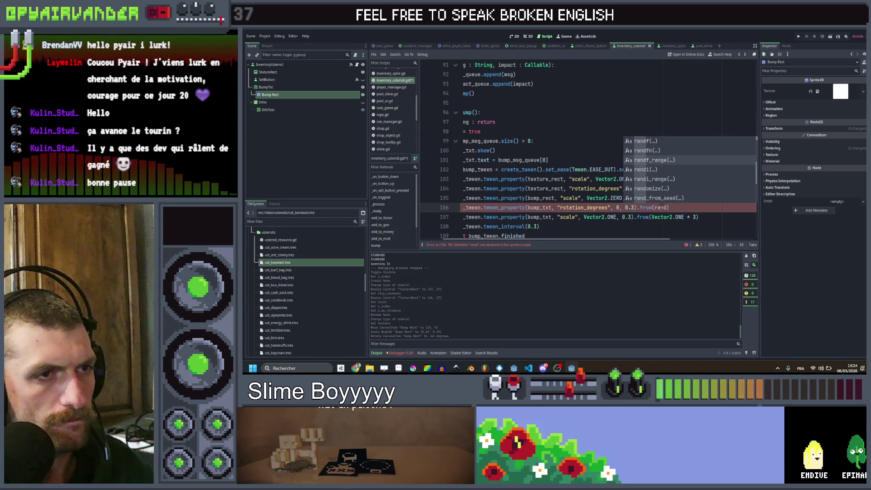
key(Return)
text(-18)
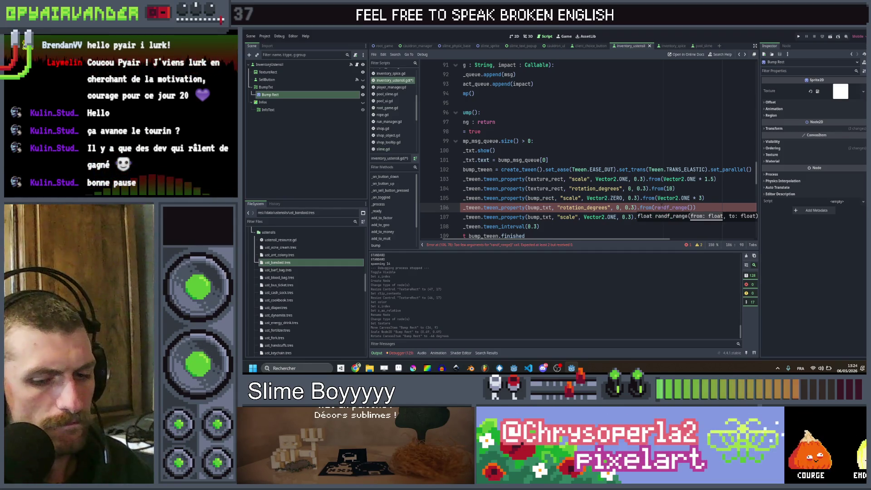
text(0,1)
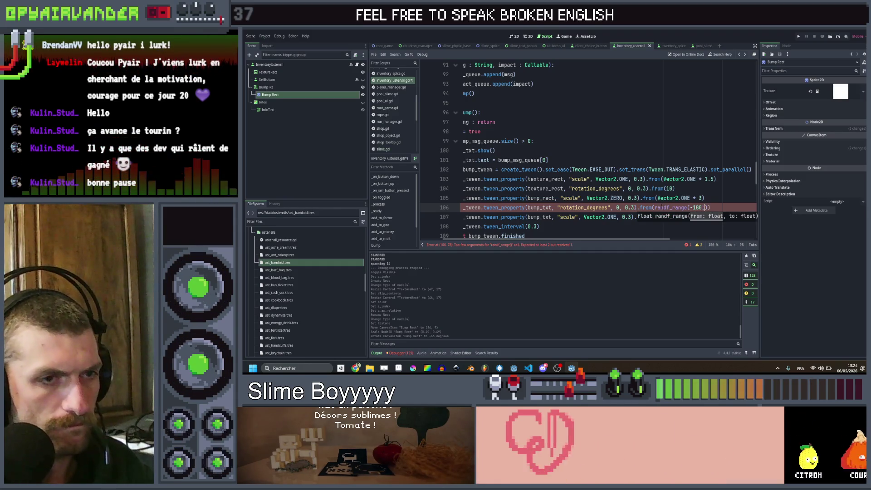
text(80)
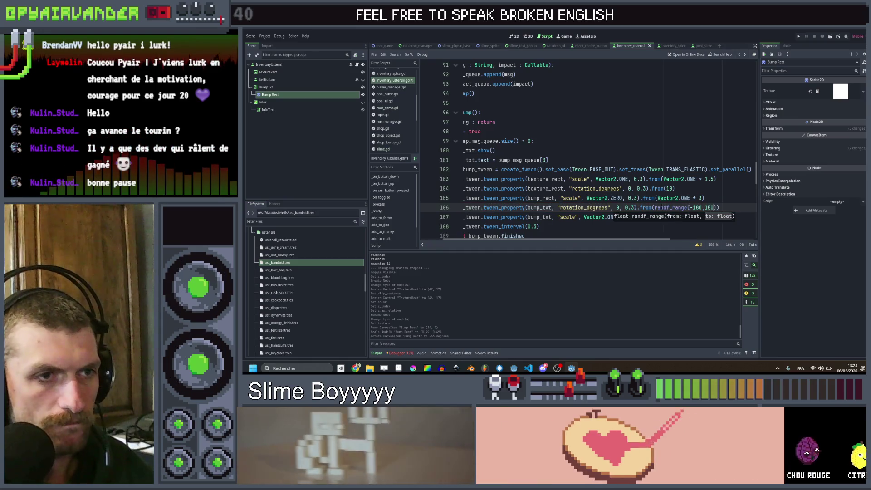
key(ctrl+s)
key(Up)
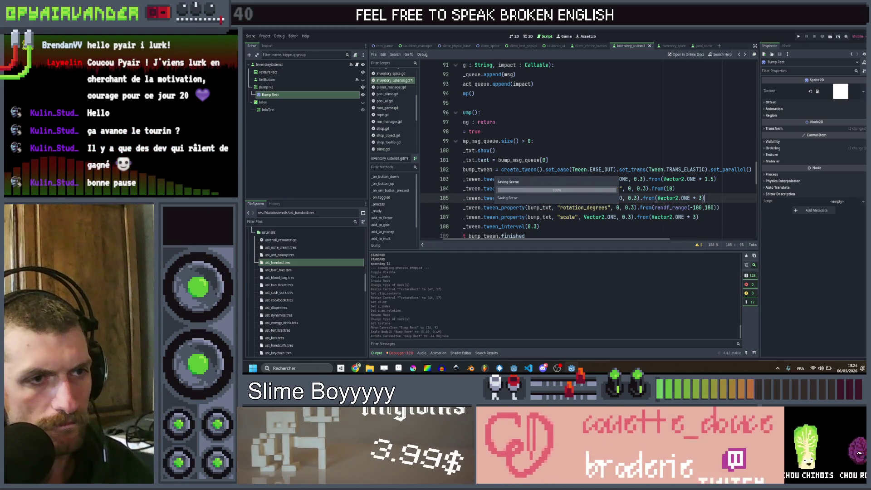
scroll(716, 190, down, 1)
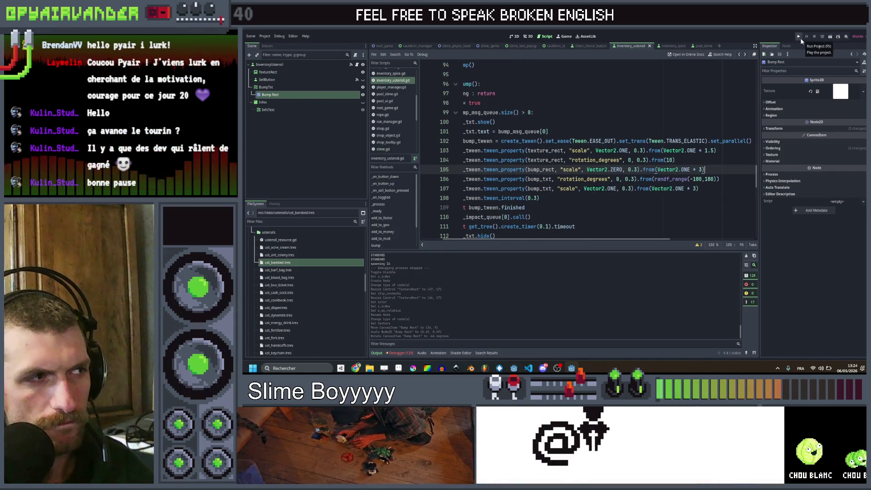
scroll(686, 174, left, 2)
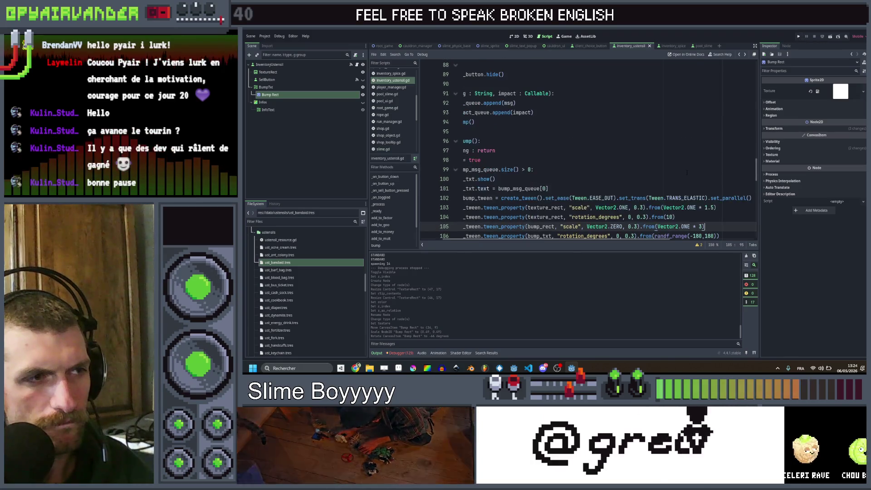
scroll(687, 173, up, 1)
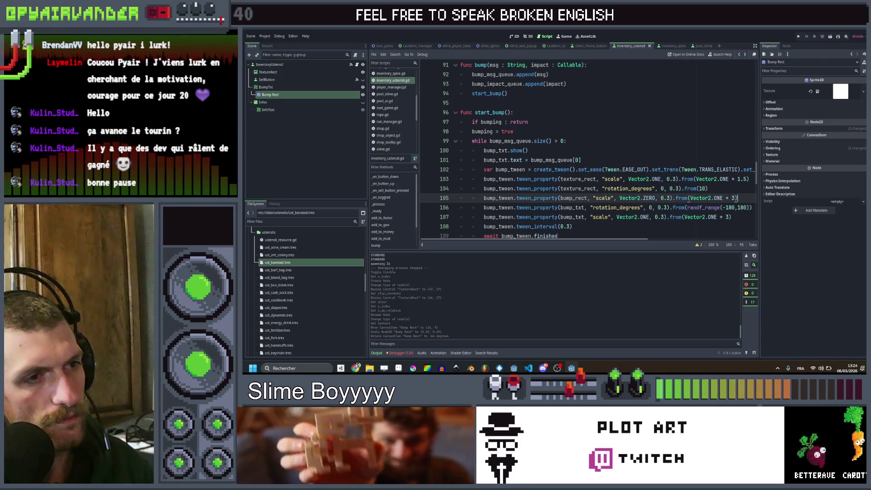
Duplicate the bump tween line, retarget it to bump_rect, and tween modulate to Color.TRANSPARENT
key(ctrl+shift+d)
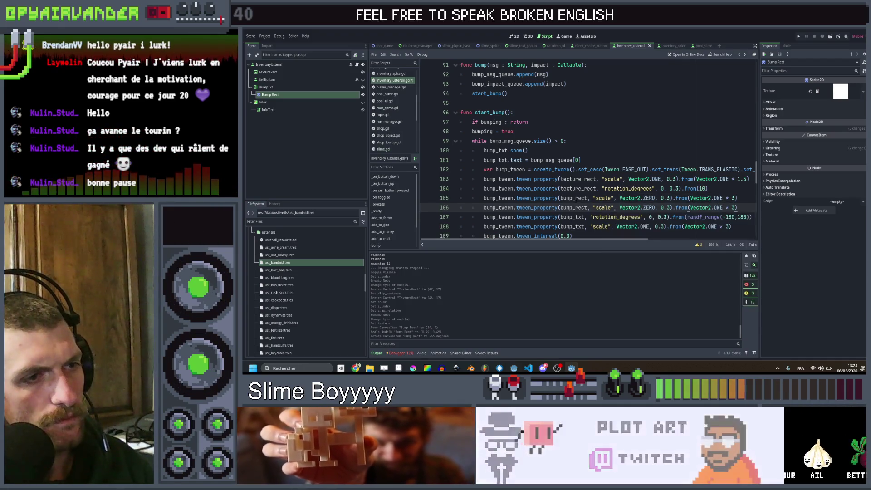
double_click(573, 198)
double_click(579, 217)
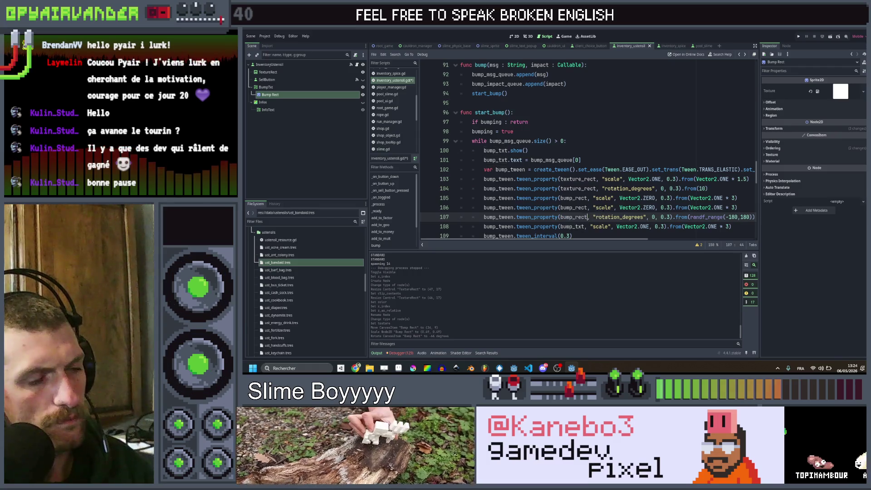
double_click(603, 207)
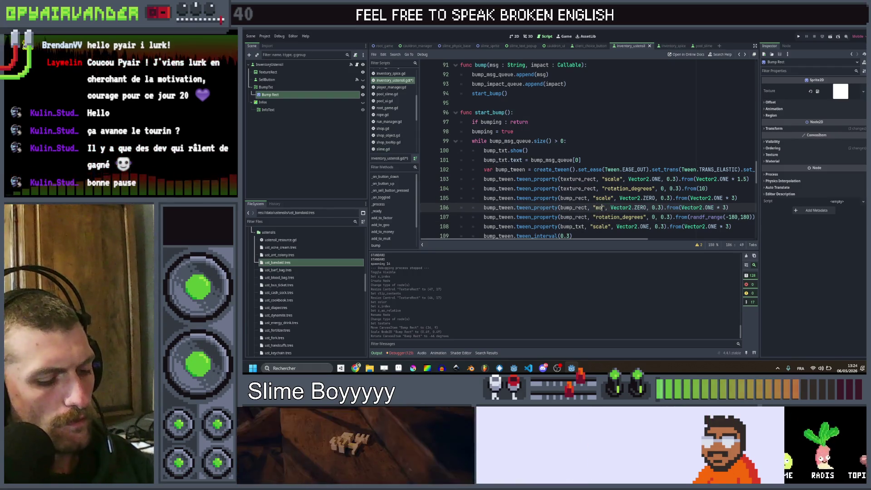
text(dulate)
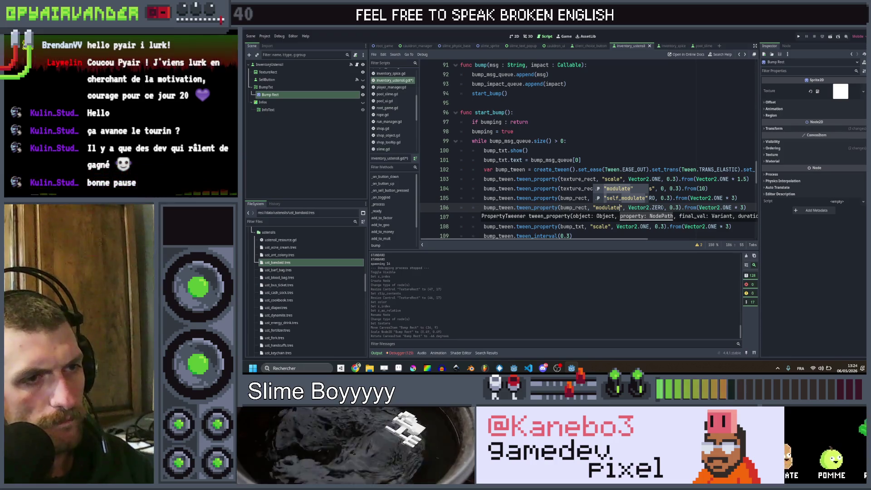
click(634, 207)
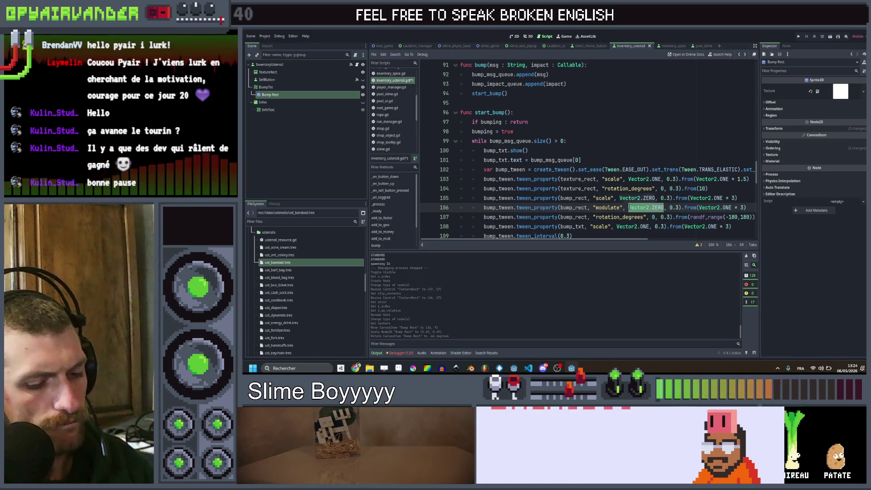
text(Color.tr)
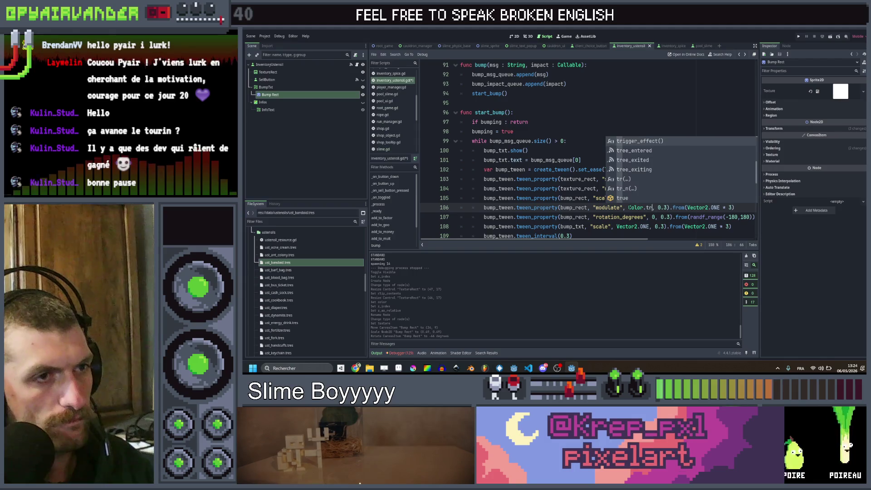
key(Return)
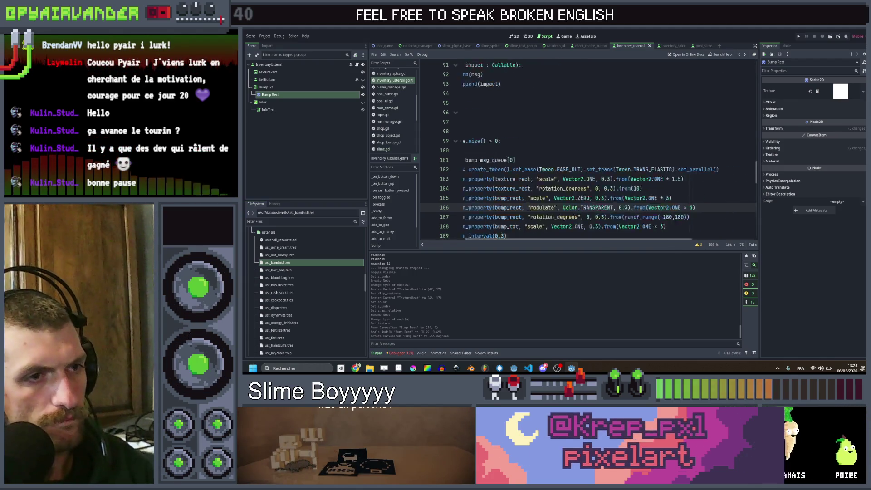
Set the modulate tween's start value to Color.RED and launch the game with F5
key(End)
key(Left)
key(shift+Left)
key(shift+Left)
key(shift+Left)
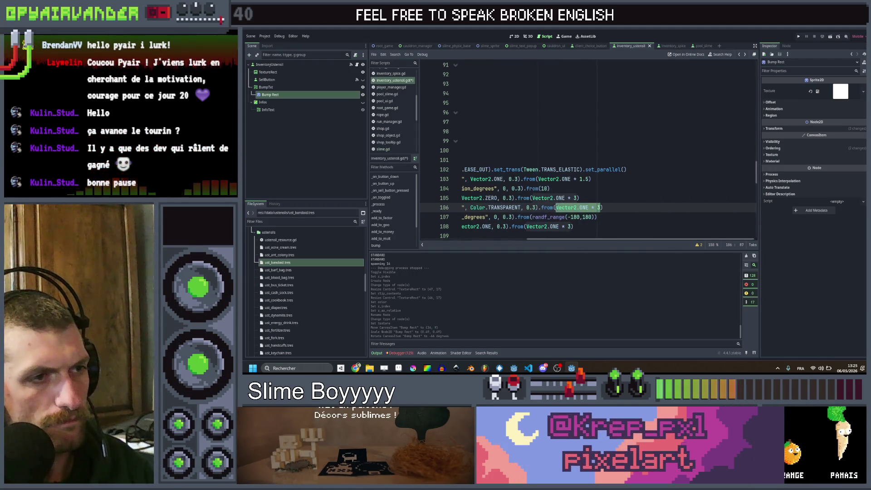
text(Color)
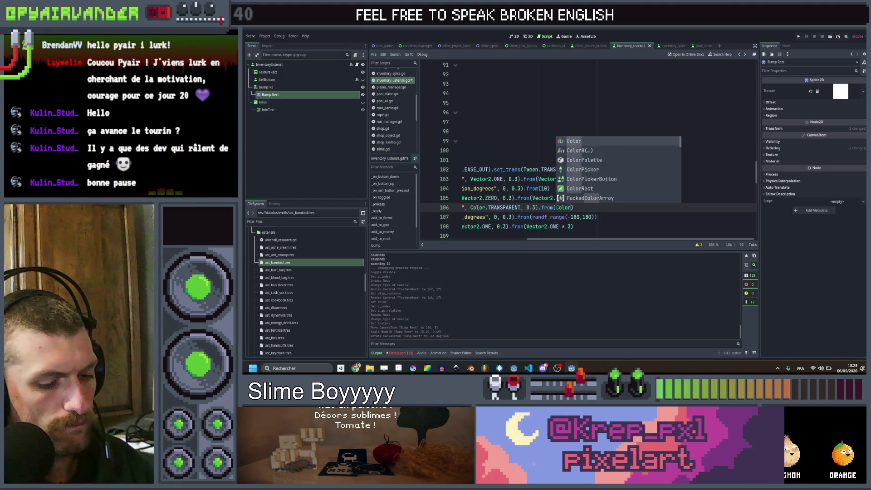
key(Escape)
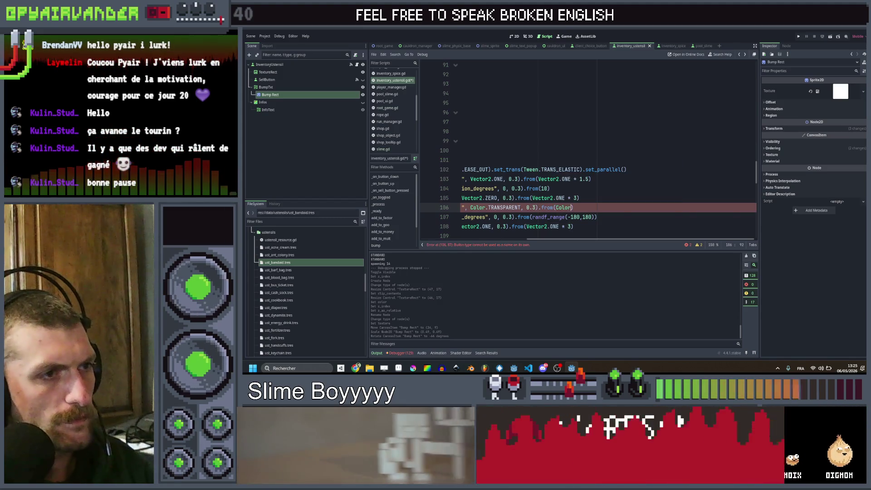
scroll(569, 177, up, 1)
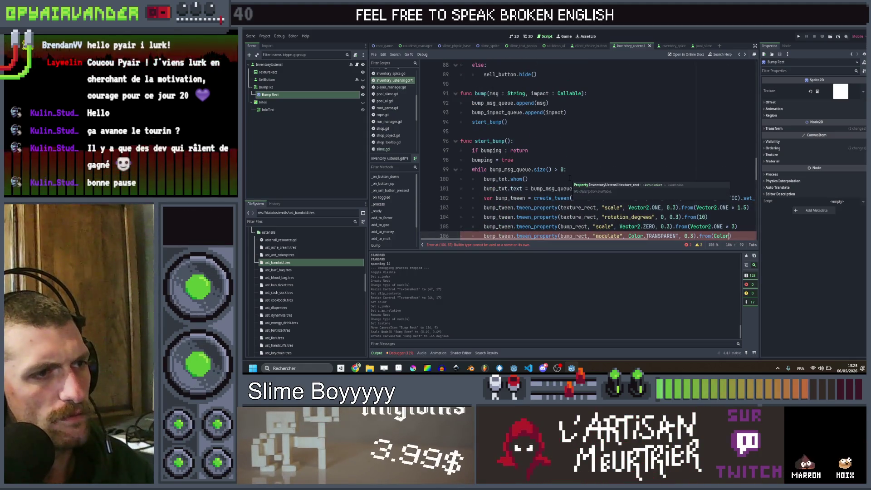
scroll(569, 177, down, 4)
scroll(639, 158, up, 5)
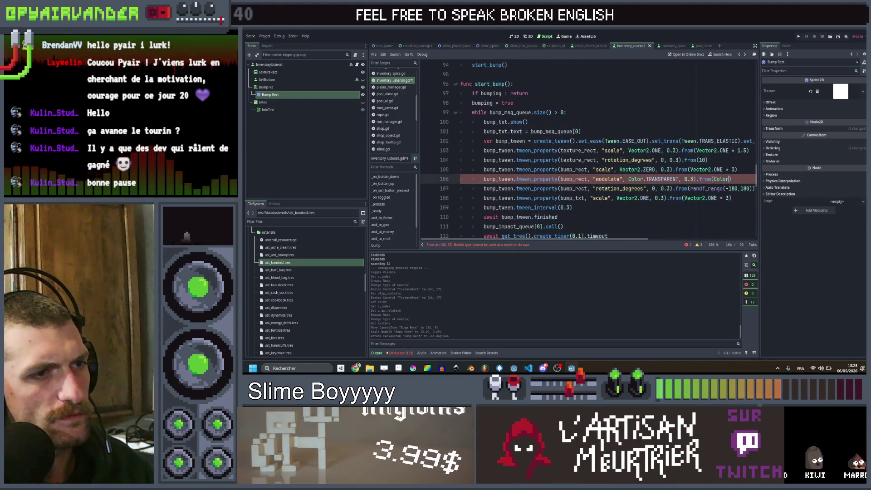
key(End)
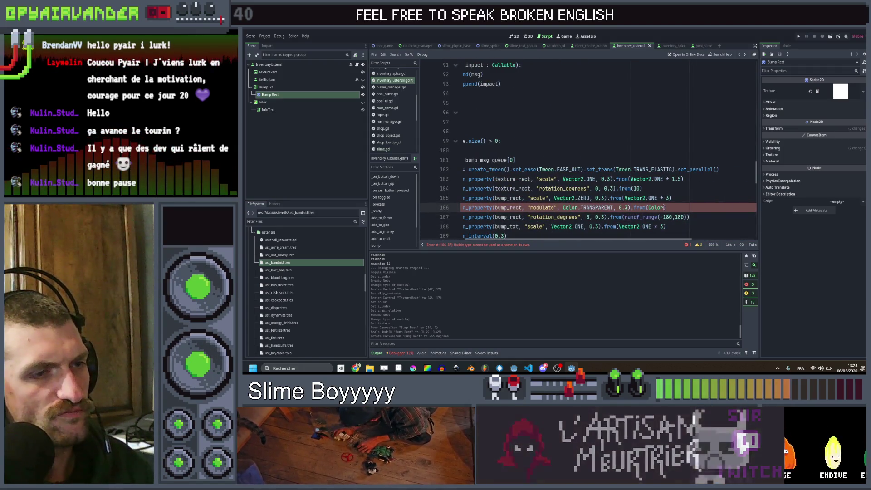
text(.)
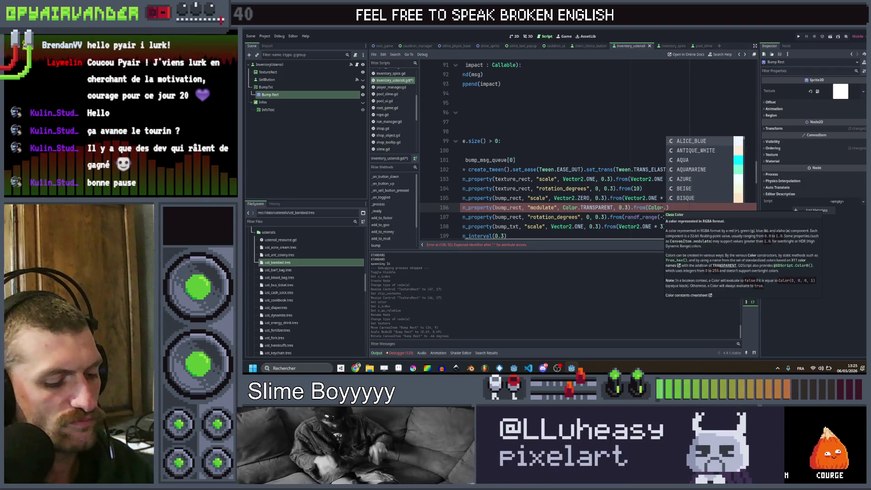
text(red)
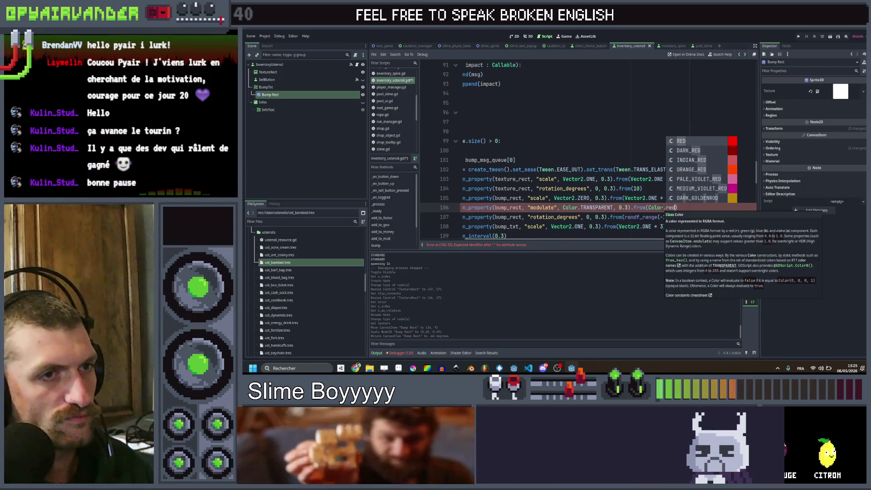
key(Return)
key(F5)
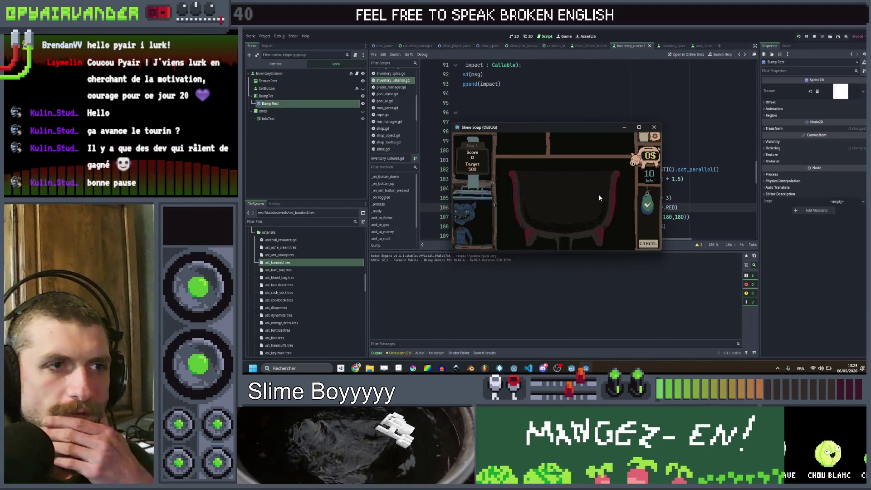
Play the first shift fullscreen by chaining red and tan slimes, then collect the earnings
click(642, 138)
click(474, 272)
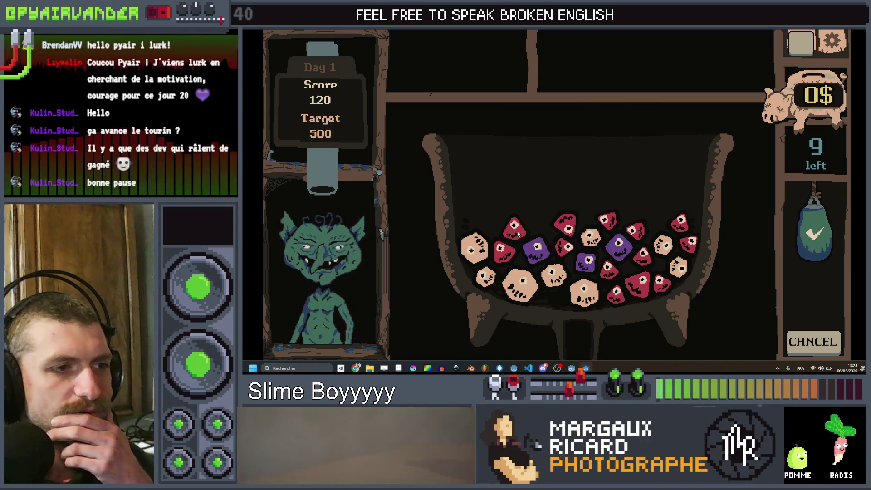
mouse_move(473, 263)
mouse_down()
mouse_move(553, 275)
mouse_move(585, 290)
mouse_up()
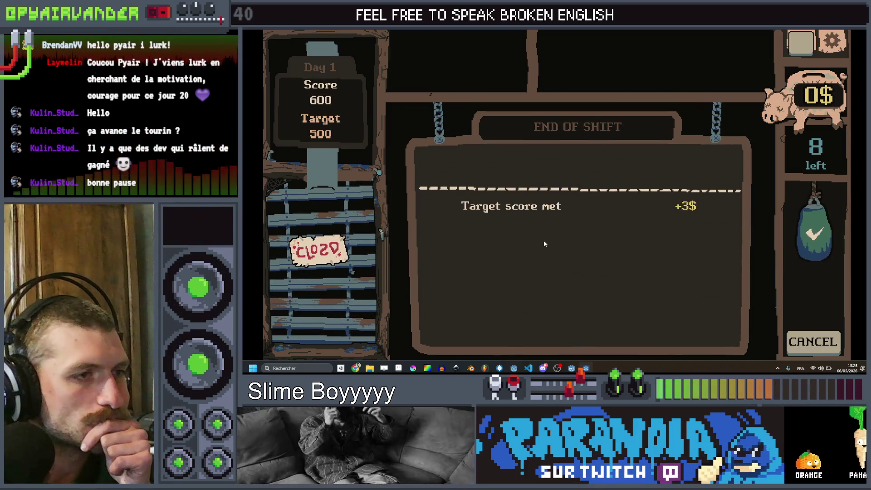
click(580, 161)
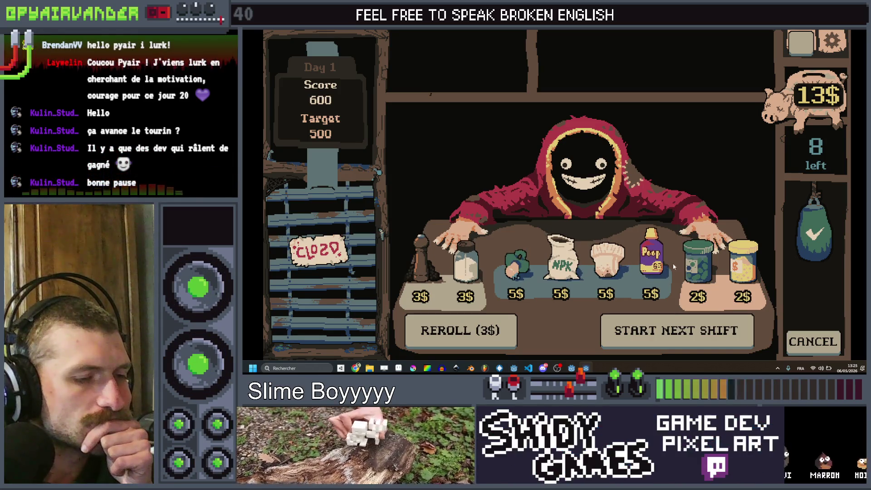
Buy the +5 ustensil in the shop and book the very hungry Goblin for the next shift
click(556, 267)
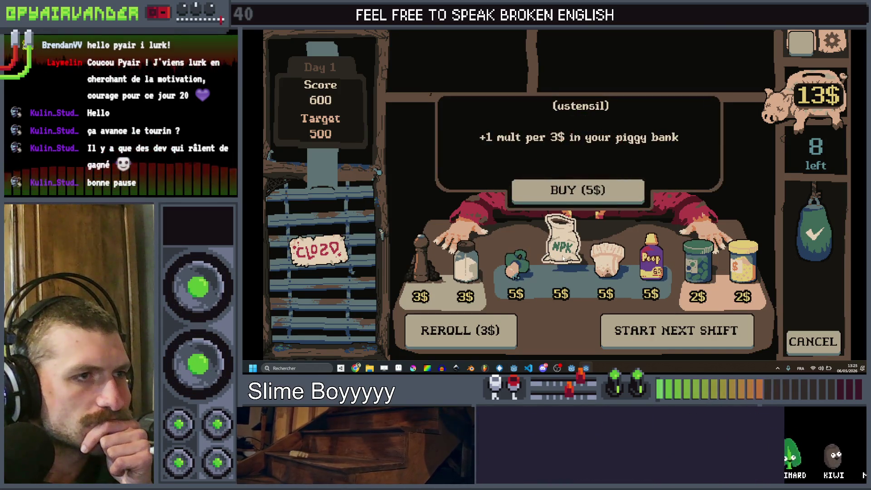
click(511, 262)
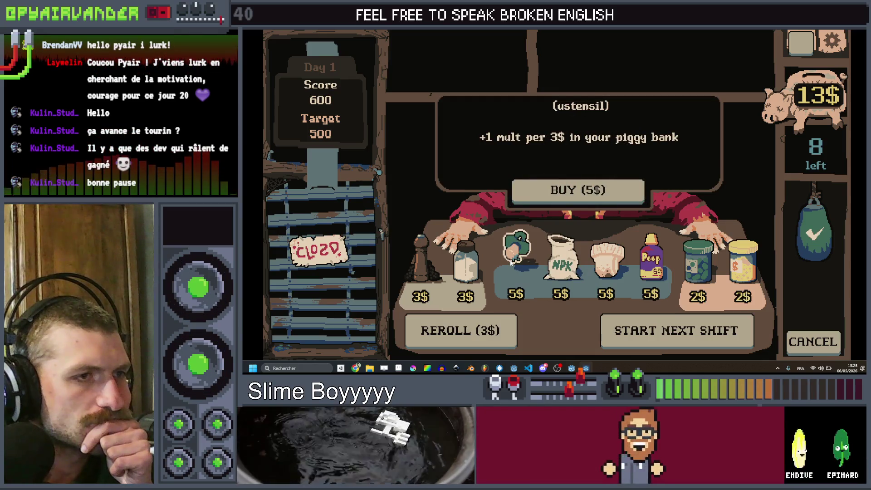
click(577, 190)
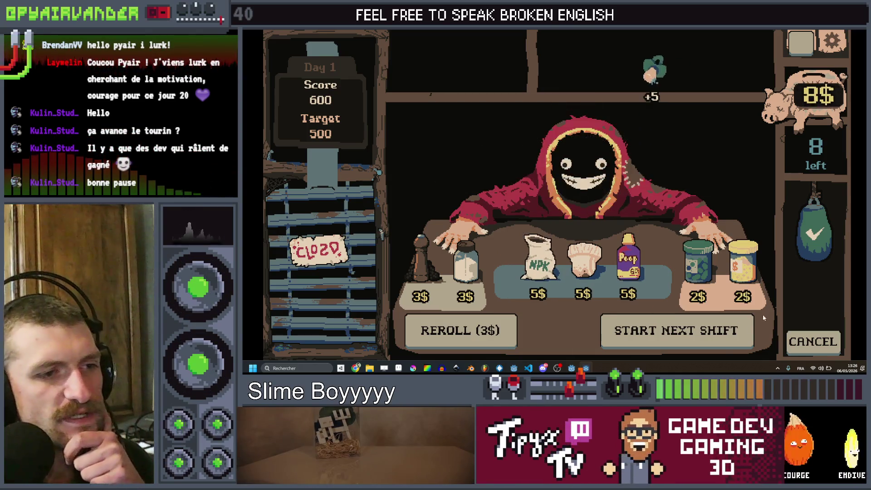
click(693, 333)
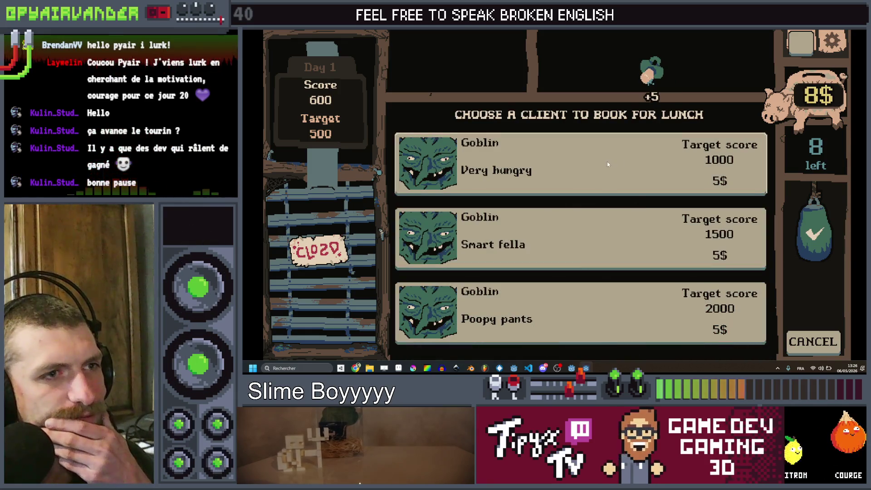
click(578, 235)
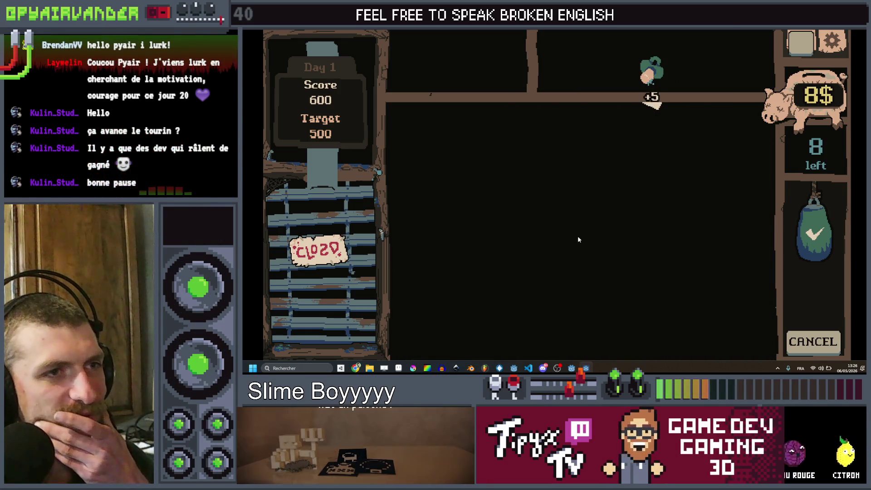
Serve linked red slimes to the Goblin, start another combo, and close the game
mouse_move(652, 100)
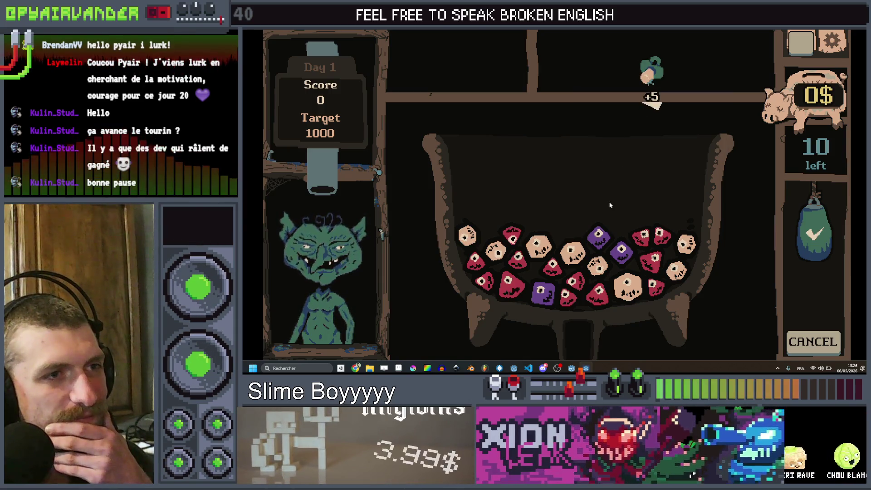
click(489, 260)
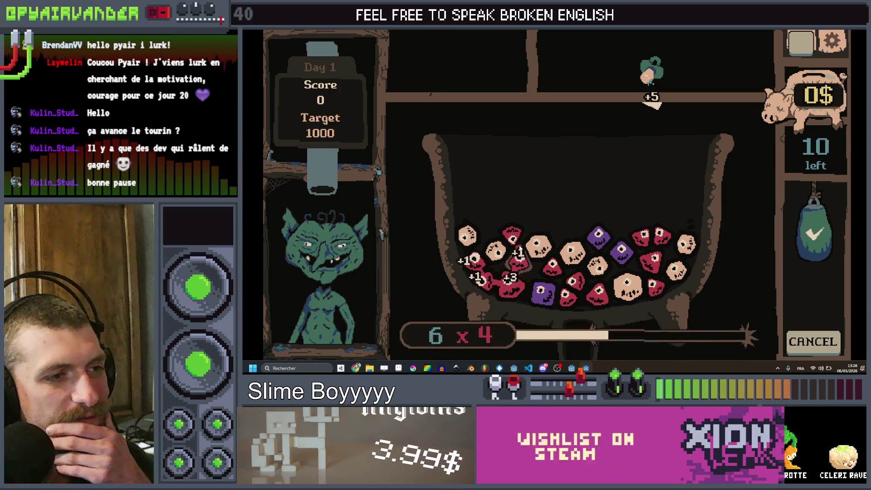
click(816, 244)
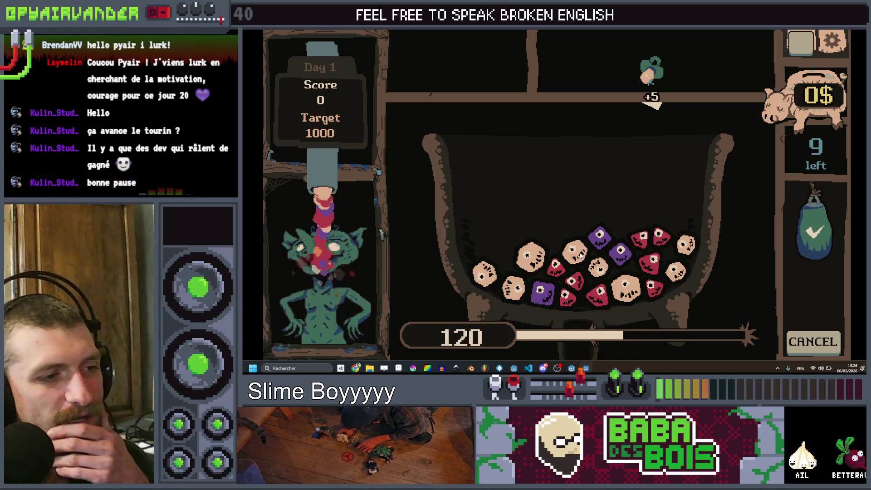
click(592, 267)
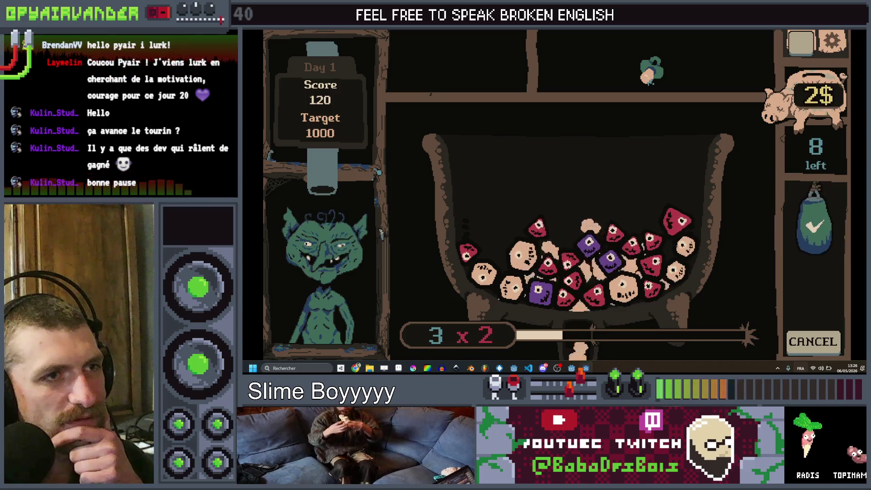
click(858, 30)
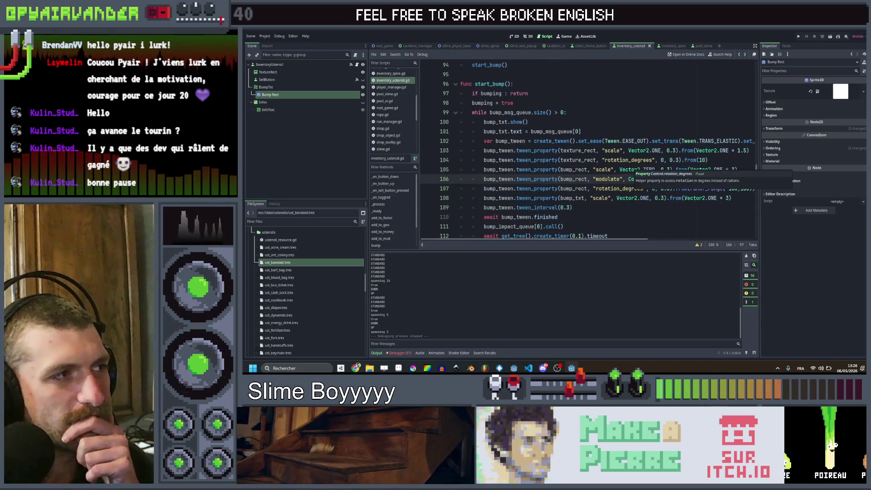
Add a Sprite2D child node under TextureRect in the Scene dock and select it
click(286, 72)
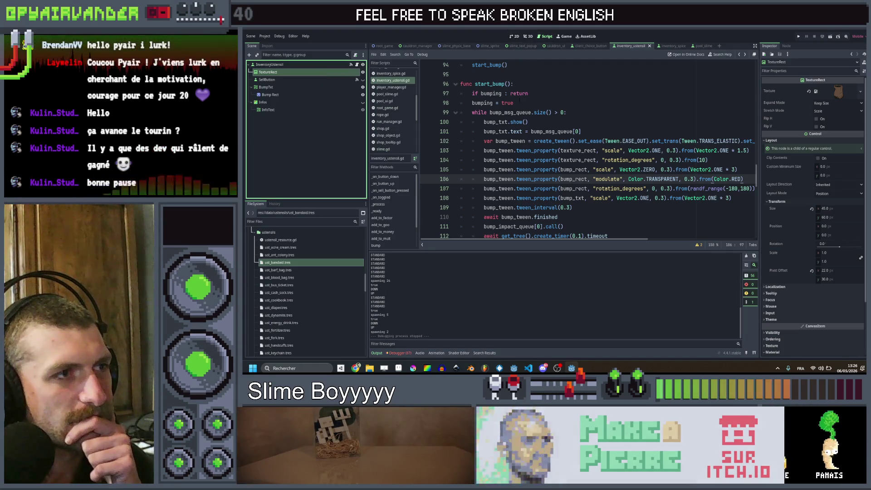
scroll(516, 99, up, 5)
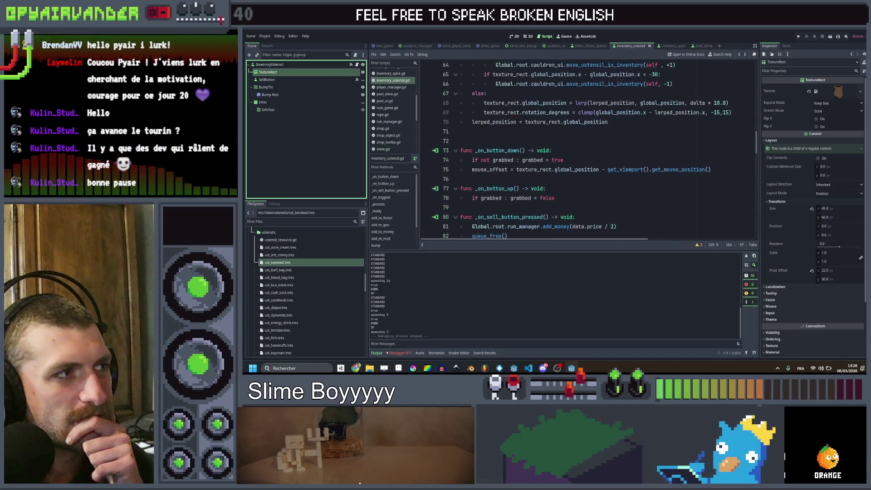
right_click(327, 73)
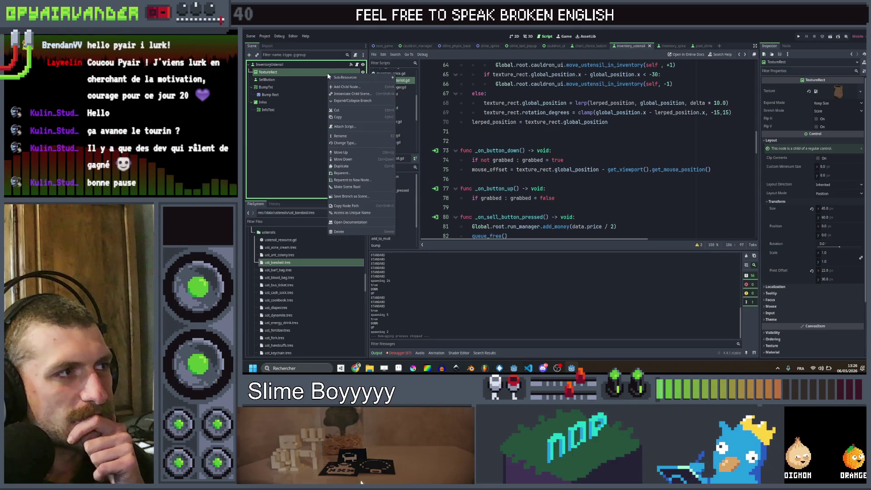
click(347, 87)
text(sprite)
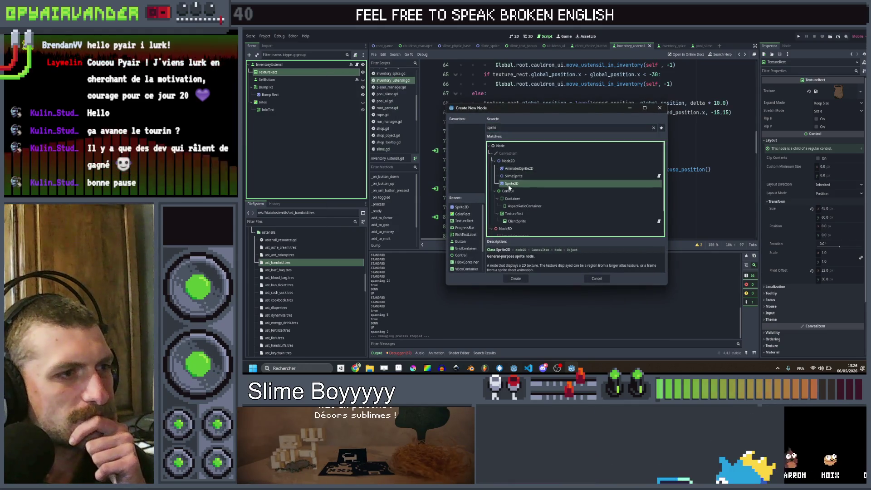
double_click(509, 185)
click(278, 73)
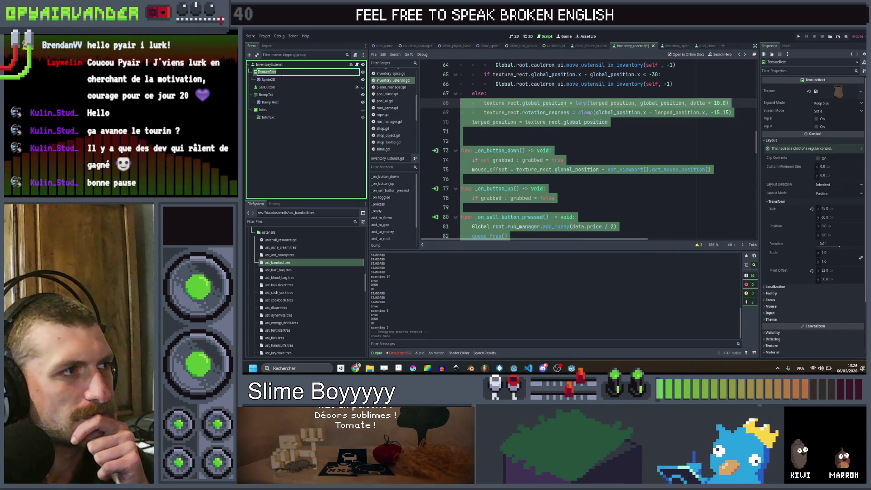
click(284, 79)
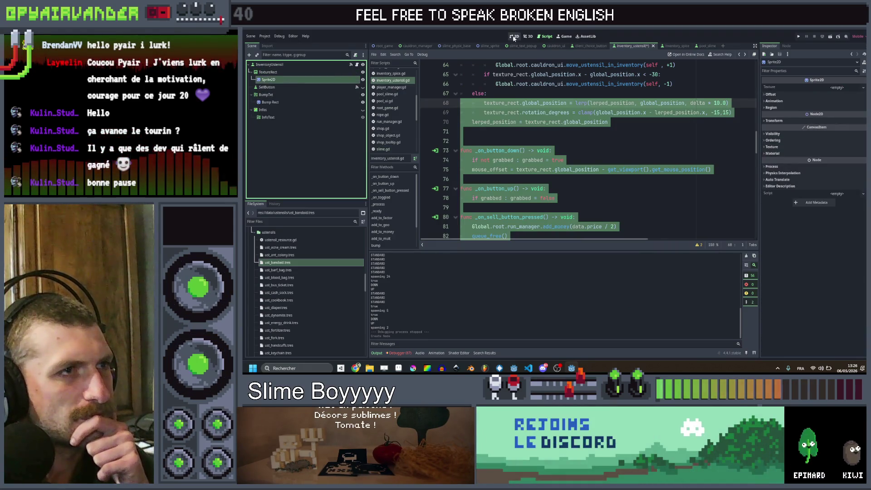
Quick-load the ustensil_barf_bag texture into the Sprite2D and move it onto the bag at (22, 27)
click(513, 36)
click(835, 87)
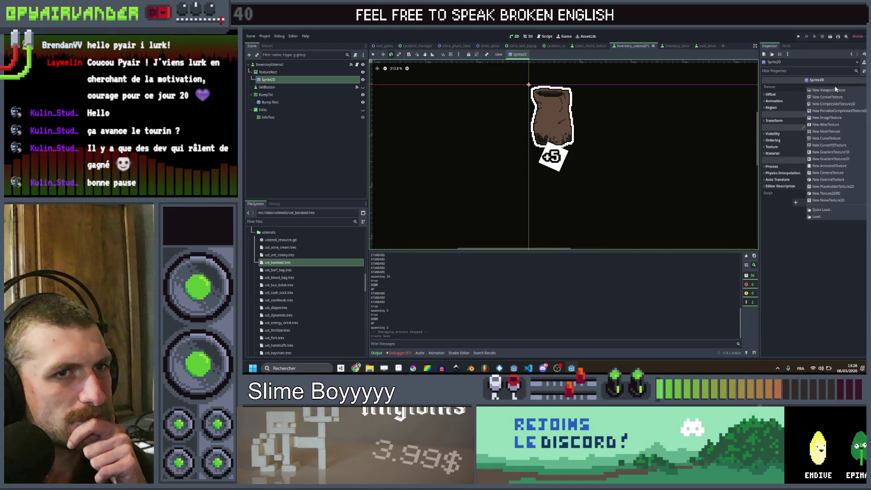
click(851, 210)
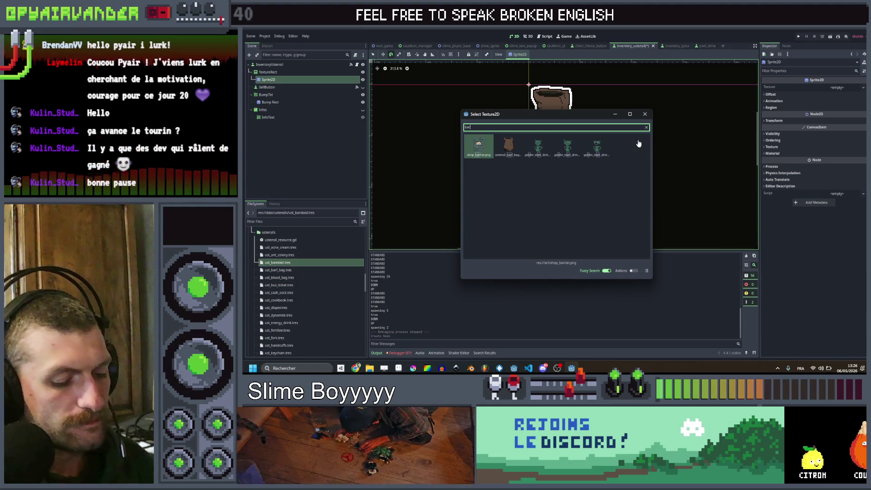
key(Return)
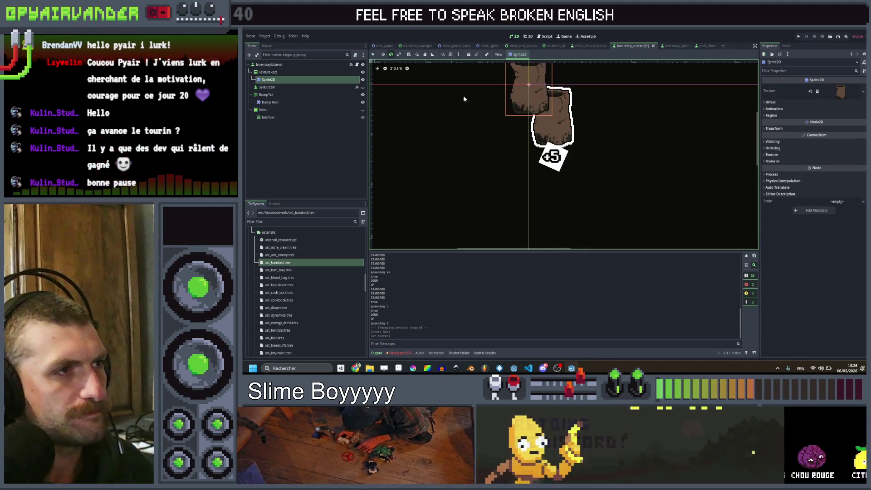
scroll(529, 104, up, 2)
drag(511, 102, 553, 157)
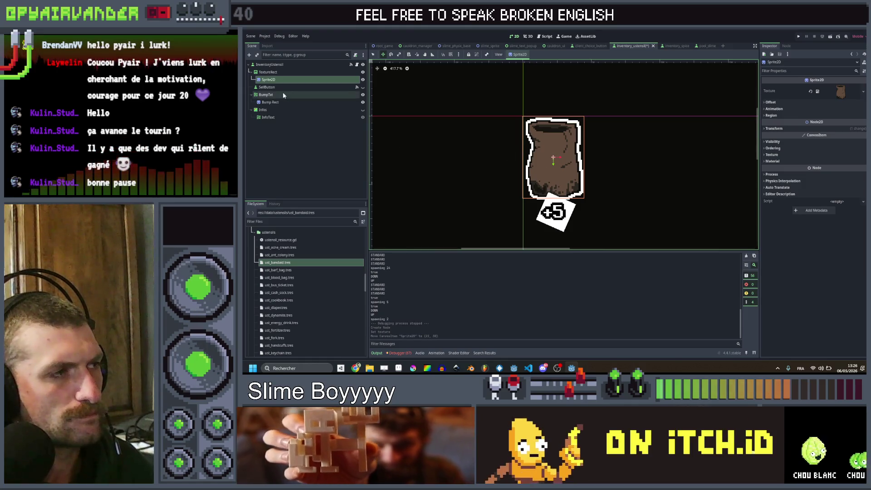
Copy TextureRect's ShaderMaterial and paste it into the Sprite2D's Material slot
click(338, 72)
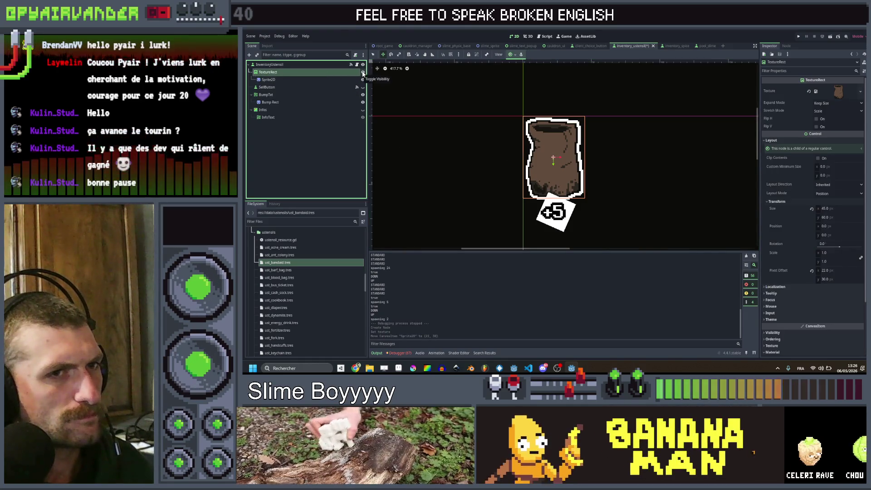
click(362, 72)
click(363, 72)
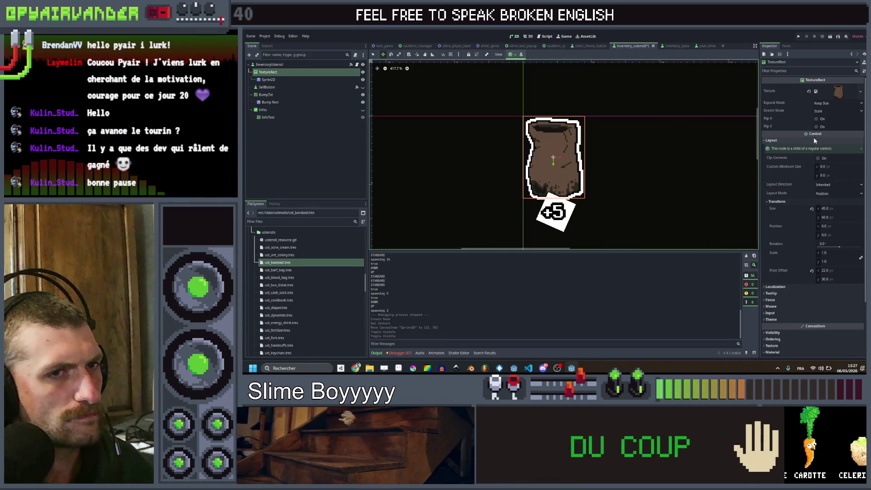
click(296, 80)
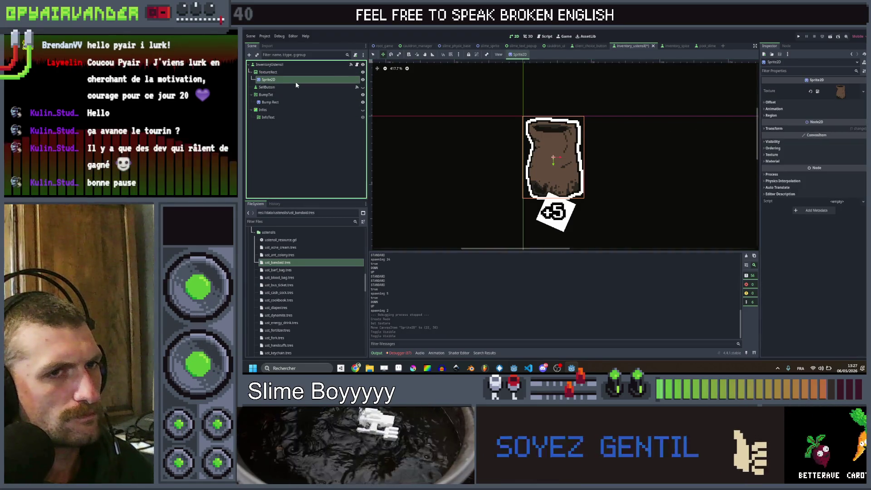
click(319, 72)
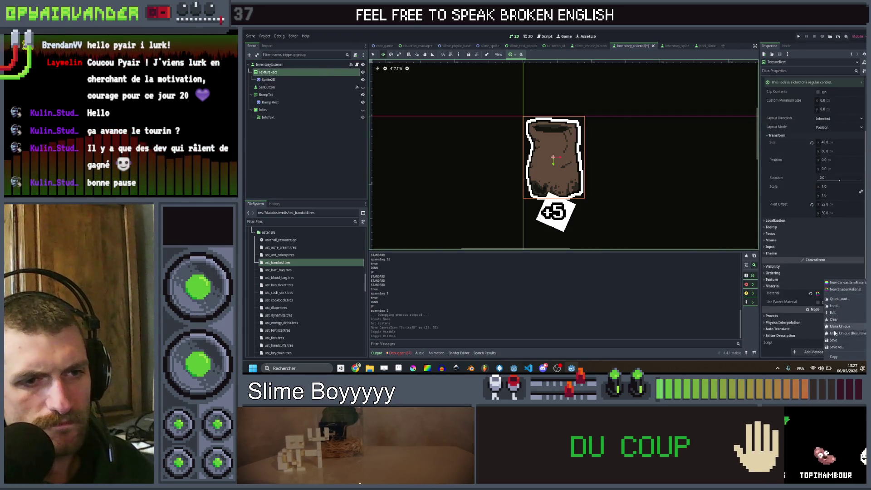
click(834, 355)
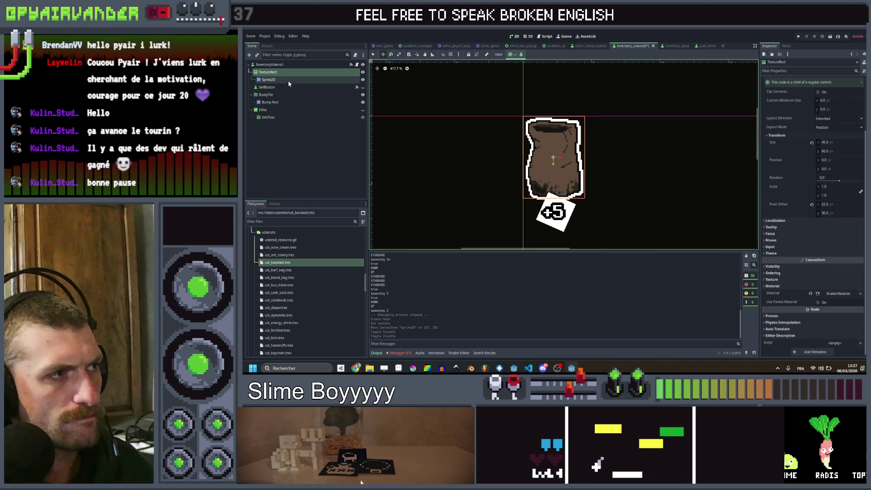
click(289, 82)
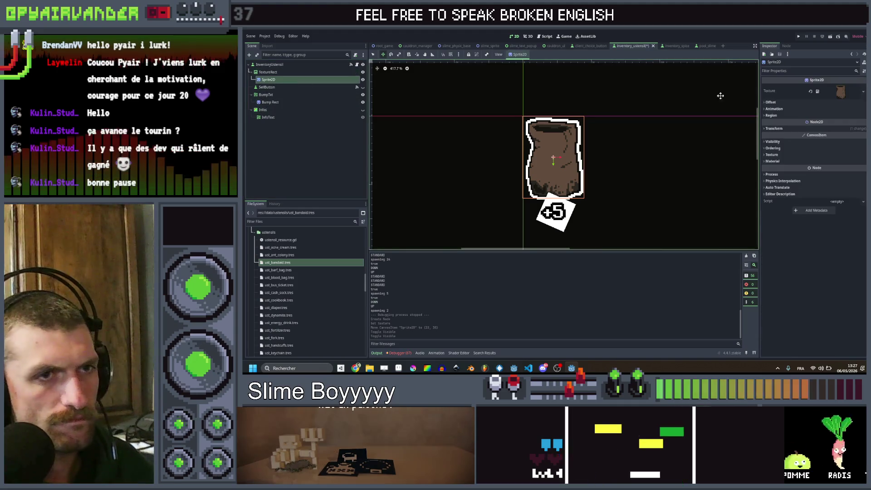
click(773, 161)
click(831, 169)
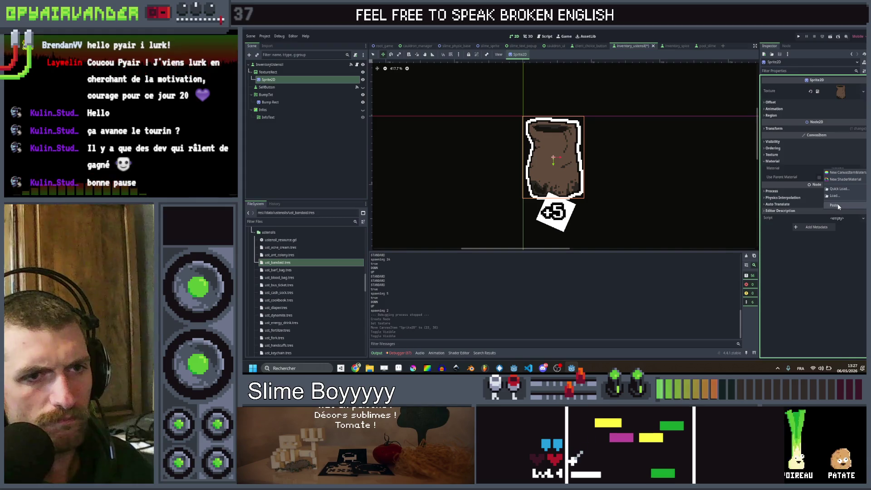
click(838, 207)
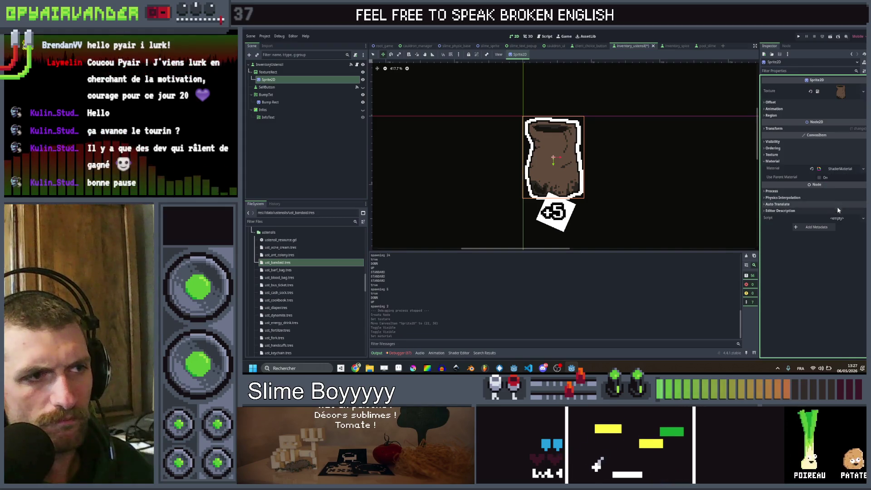
click(268, 71)
Convert the TextureRect node to a plain Control via Change Type, searching 'control'
right_click(308, 73)
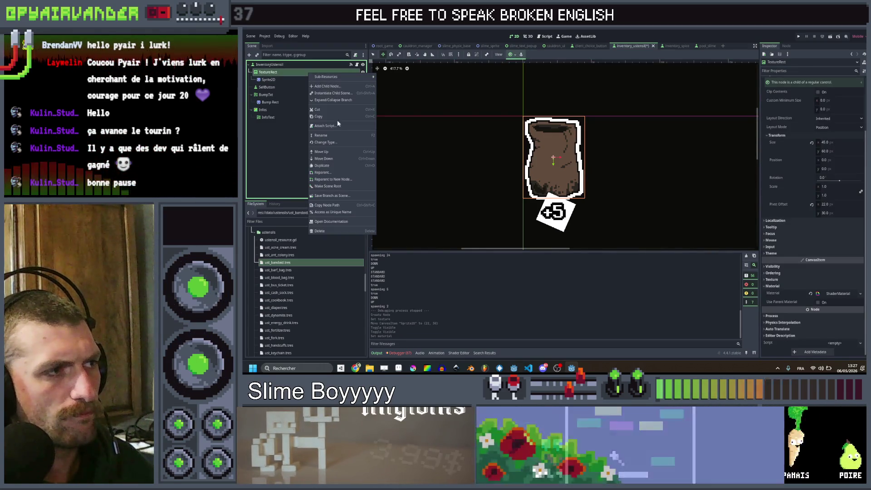
click(336, 142)
text(control)
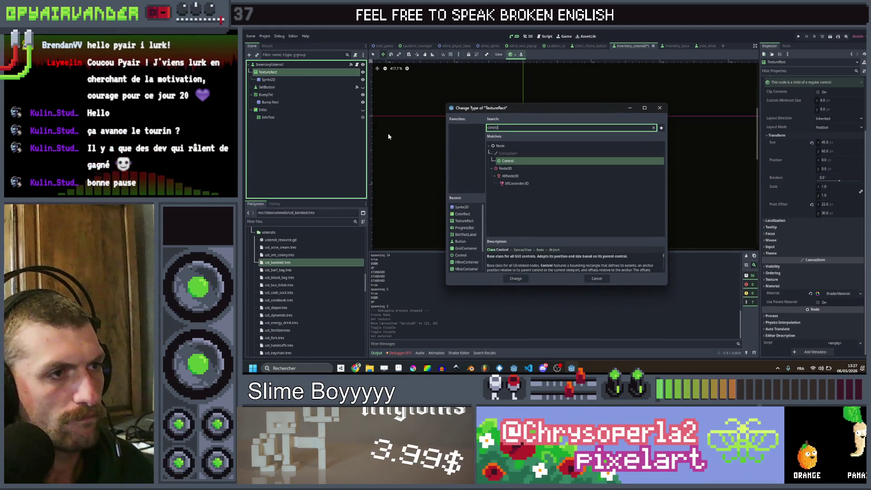
key(Return)
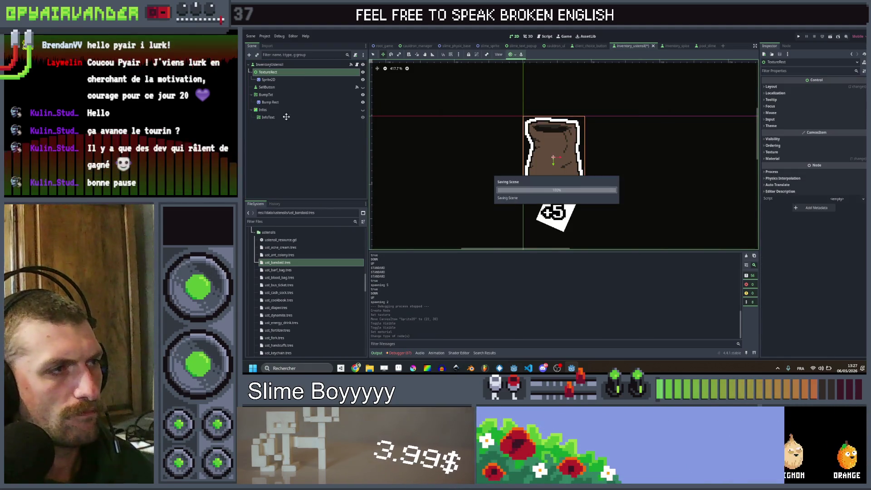
click(357, 65)
Retype the texture_rect declaration to Control and drag in an onready sprite_2d reference
scroll(585, 150, up, 15)
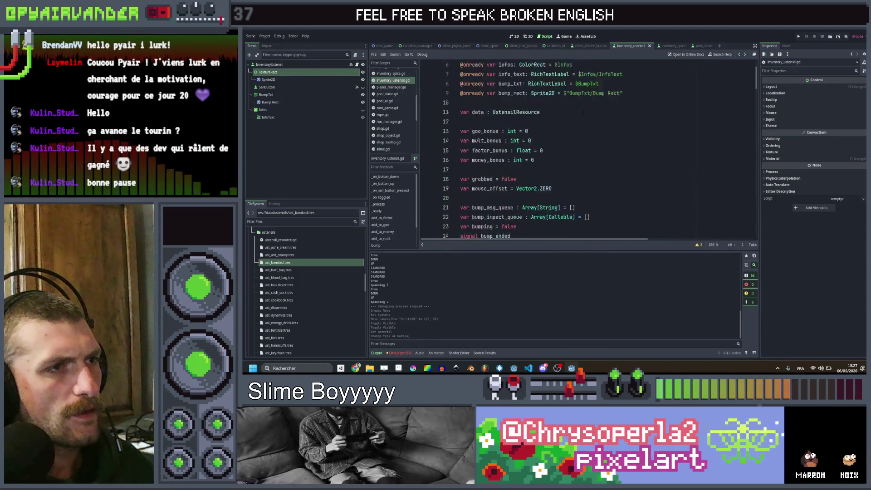
double_click(553, 94)
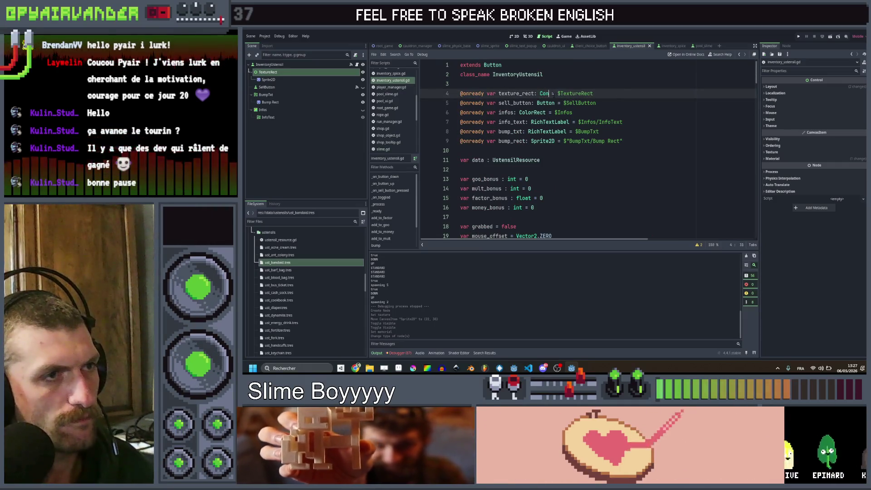
text(Con)
text(trol)
key(Return)
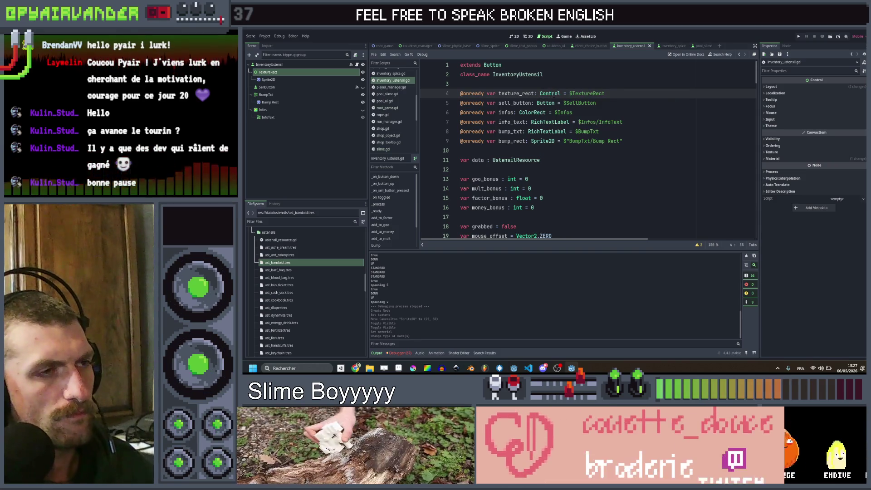
mouse_move(287, 82)
mouse_down()
mouse_move(290, 94)
mouse_move(477, 107)
mouse_up()
click(625, 103)
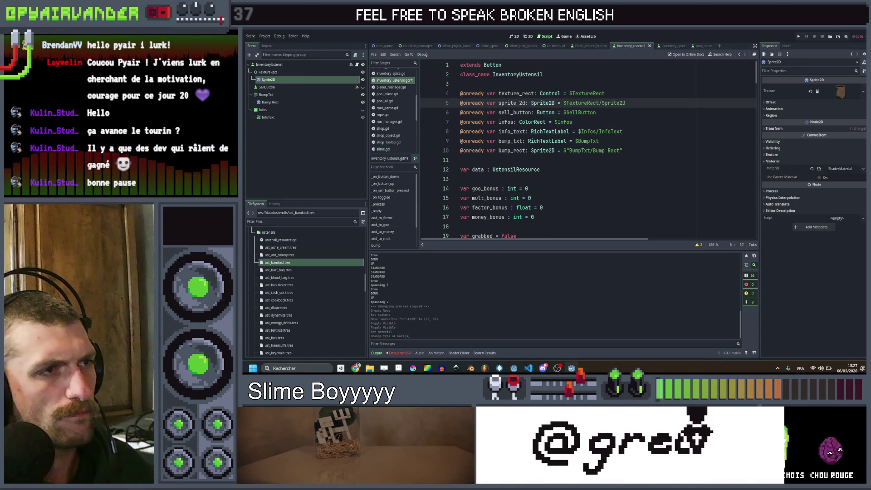
Rename texture_rect to sprite_2d on both init() lines and save the script
click(514, 94)
scroll(515, 95, down, 7)
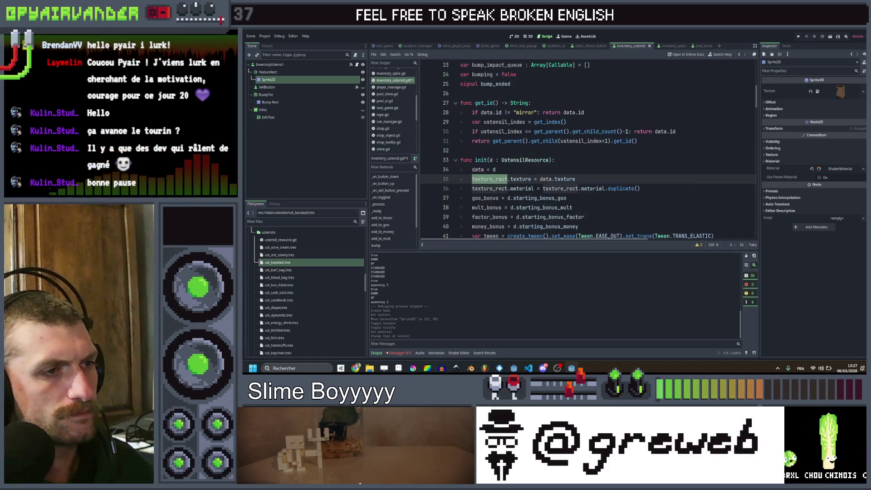
key(ctrl+d)
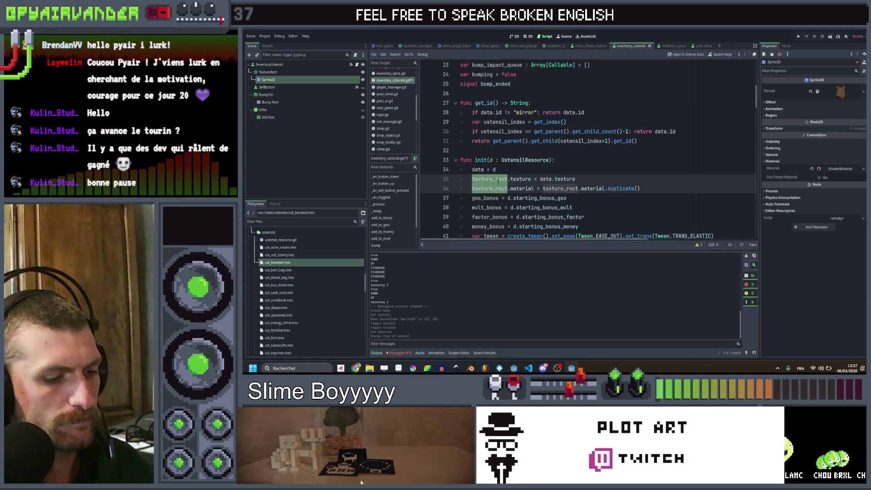
text(s)
key(ctrl+space)
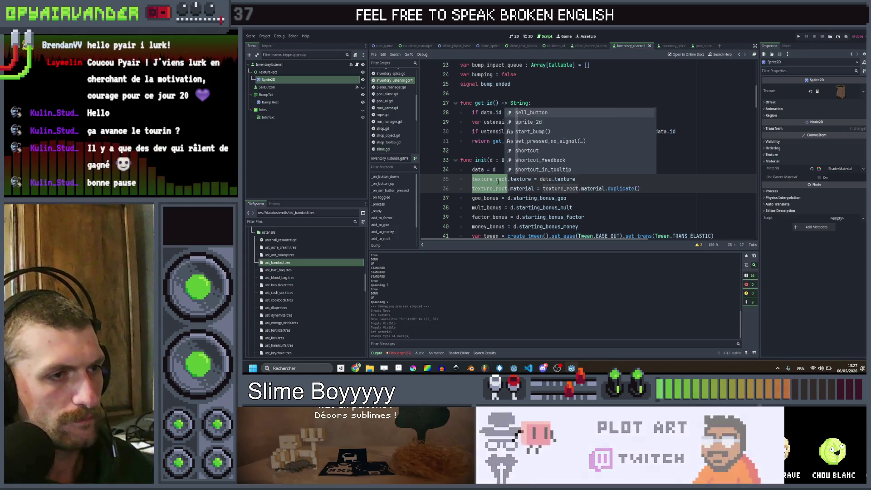
text(sprite_2d)
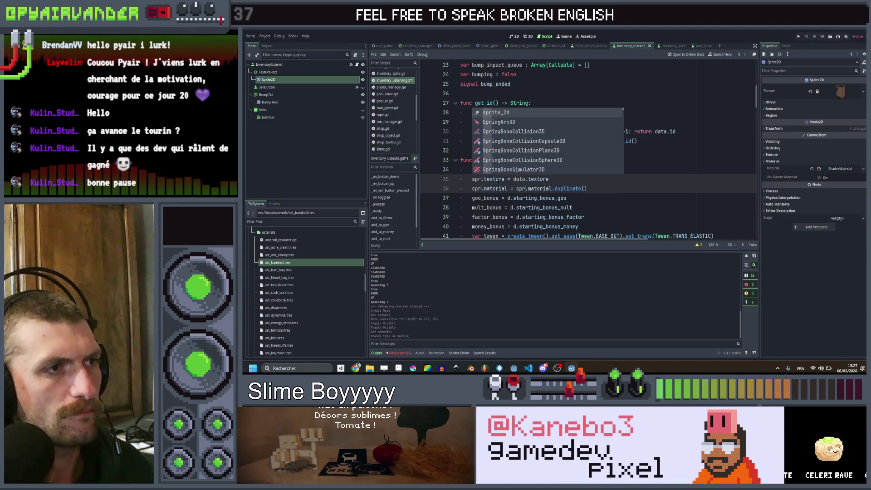
key(ctrl+s)
click(552, 168)
scroll(552, 167, down, 3)
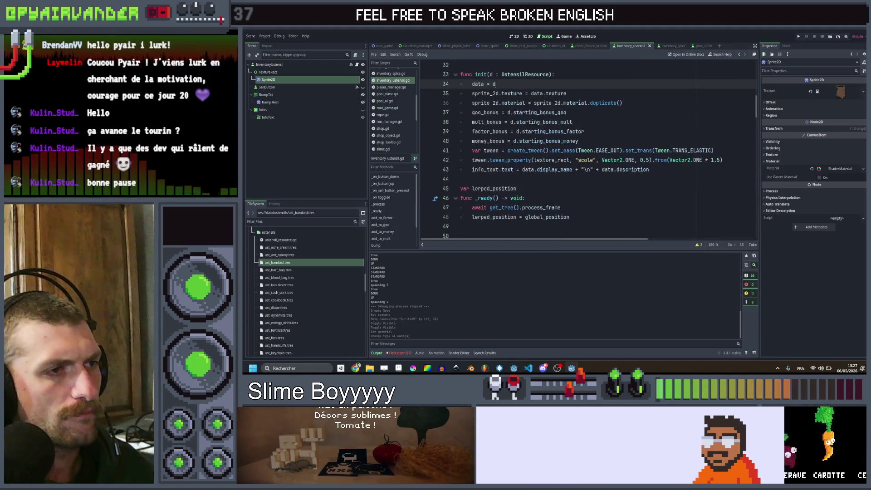
scroll(553, 168, down, 8)
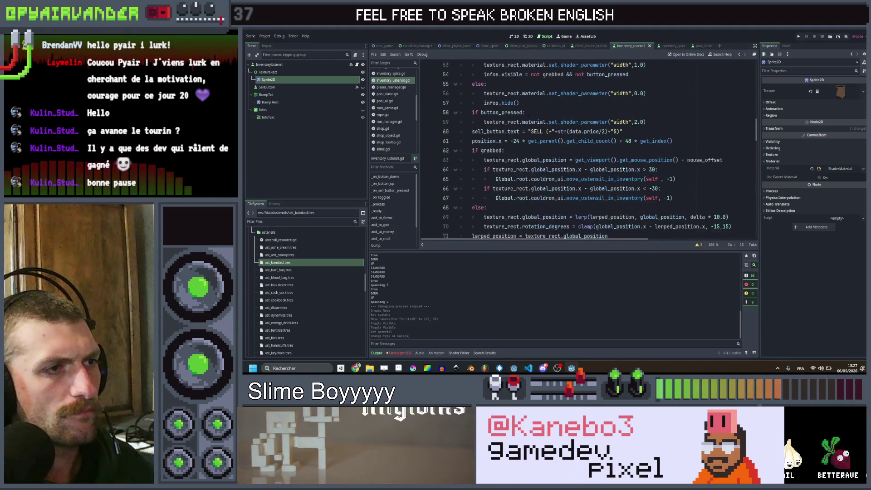
scroll(552, 168, up, 12)
scroll(584, 150, up, 5)
Keep the line-4 declaration unchanged, delete the duplicate sprite_2d declaration line, and save
click(533, 93)
scroll(585, 150, down, 11)
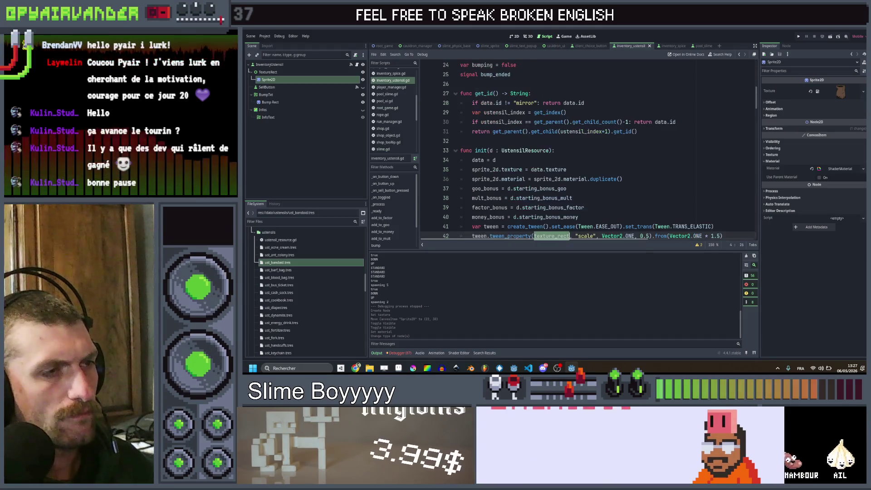
scroll(624, 114, down, 6)
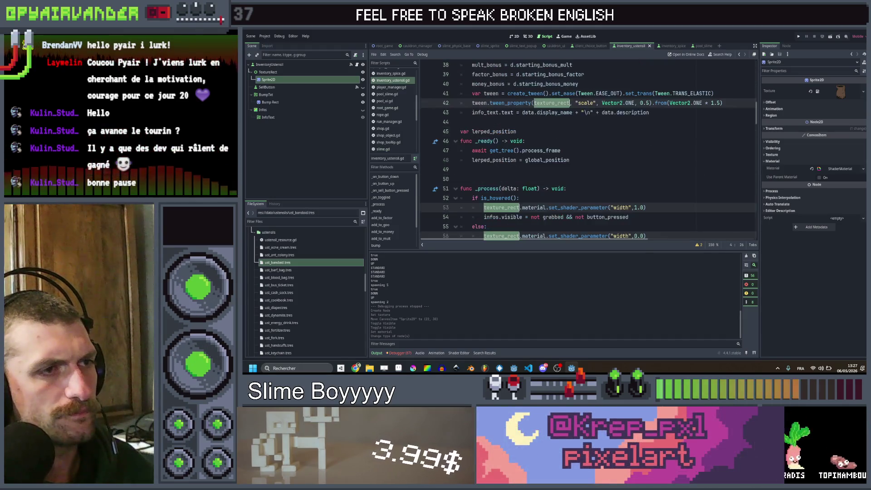
scroll(624, 115, down, 11)
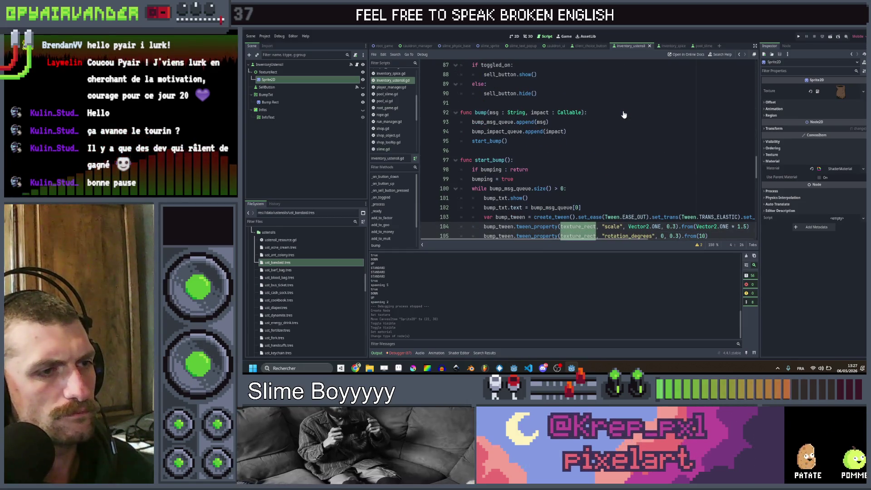
key(ctrl+BackSpace)
text(sprite: Control = $TextureRect)
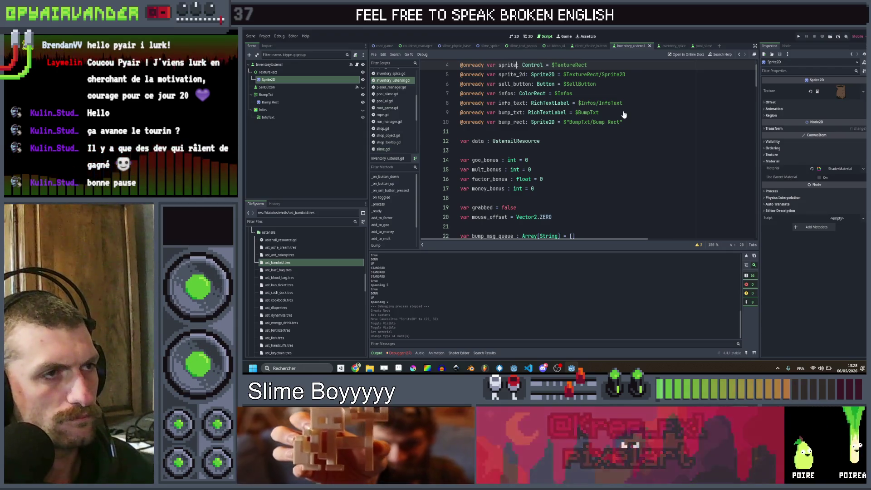
key(ctrl+z)
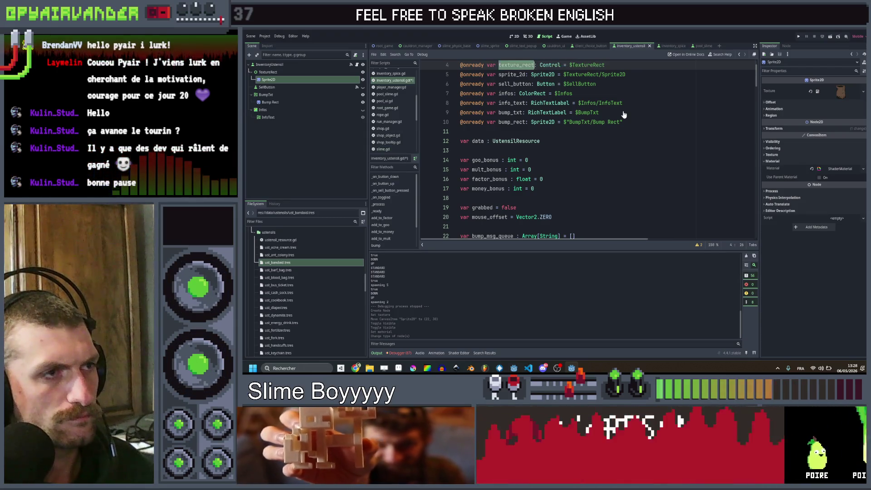
scroll(625, 110, up, 1)
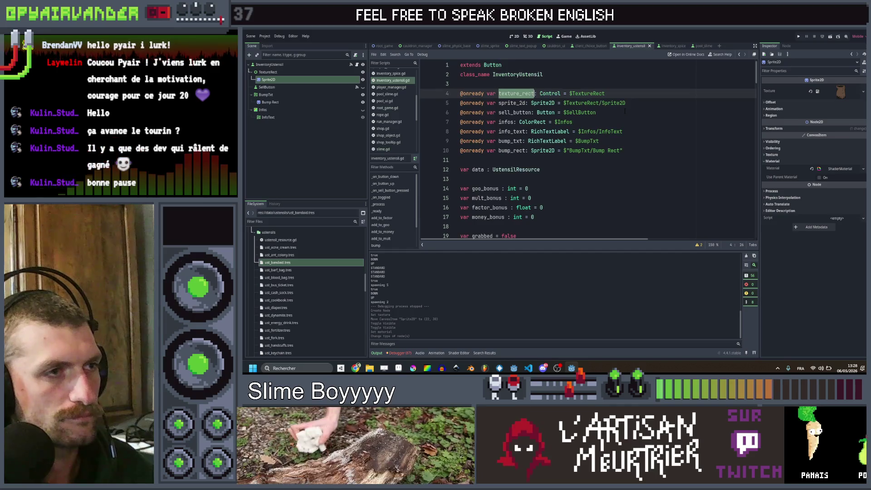
text(spri)
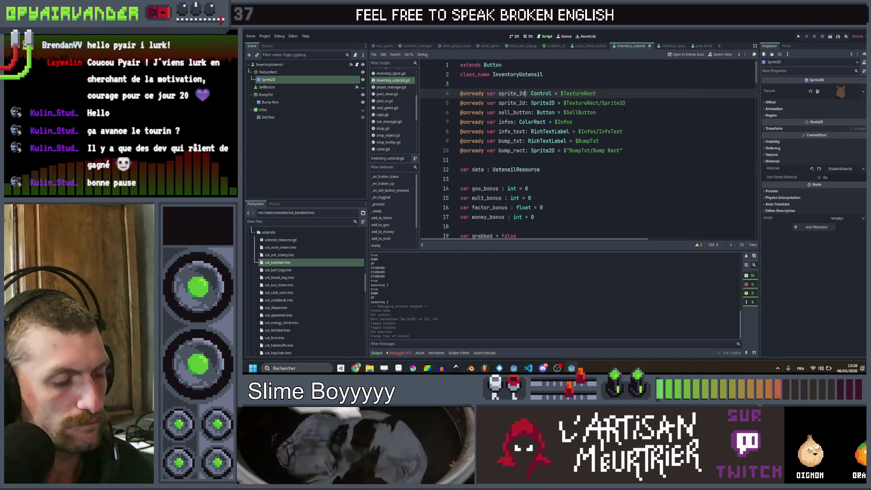
key(End)
key(ctrl+shift+k)
key(ctrl+s)
Check the match get_id() and trigger_effect lines, then run the game maximised
click(637, 121)
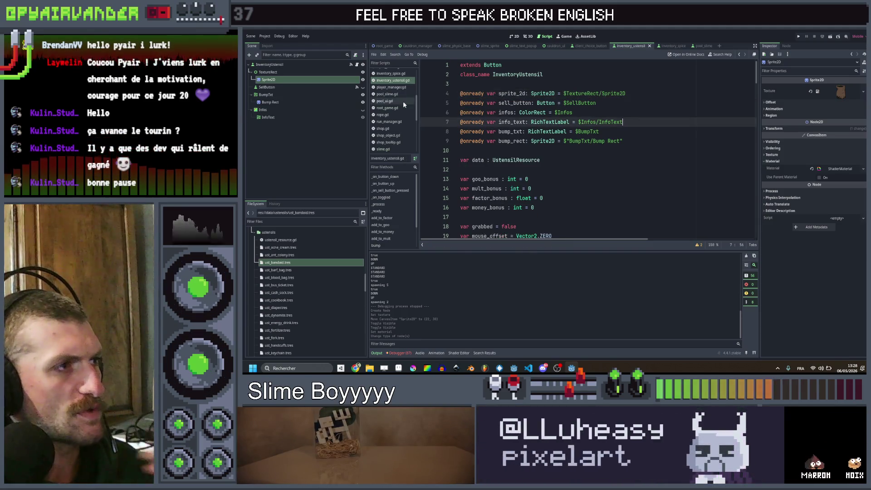
click(330, 79)
scroll(585, 150, down, 6)
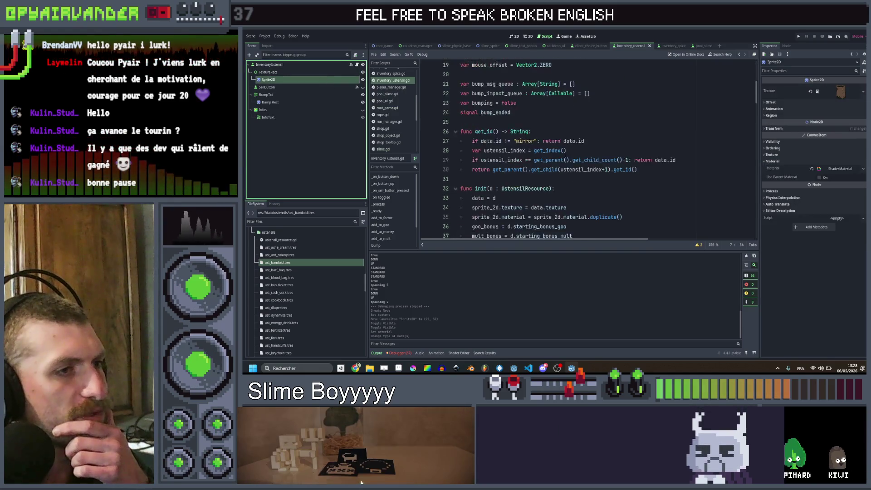
scroll(572, 159, down, 20)
scroll(572, 159, down, 7)
click(586, 120)
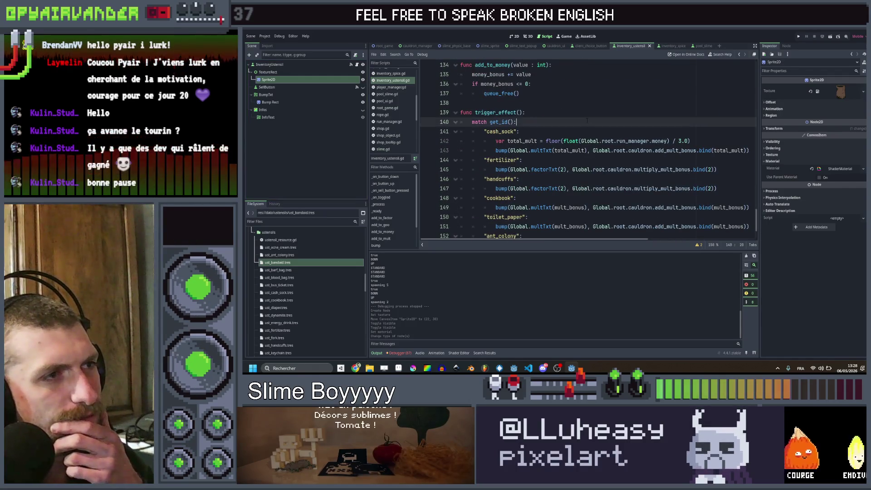
click(588, 112)
scroll(589, 110, up, 1)
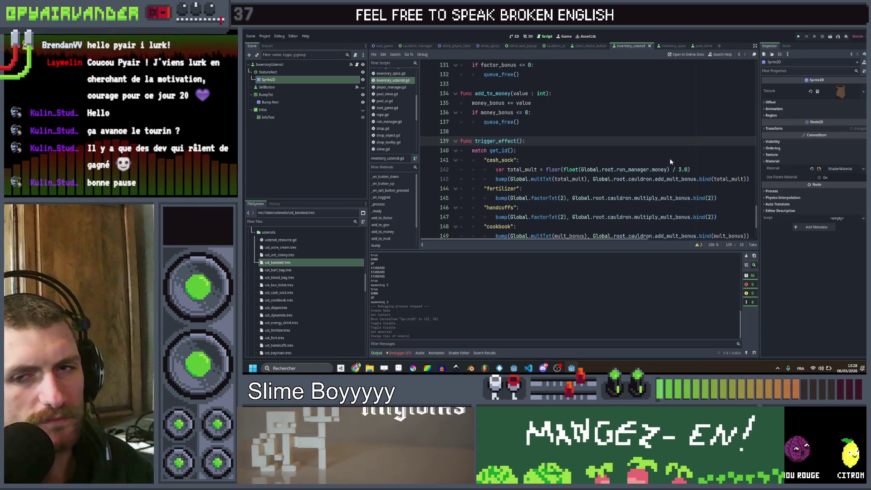
key(F5)
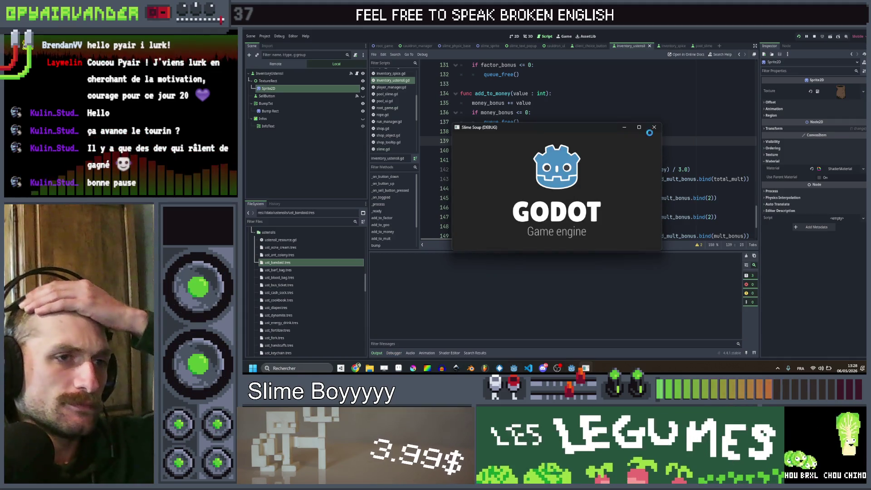
click(638, 127)
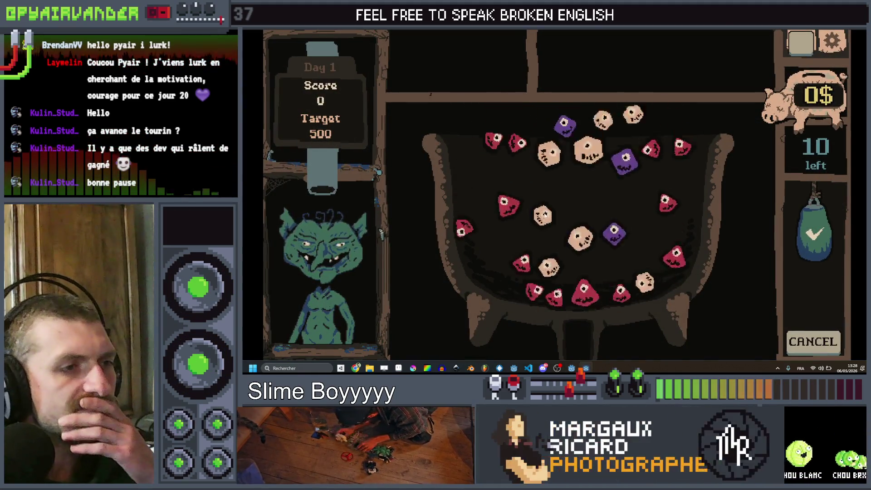
Clear Day 1 by chaining red dice, buy the 5$ syringe ustensil, and close the game
mouse_move(491, 242)
mouse_down()
mouse_move(477, 270)
mouse_move(504, 288)
mouse_move(601, 307)
mouse_up()
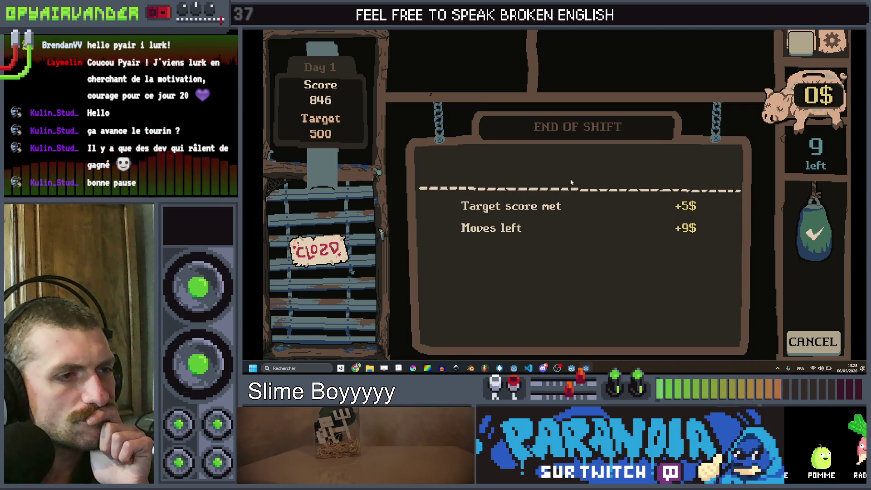
click(571, 175)
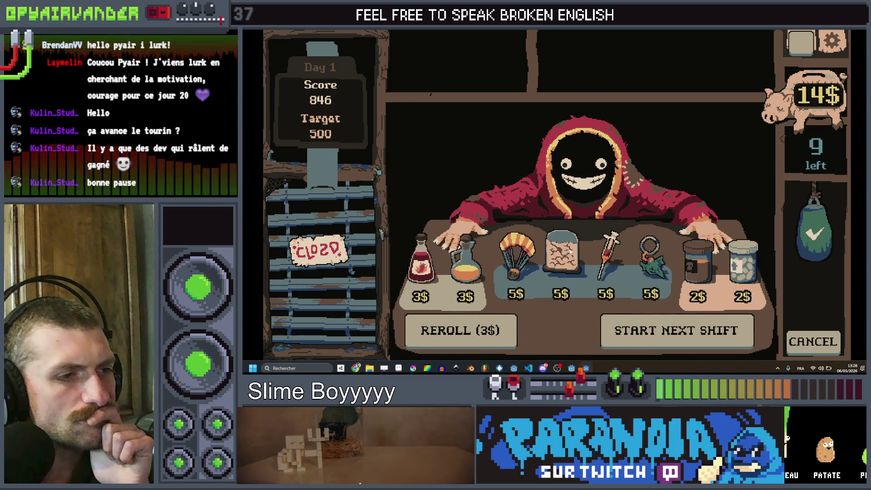
click(518, 263)
click(562, 245)
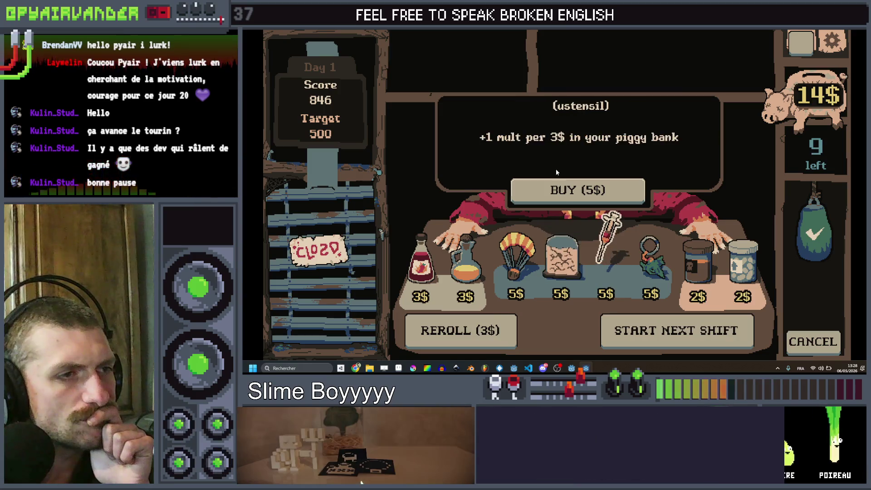
click(562, 189)
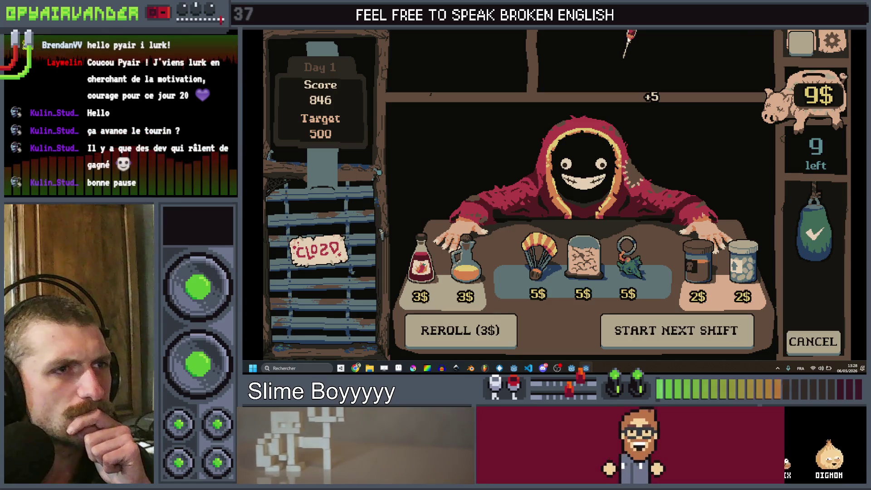
click(849, 36)
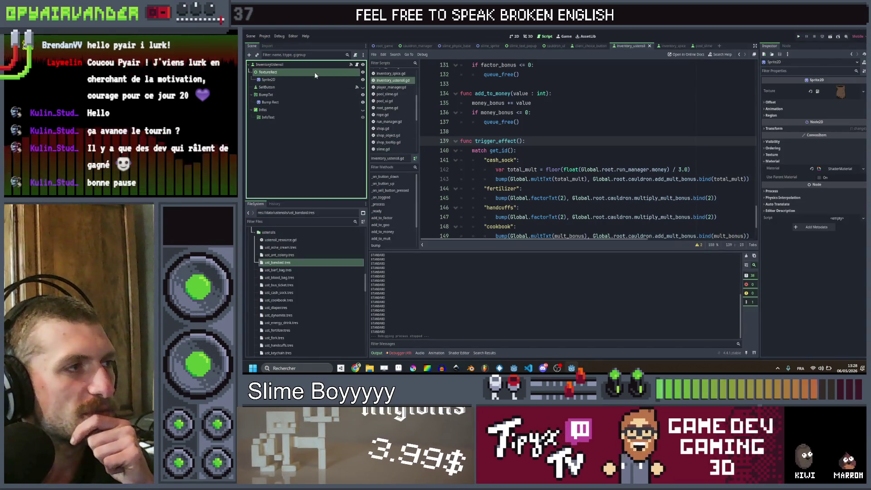
Undo the node type change so TextureRect is a TextureRect again
click(315, 73)
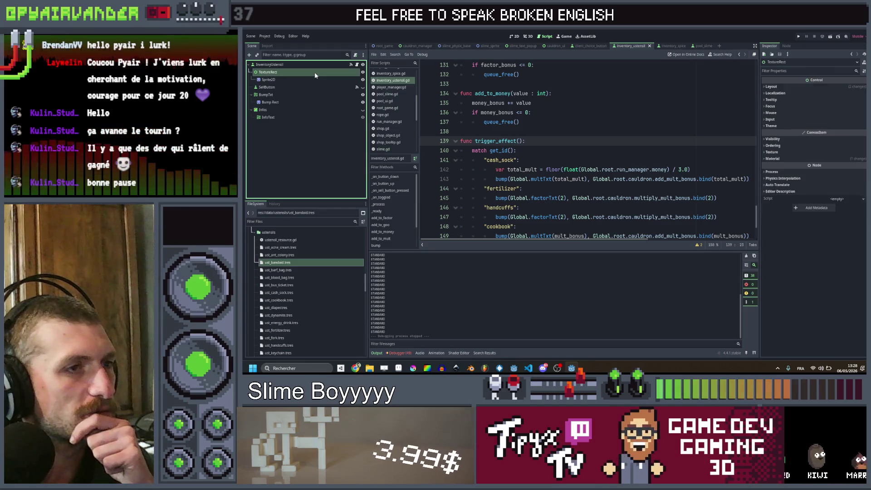
click(787, 46)
scroll(590, 130, up, 6)
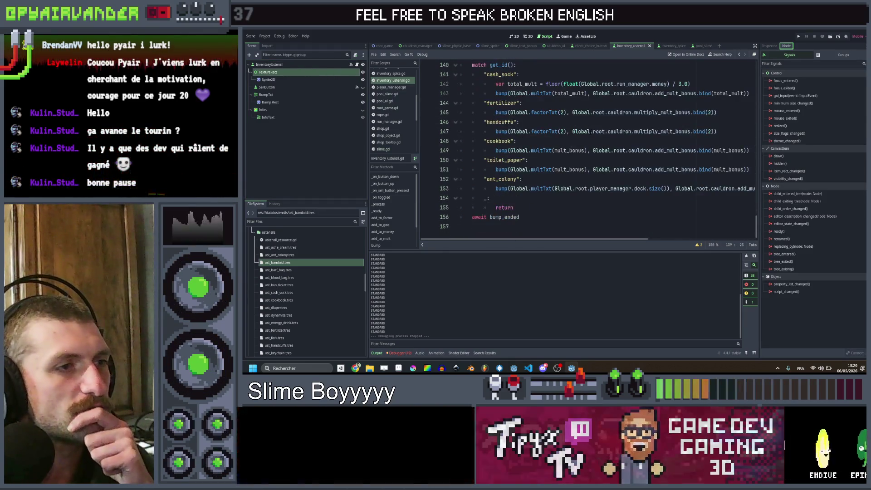
scroll(589, 130, up, 3)
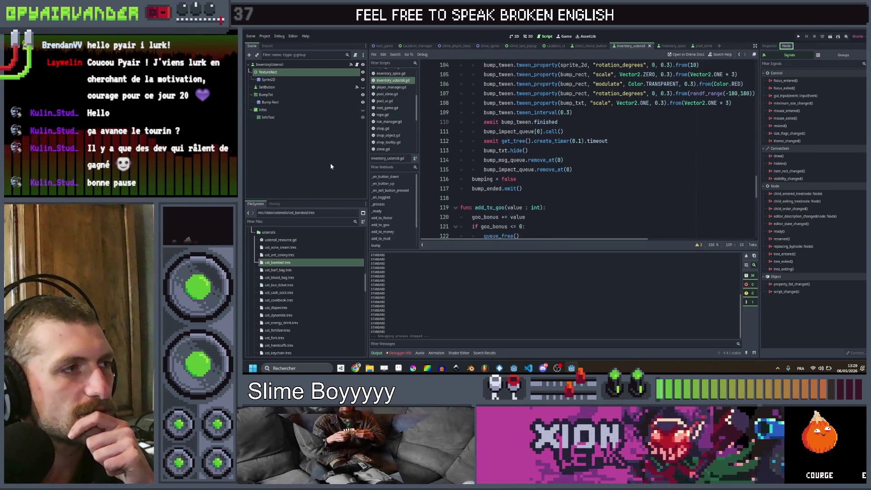
click(330, 162)
key(ctrl+z)
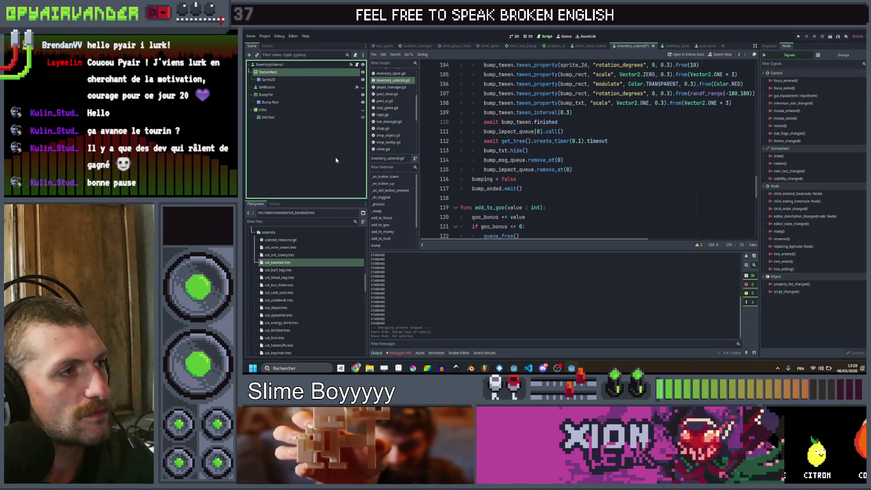
scroll(453, 104, up, 5)
Clear TextureRect's texture in the 2D view, leave the +5 bump label hidden, and save the scene
click(513, 37)
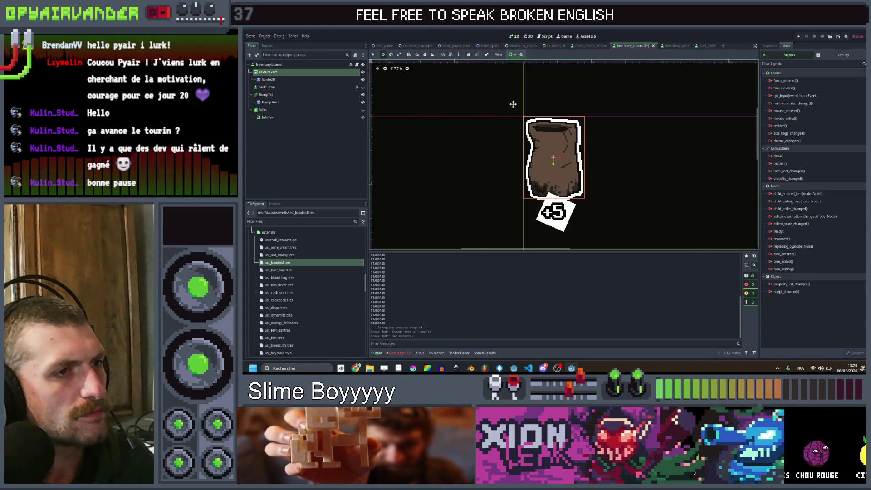
click(770, 46)
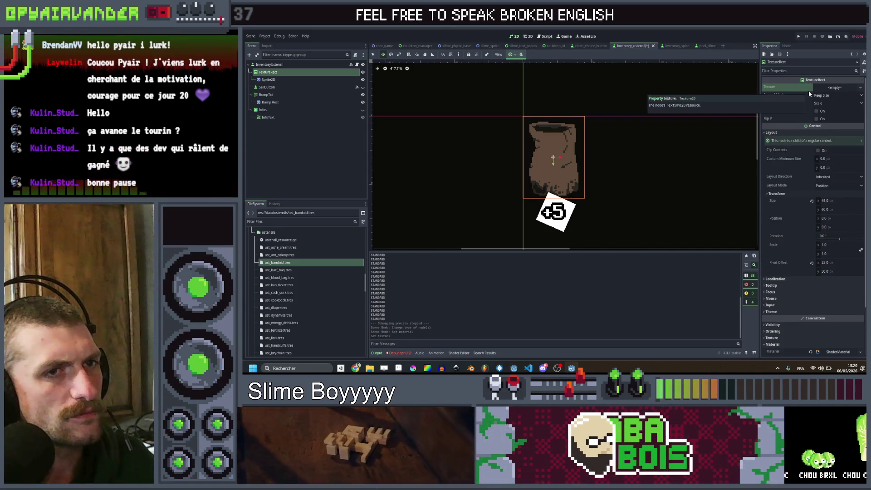
scroll(809, 186, down, 3)
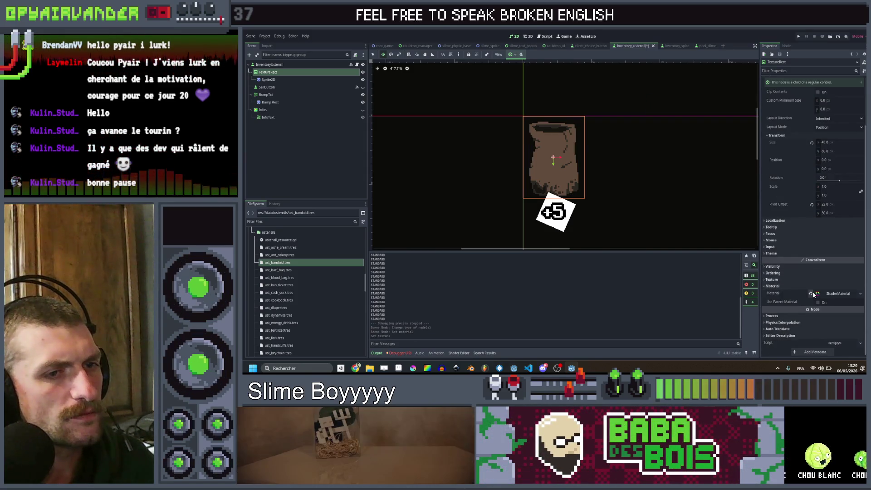
click(363, 95)
click(363, 95)
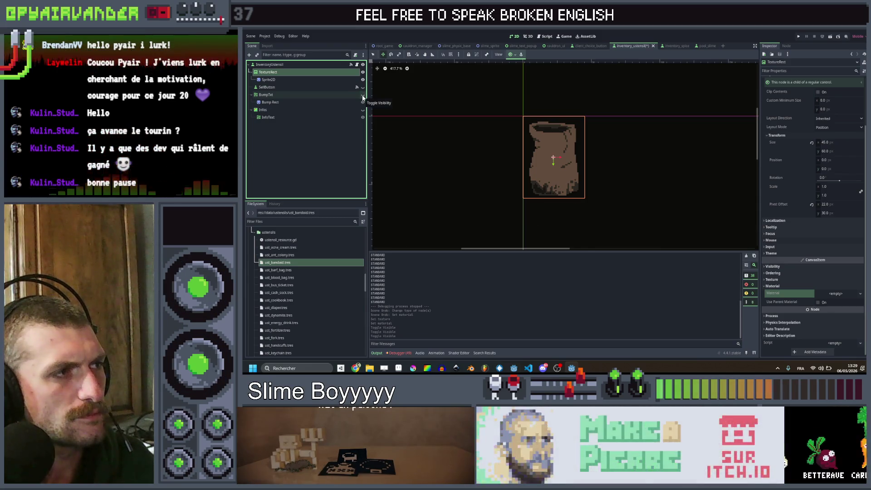
click(338, 186)
key(ctrl+s)
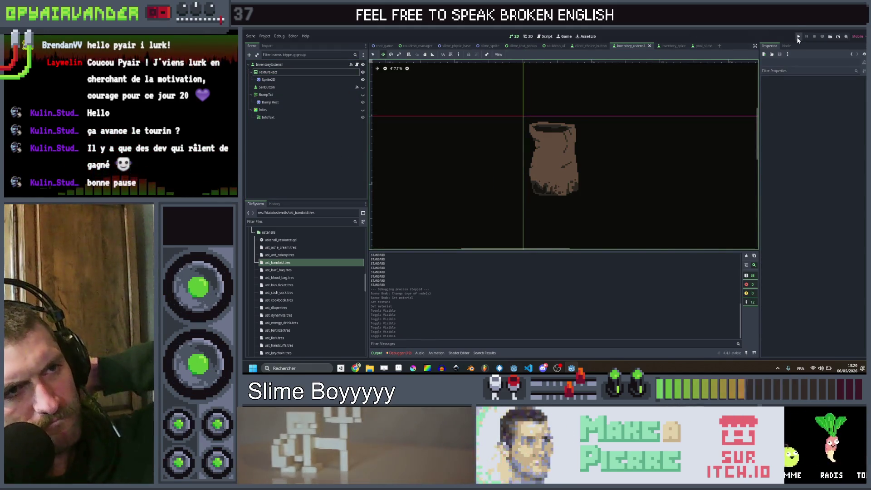
Run the project, chain red slimes to earn 14$, and buy the parachute ustensil
click(798, 37)
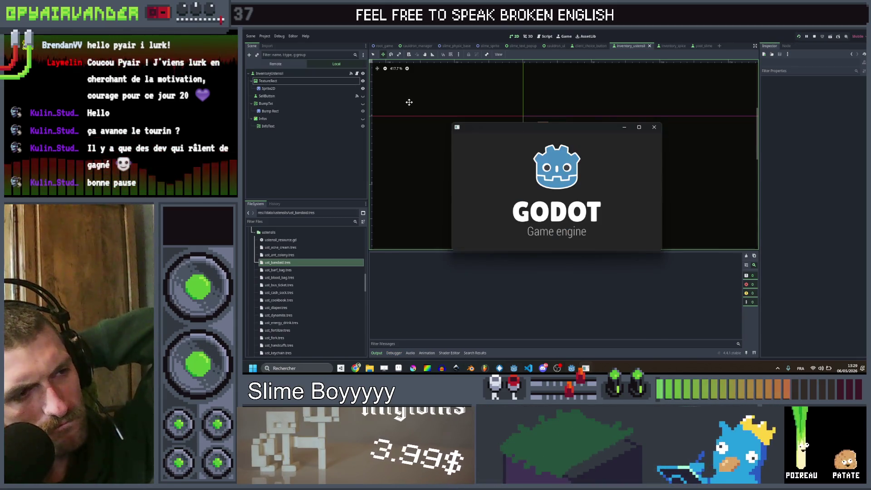
click(639, 129)
mouse_move(460, 256)
mouse_down()
mouse_move(526, 272)
mouse_move(553, 294)
mouse_move(571, 293)
mouse_move(577, 276)
mouse_move(565, 254)
mouse_up()
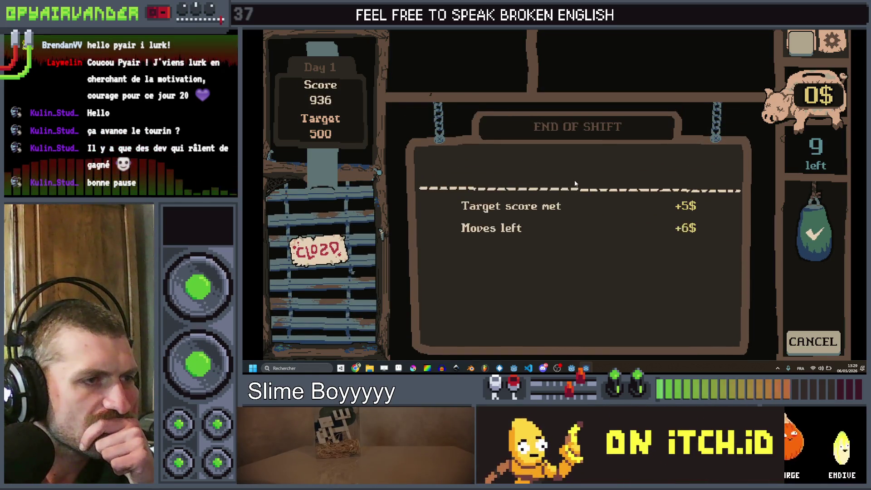
click(574, 176)
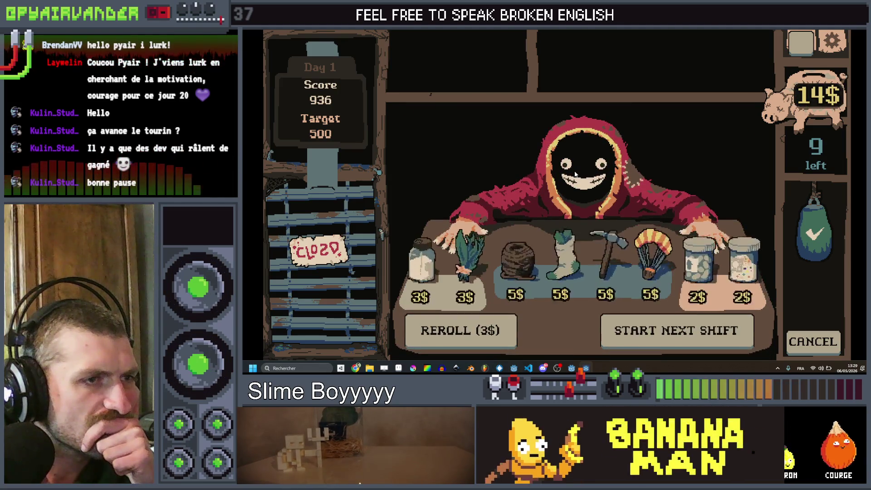
click(654, 269)
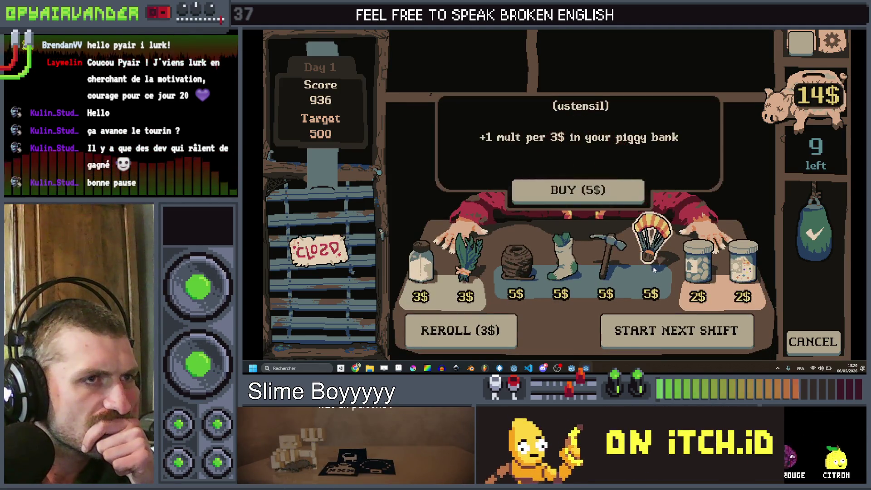
click(619, 196)
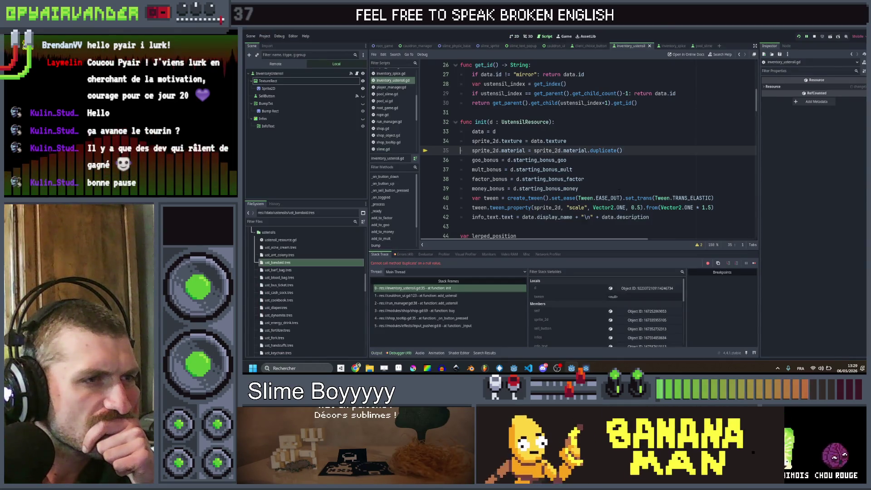
Give the Sprite2D a new ShaderMaterial using outline2d.gdshader, check it in 2D, and relaunch the game
click(268, 89)
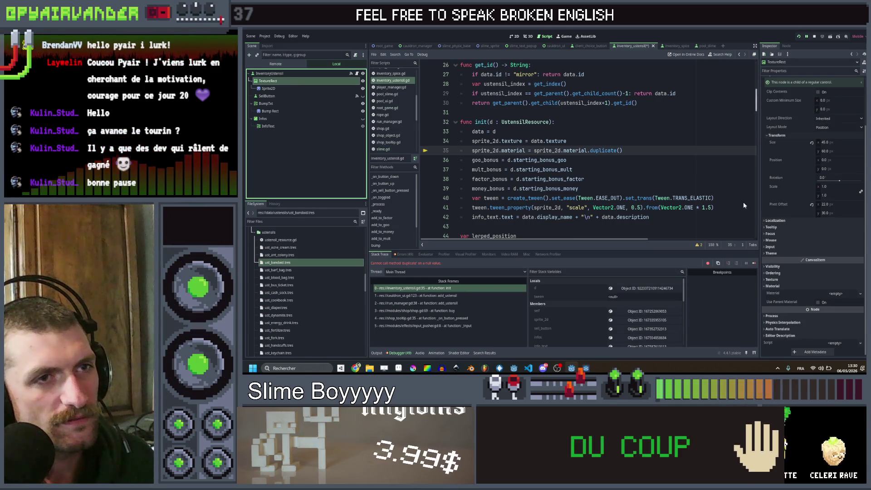
click(288, 89)
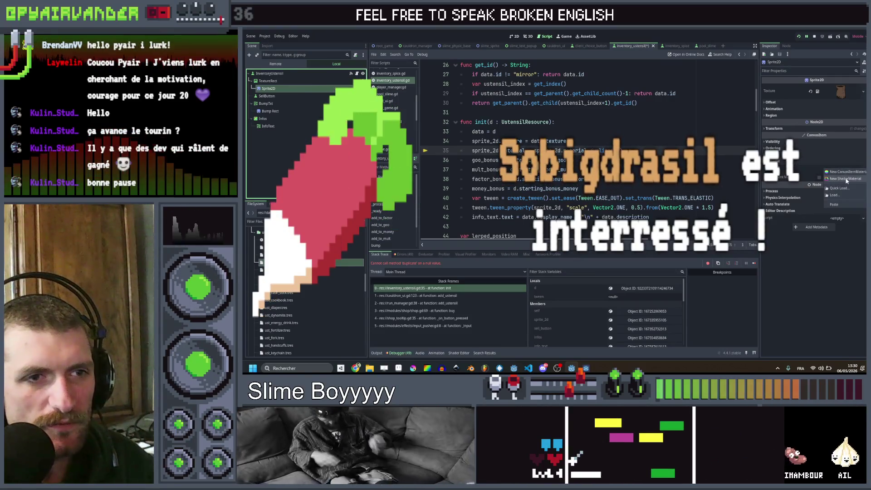
click(839, 172)
click(841, 172)
click(835, 222)
click(839, 234)
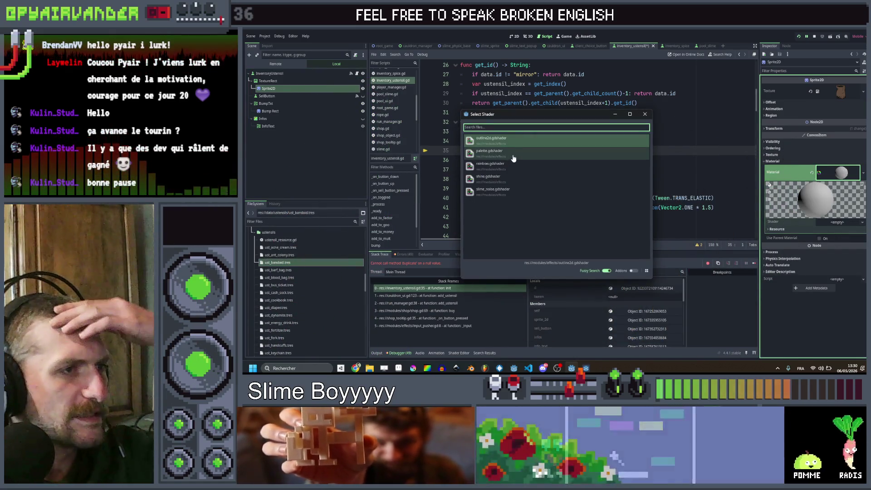
double_click(515, 144)
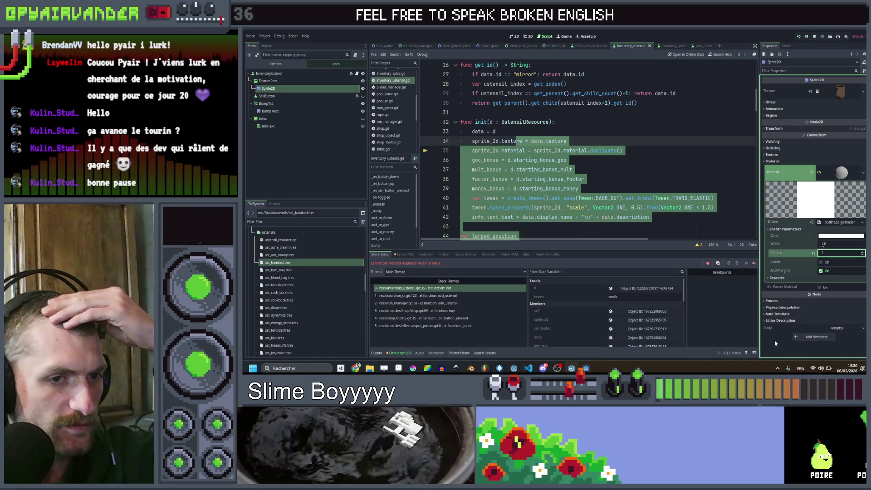
click(671, 169)
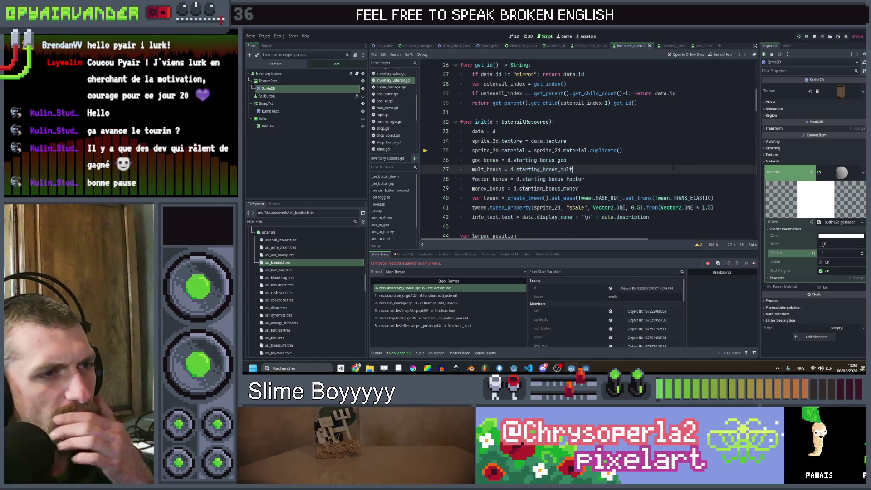
click(514, 37)
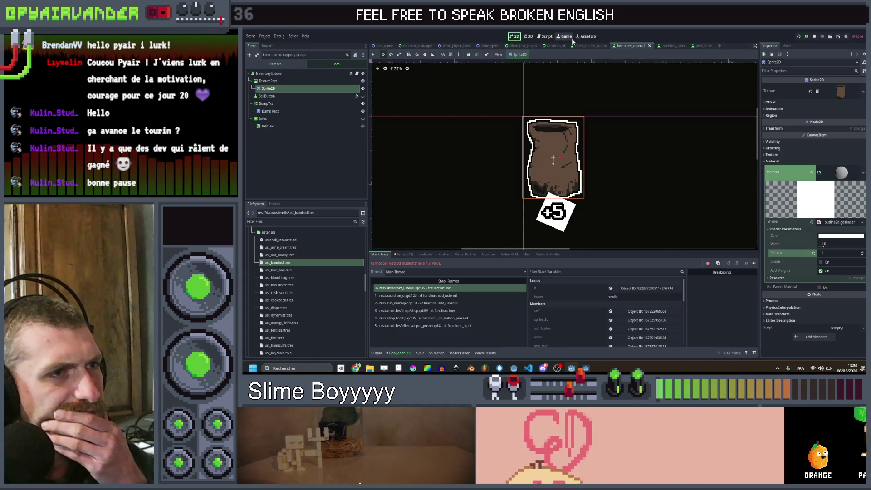
click(800, 38)
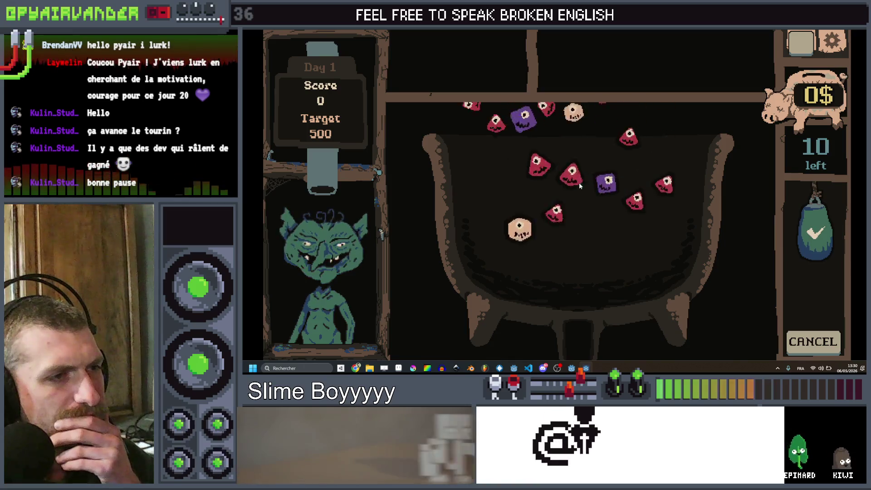
Link dice chains, including a five-die red chain, to reach 776 points, then collect 12$
mouse_move(536, 288)
mouse_down()
mouse_move(589, 309)
mouse_move(579, 294)
mouse_move(653, 283)
mouse_move(662, 294)
mouse_move(624, 292)
mouse_move(627, 275)
mouse_up()
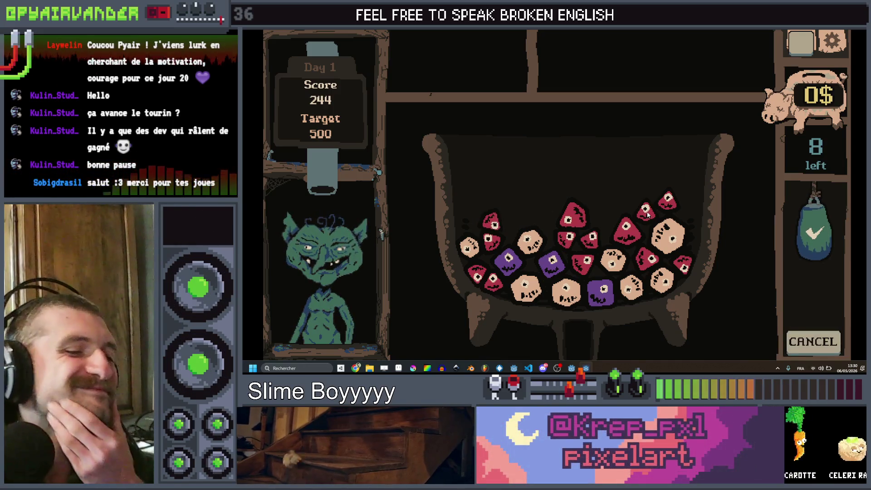
click(572, 217)
mouse_move(585, 261)
mouse_down()
mouse_move(626, 227)
mouse_move(650, 259)
mouse_move(698, 284)
mouse_up()
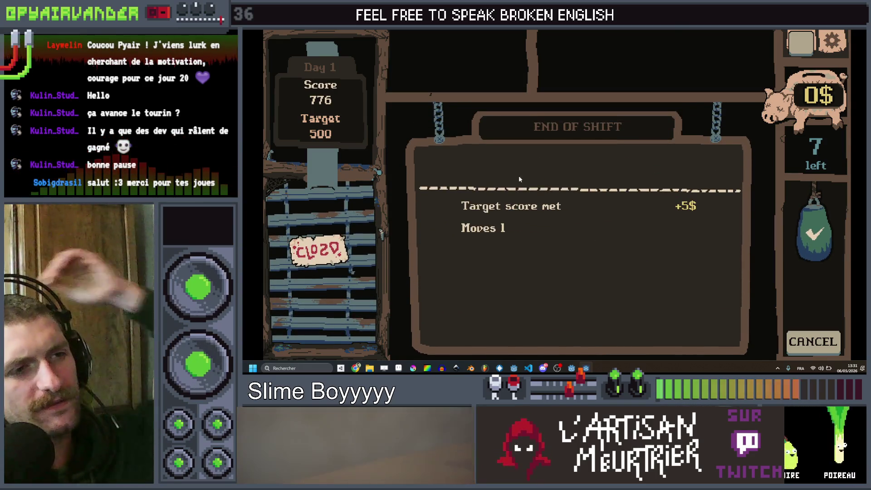
click(559, 166)
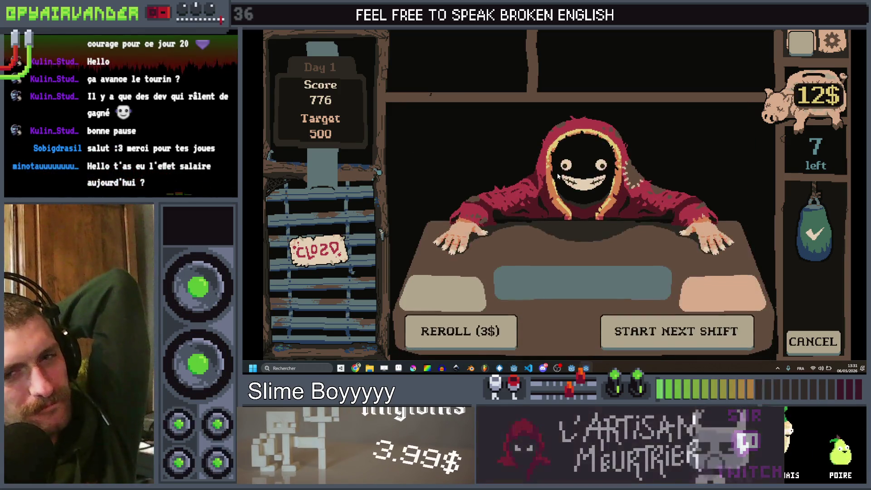
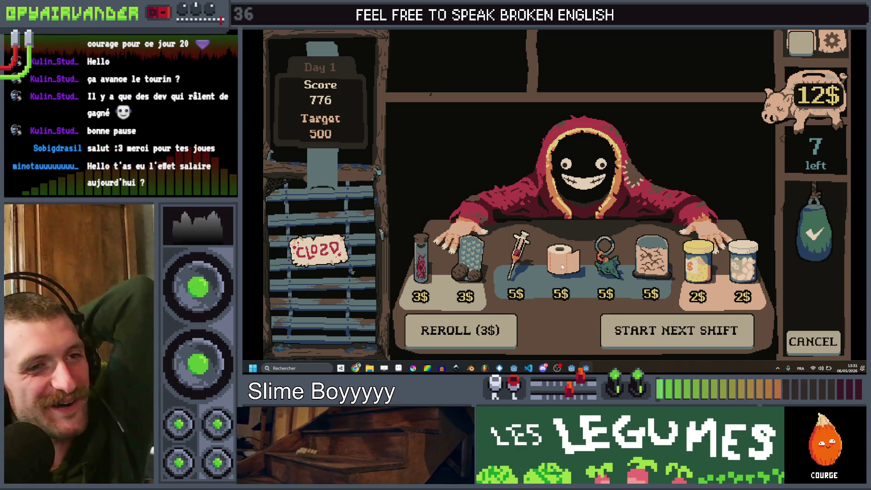
Buy the 5$ keychain ustensil, place its charm at the top left, and stop the game
click(519, 265)
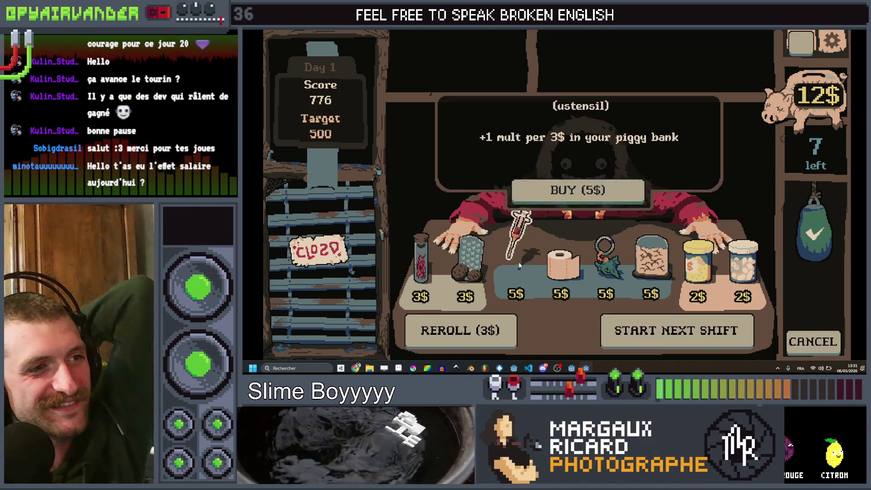
click(637, 270)
click(617, 269)
mouse_move(616, 269)
mouse_down()
mouse_move(645, 59)
mouse_move(679, 75)
mouse_up()
mouse_move(650, 70)
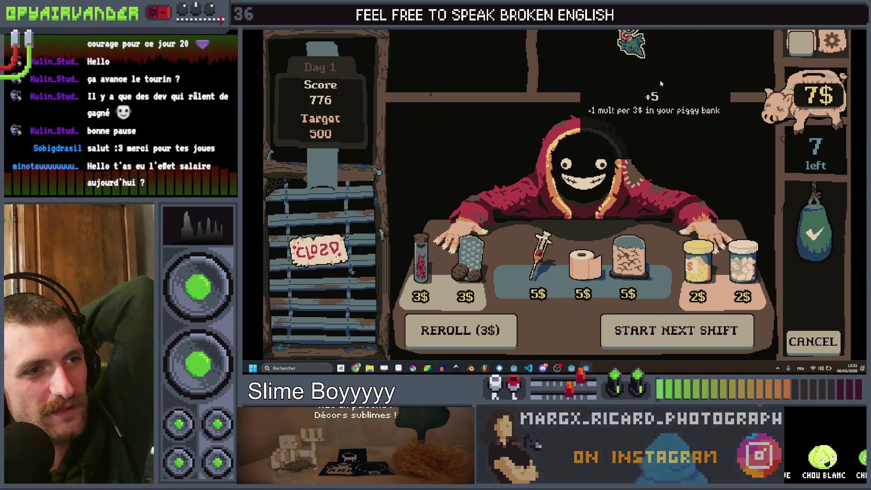
drag(659, 81, 556, 98)
key(F8)
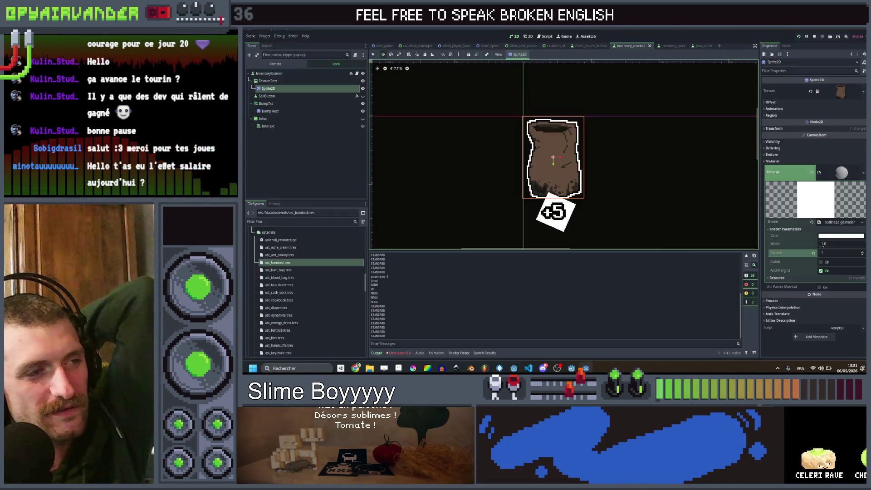
Hide the +5 BumpTxt label and select the TextureRect node
click(362, 94)
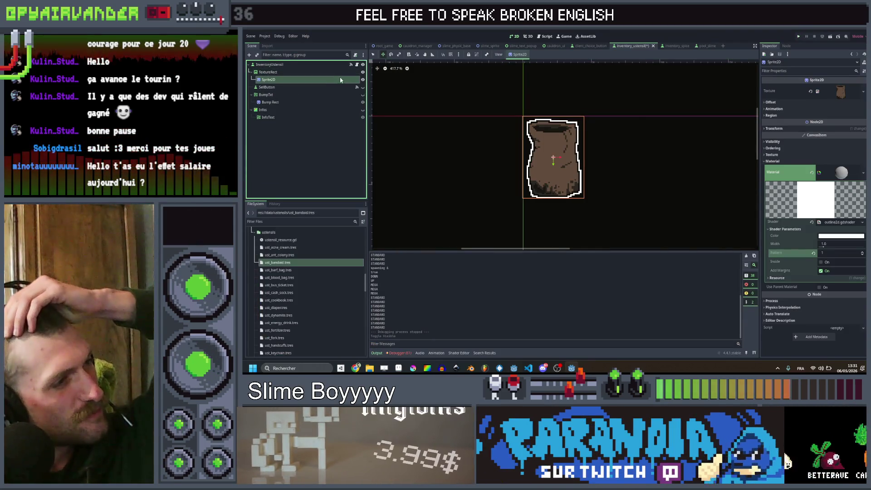
click(339, 78)
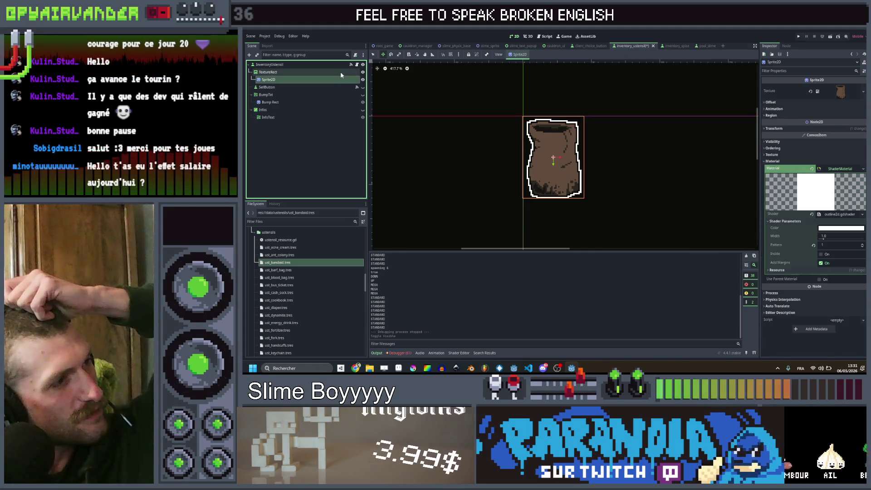
click(341, 73)
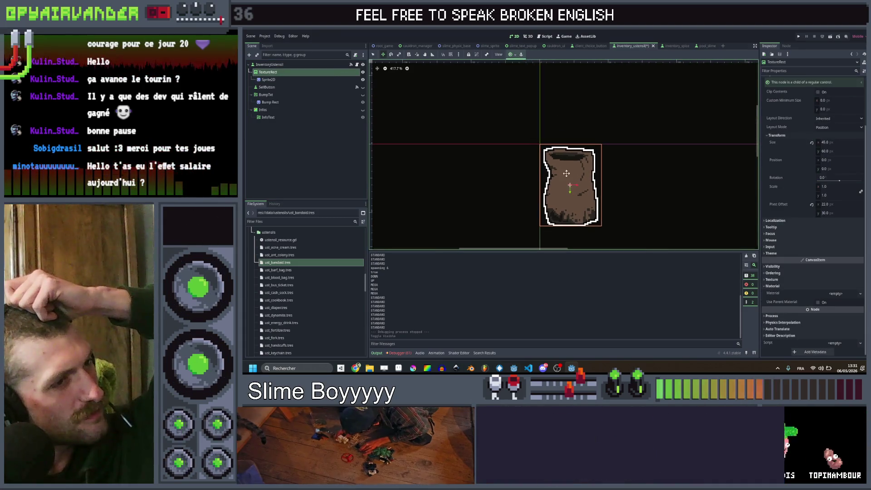
Try moving the sack, undo the move, and select the Sprite2D node
drag(566, 172, 541, 144)
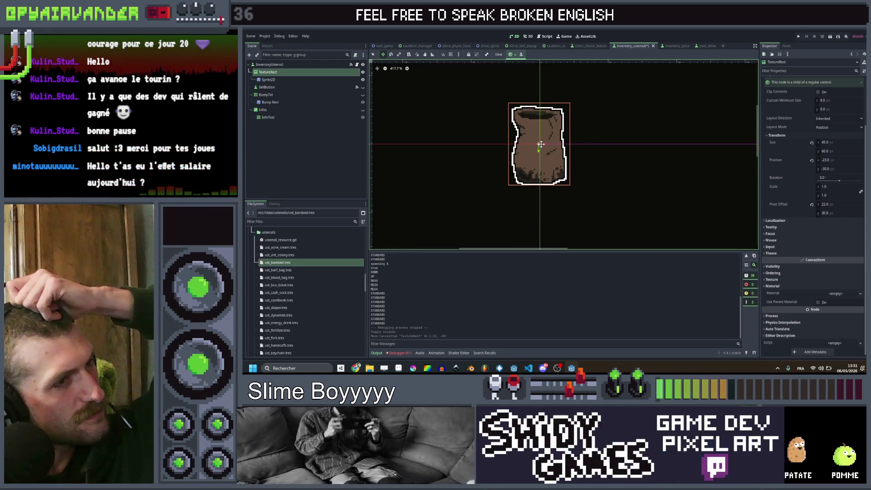
key(ctrl+z)
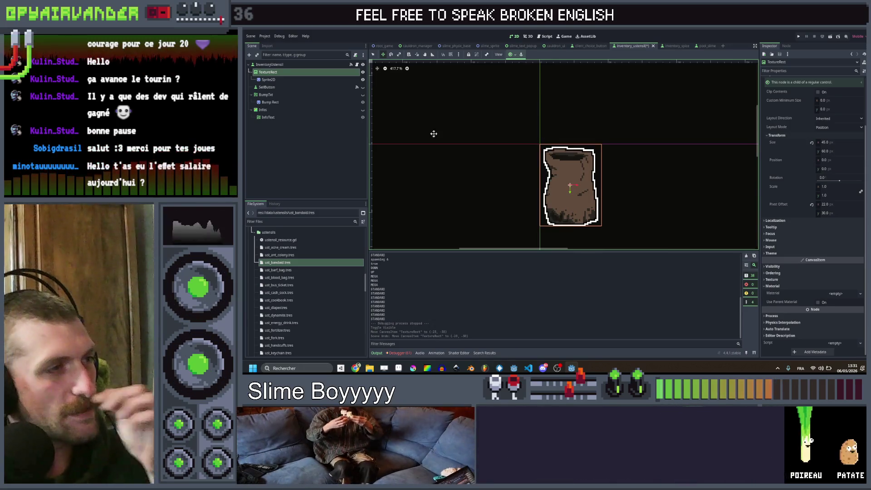
click(272, 79)
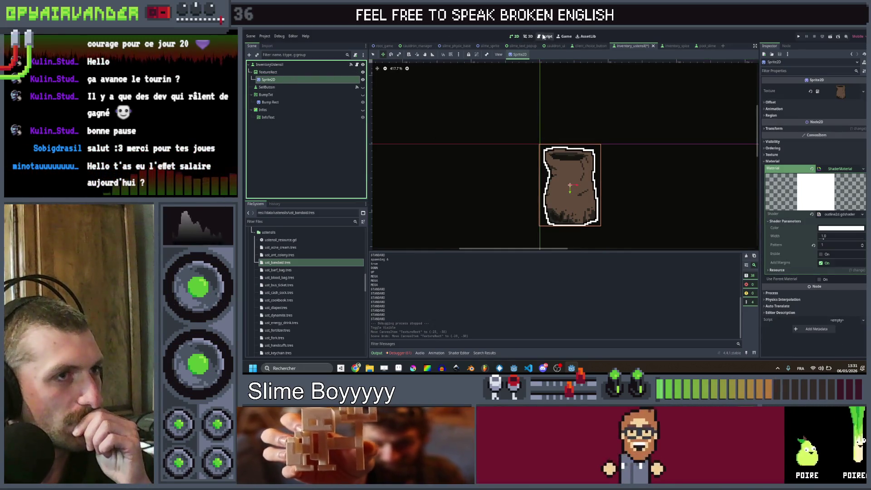
click(542, 36)
Add a texture_rect node reference and replace sprite_2d with texture_rect on line 63
scroll(573, 128, up, 8)
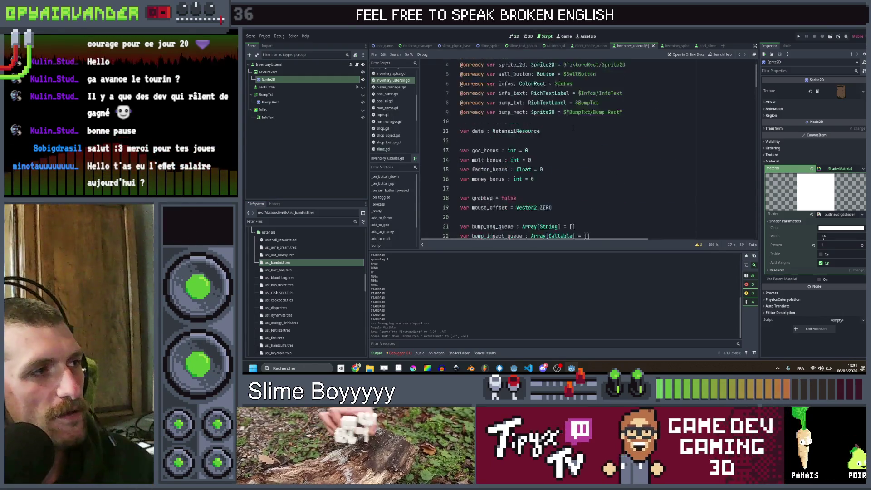
drag(276, 72, 472, 150)
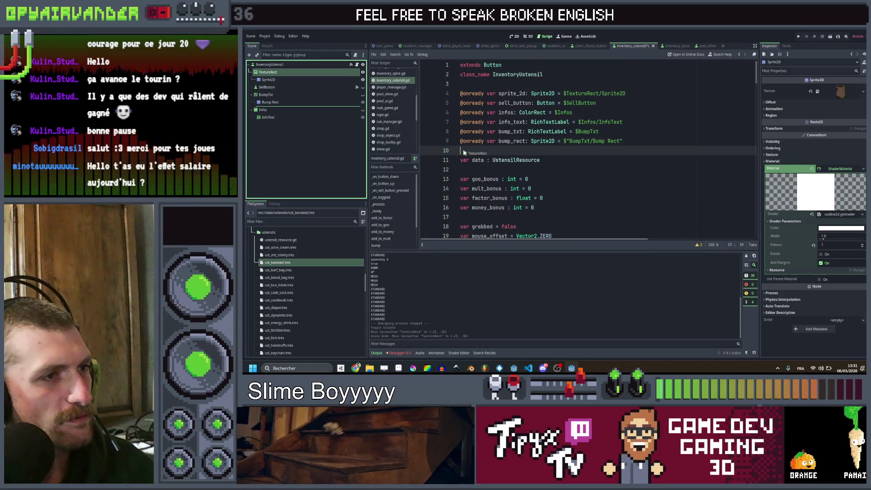
scroll(472, 150, down, 6)
scroll(551, 161, down, 3)
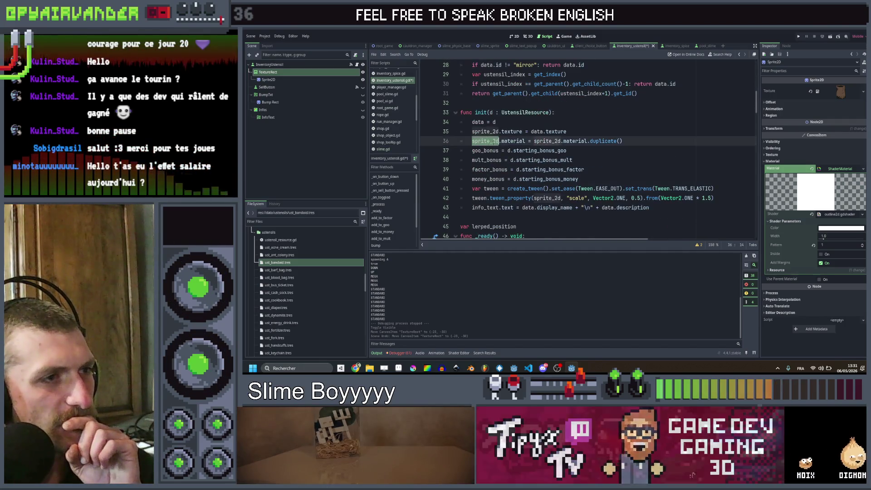
scroll(487, 141, down, 2)
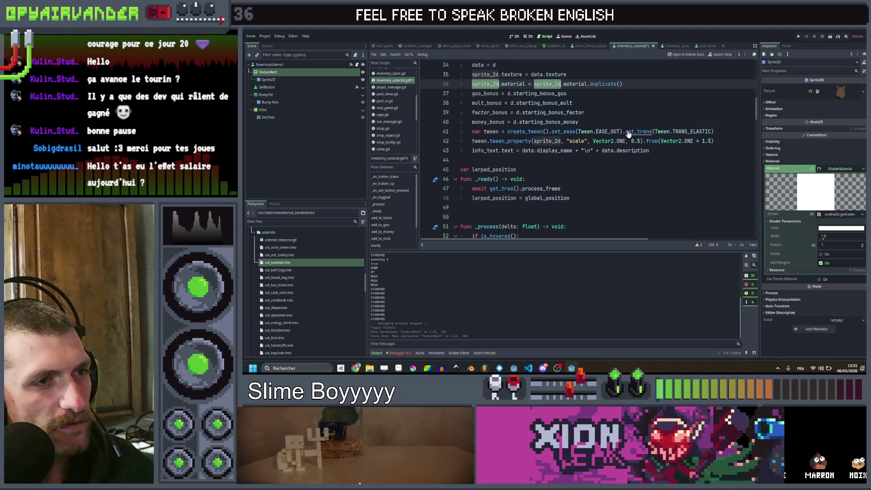
scroll(628, 134, down, 1)
scroll(439, 164, down, 6)
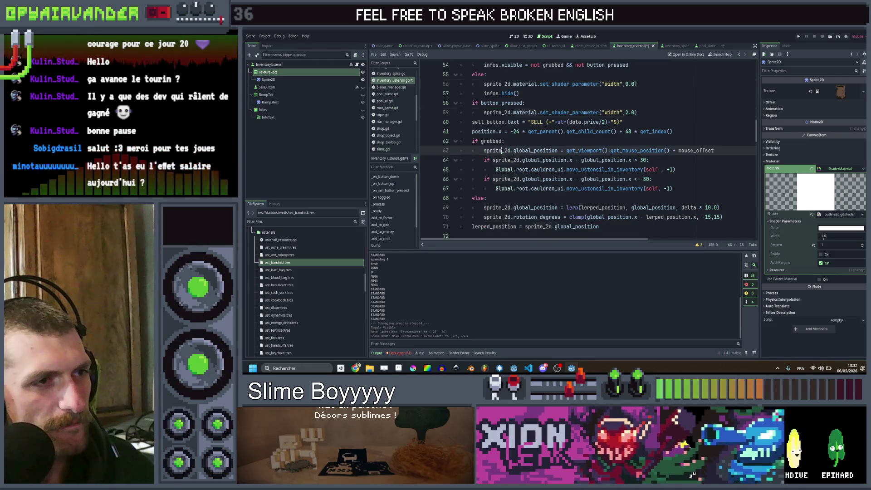
double_click(496, 151)
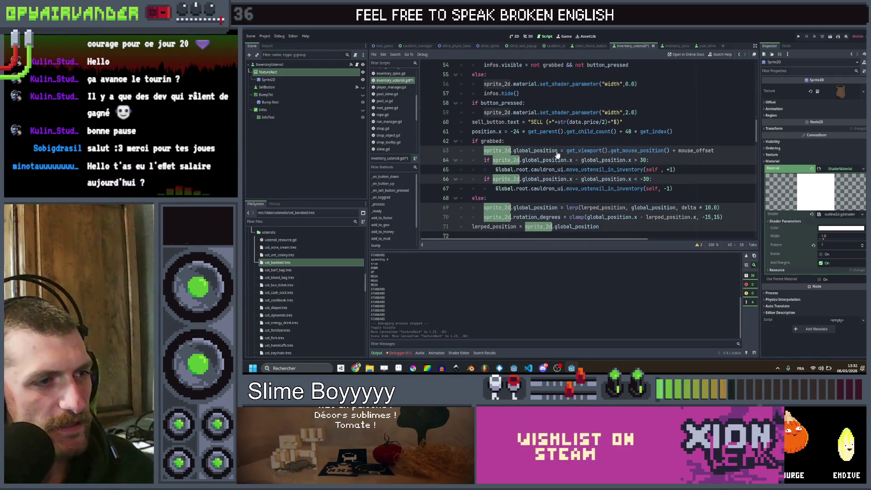
text(tex)
key(Return)
Save inventory_ustensil.gd and run the game, enlarging its window
scroll(566, 152, down, 4)
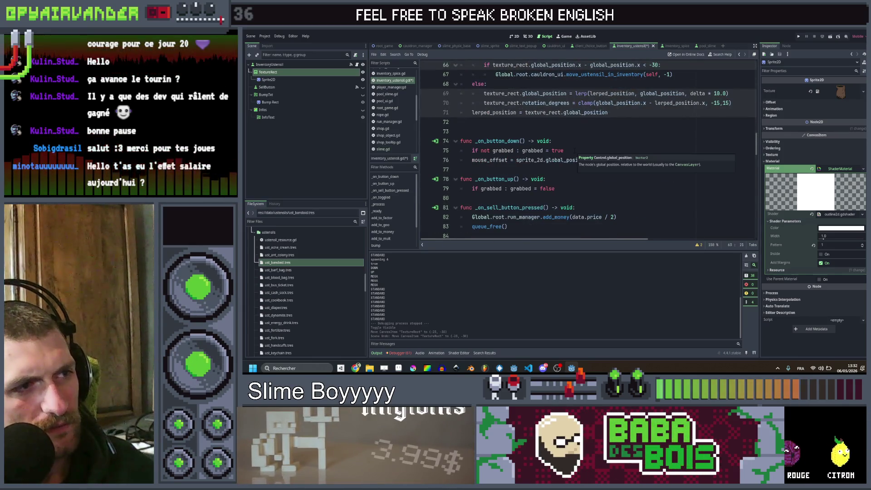
scroll(566, 152, down, 2)
scroll(575, 149, down, 5)
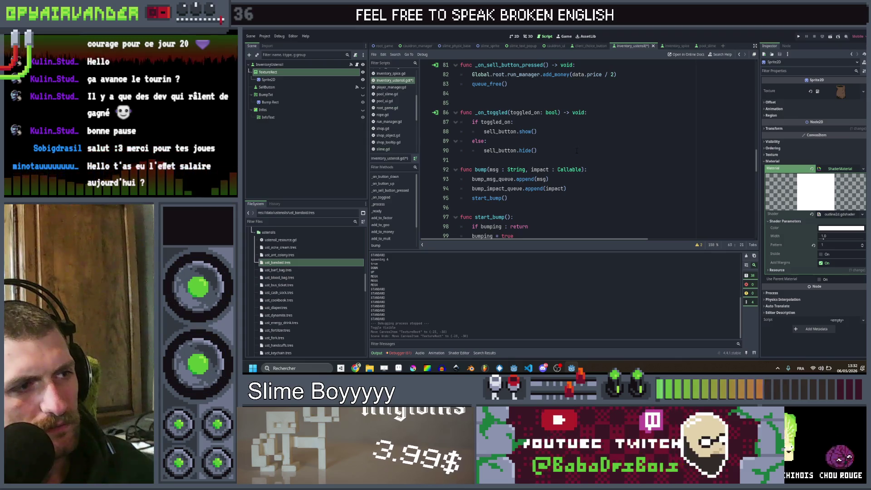
scroll(574, 150, down, 17)
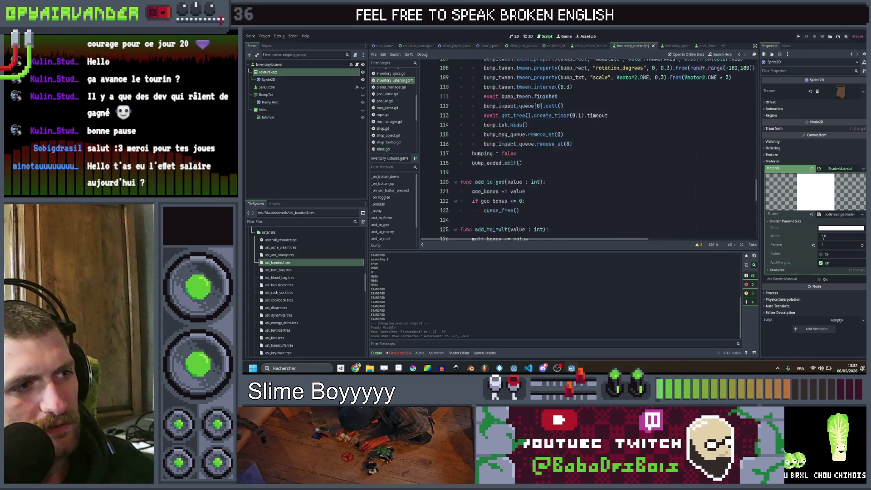
scroll(600, 150, down, 1)
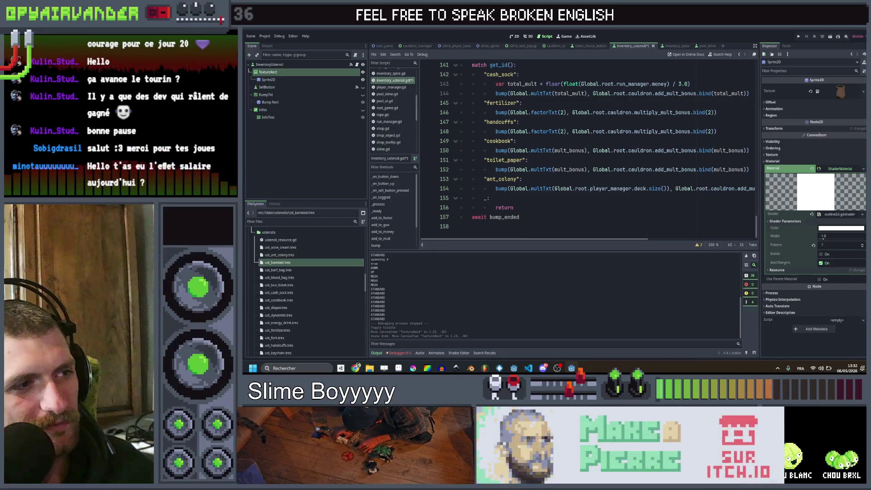
key(ctrl+s)
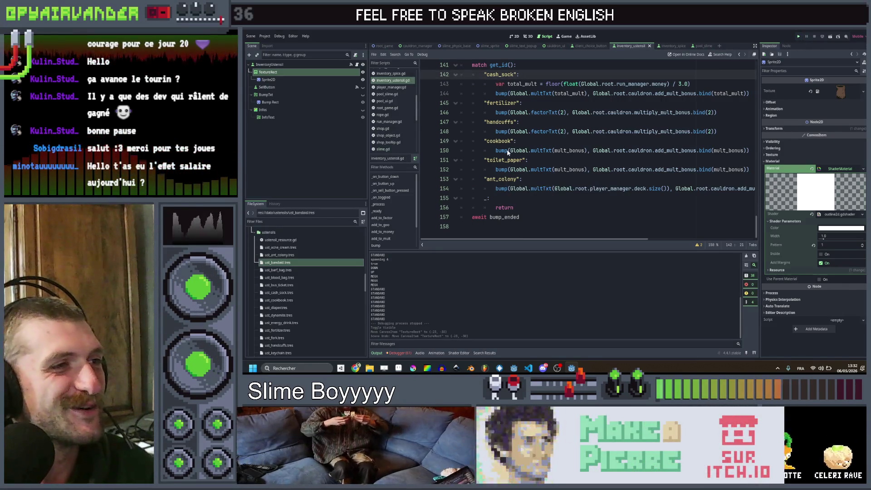
key(ctrl+s)
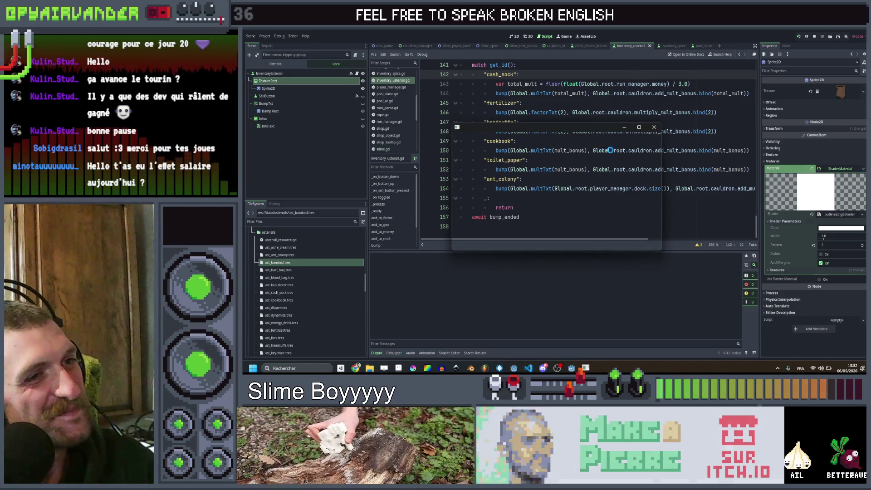
click(639, 127)
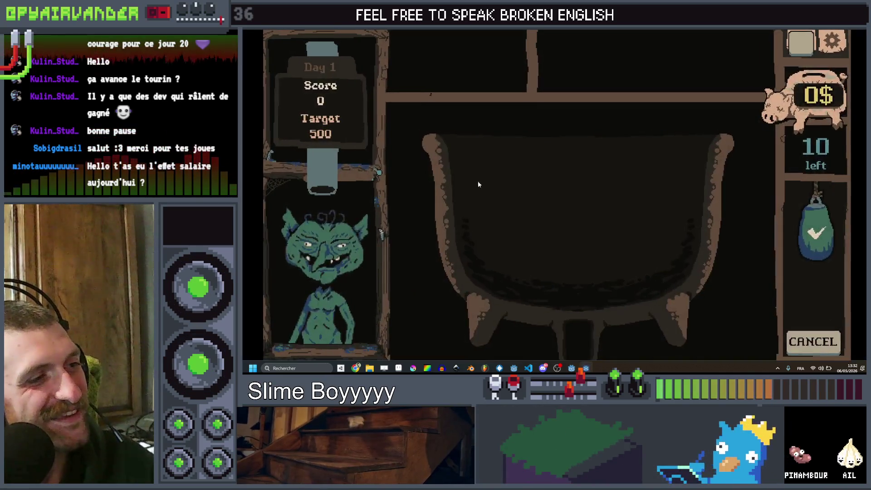
Finish day 1 at 1100 points, collect 14$, buy the sixth item for 5$, and stop
mouse_move(651, 235)
mouse_down()
mouse_move(687, 258)
mouse_move(612, 268)
mouse_move(529, 249)
mouse_move(533, 281)
mouse_move(558, 300)
mouse_up()
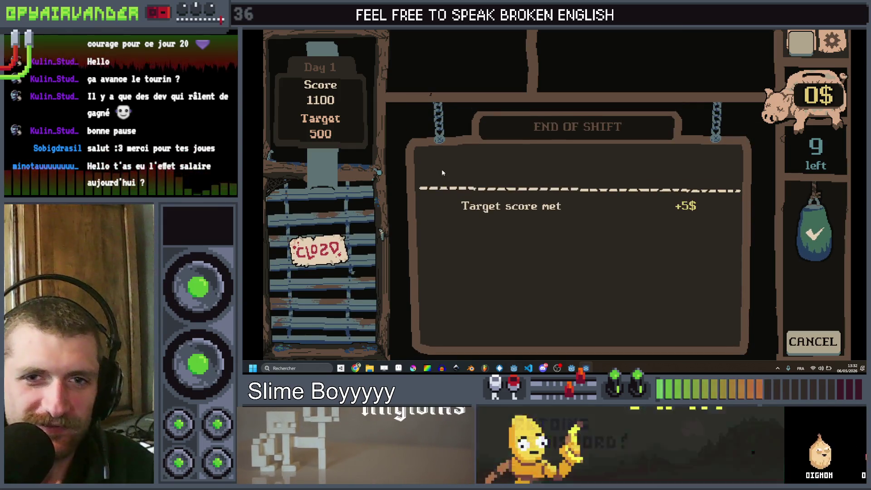
click(565, 166)
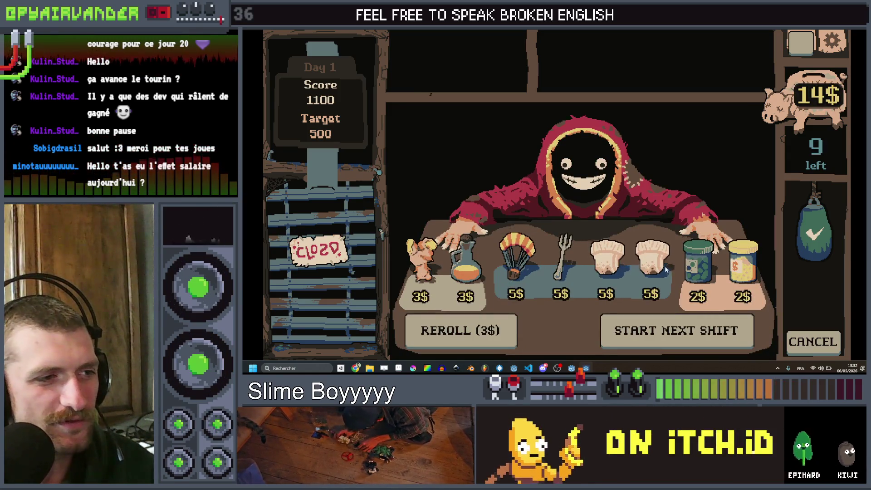
click(648, 256)
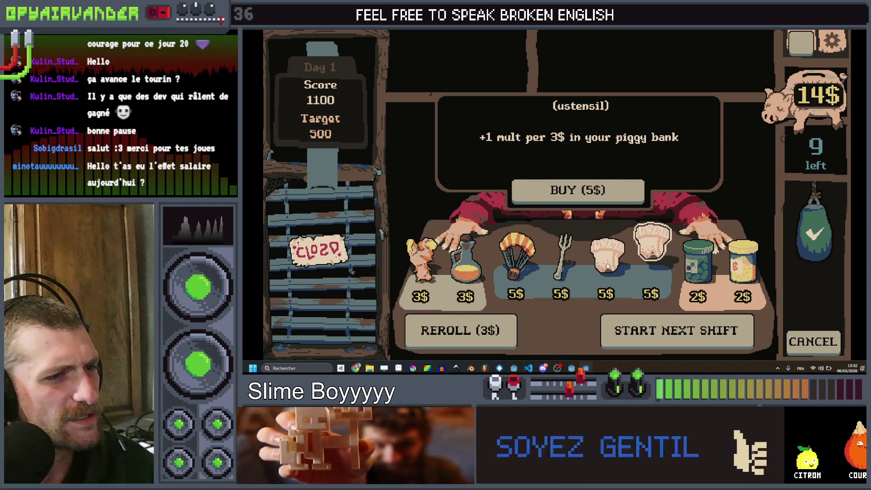
click(578, 190)
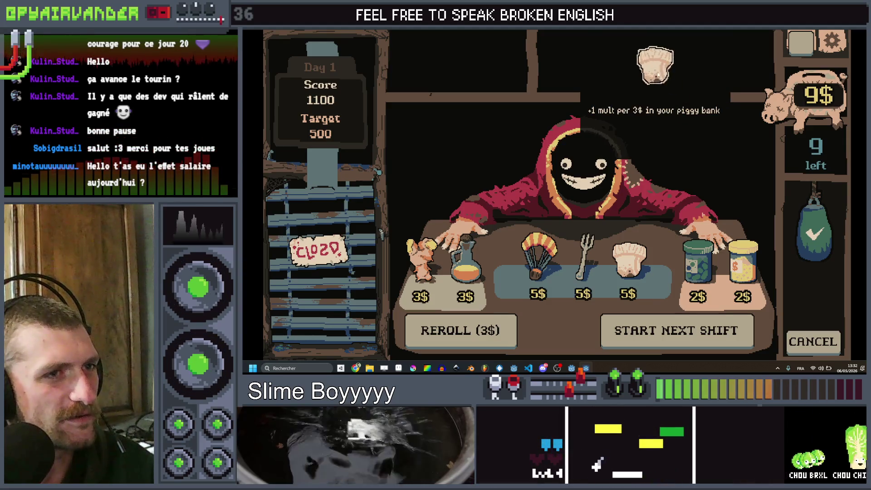
key(F8)
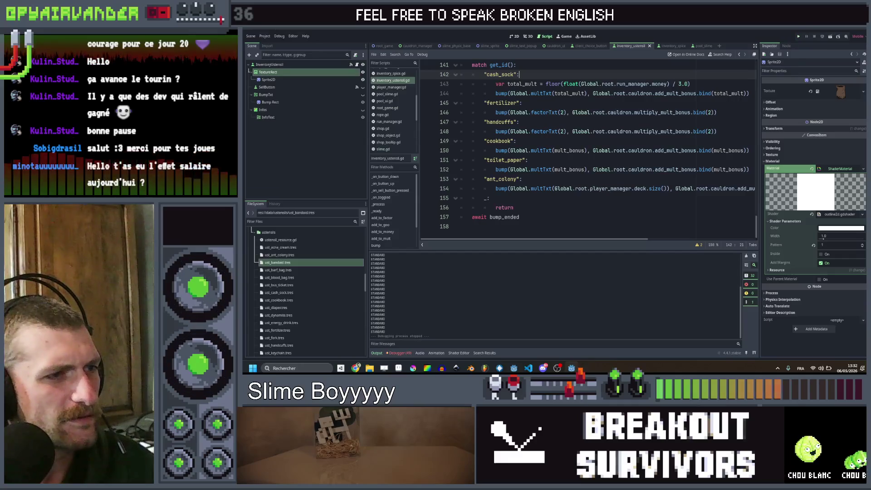
Scroll through inventory_ustensil.gd to the mouse_offset grab code in _process and _on_button_down
click(581, 180)
scroll(581, 180, up, 9)
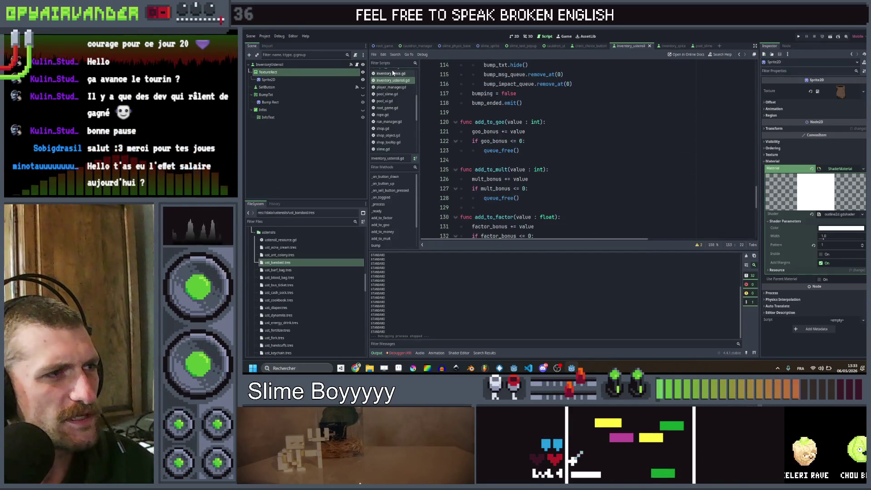
scroll(499, 182, up, 17)
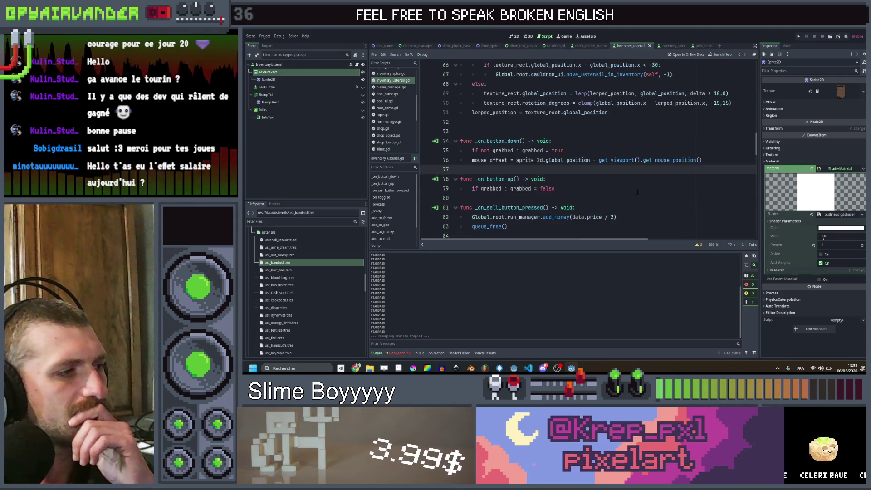
scroll(635, 187, down, 2)
click(617, 159)
scroll(675, 193, up, 2)
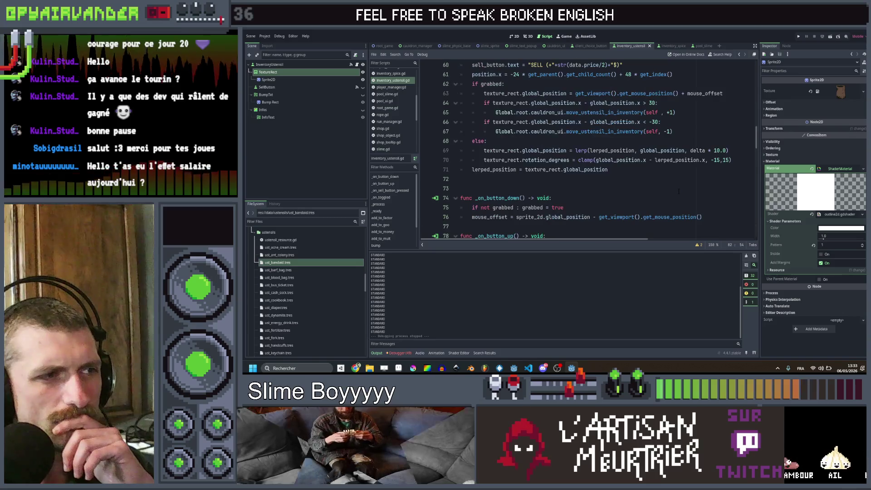
scroll(678, 191, up, 4)
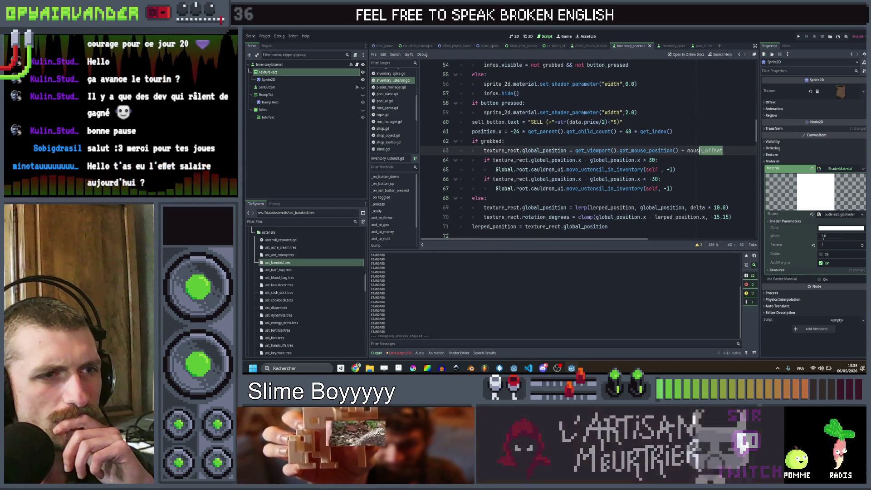
Review where mouse_offset is used in the drag code around line 63
drag(733, 151, 693, 151)
scroll(694, 151, up, 2)
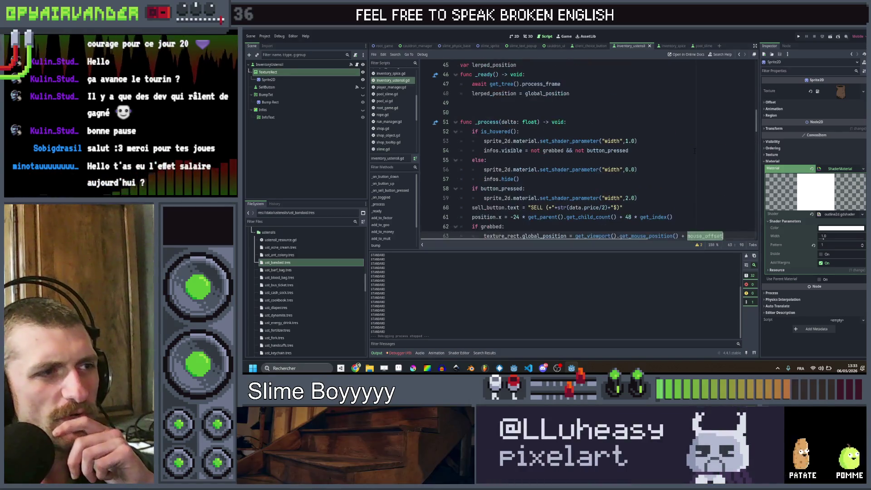
scroll(695, 152, up, 2)
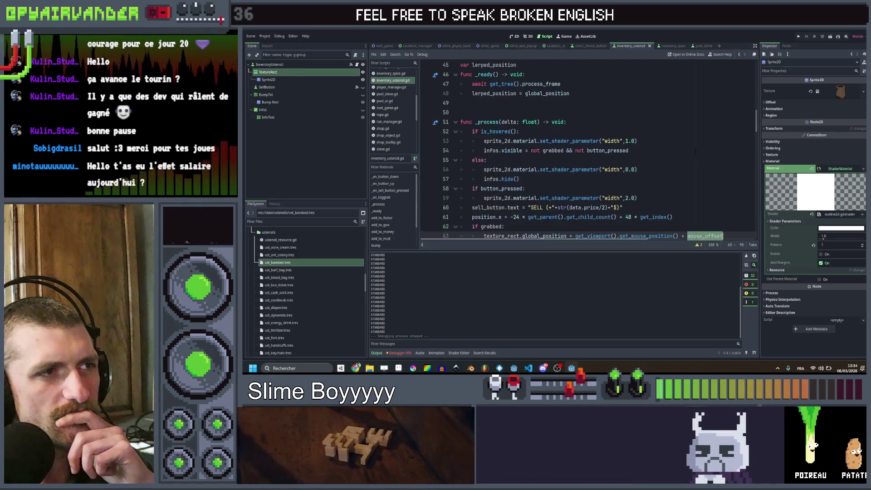
scroll(695, 152, down, 4)
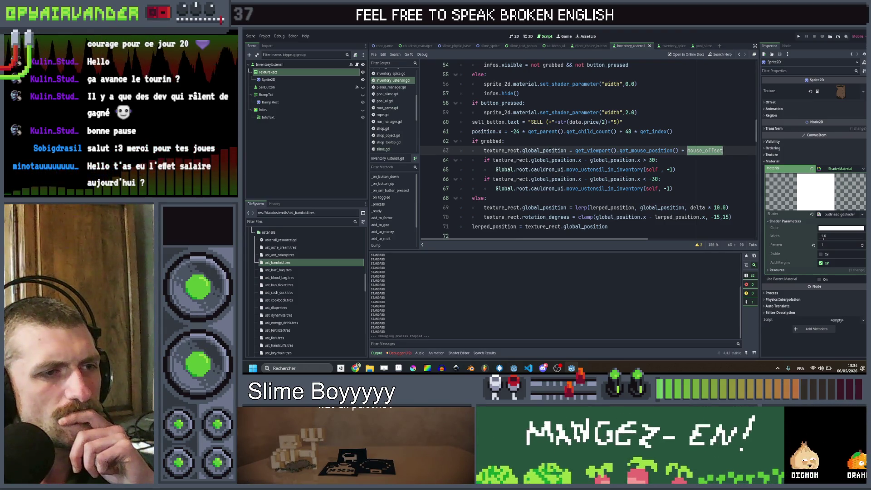
scroll(588, 150, up, 1)
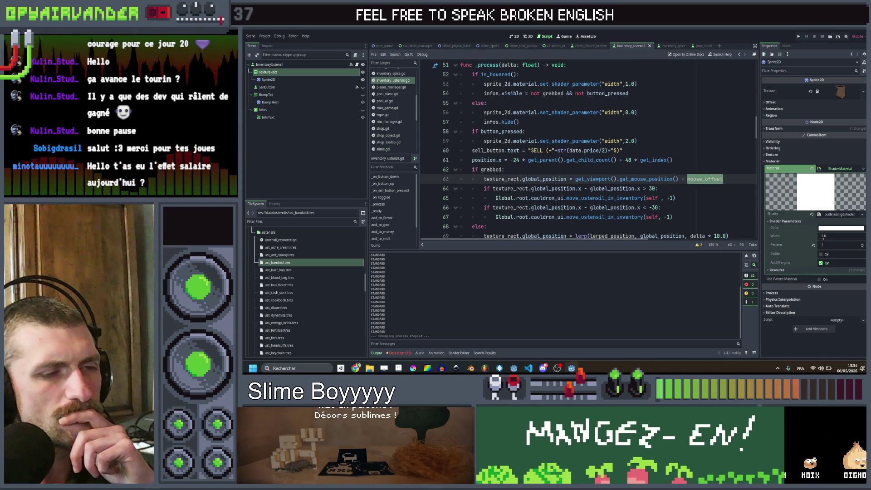
scroll(664, 171, up, 3)
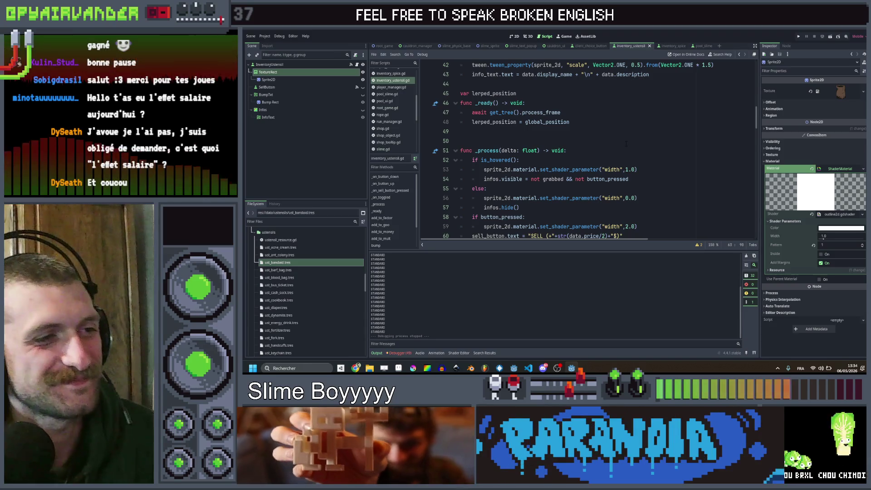
scroll(649, 117, down, 3)
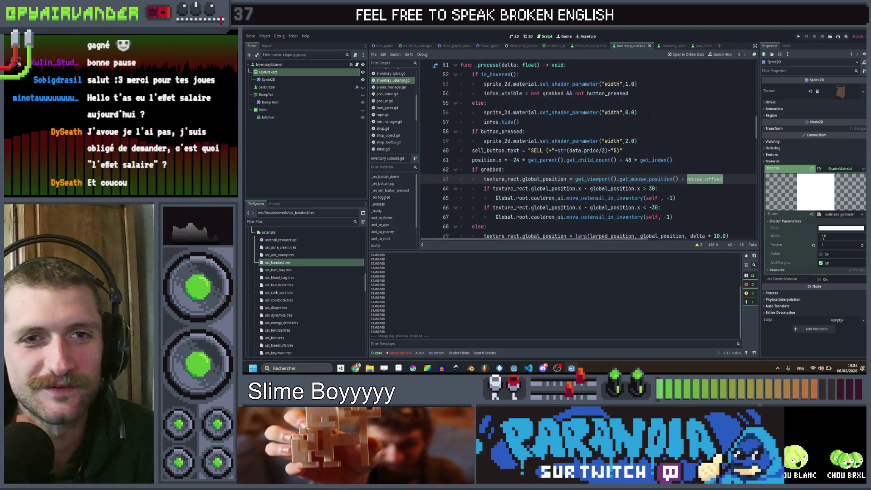
scroll(649, 135, down, 2)
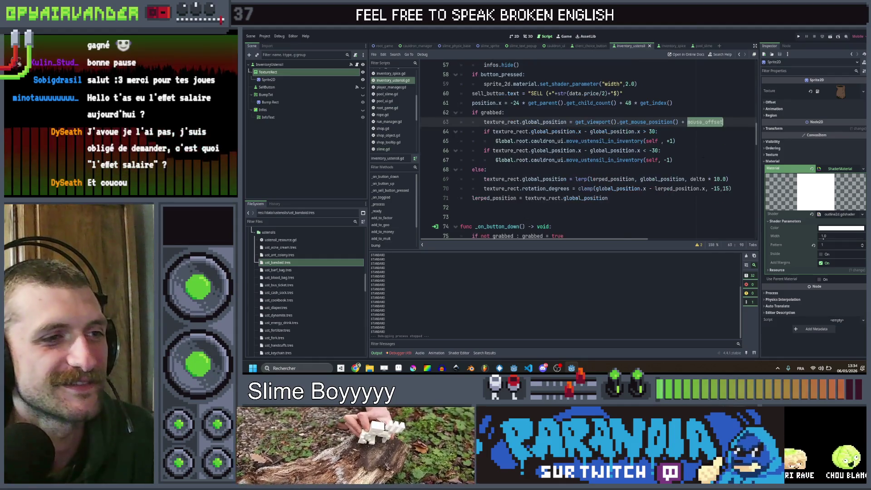
Check the button-down lines 58 to 66 that compute mouse_offset
click(702, 149)
key(Up)
key(Up)
scroll(681, 149, up, 2)
scroll(681, 149, up, 1)
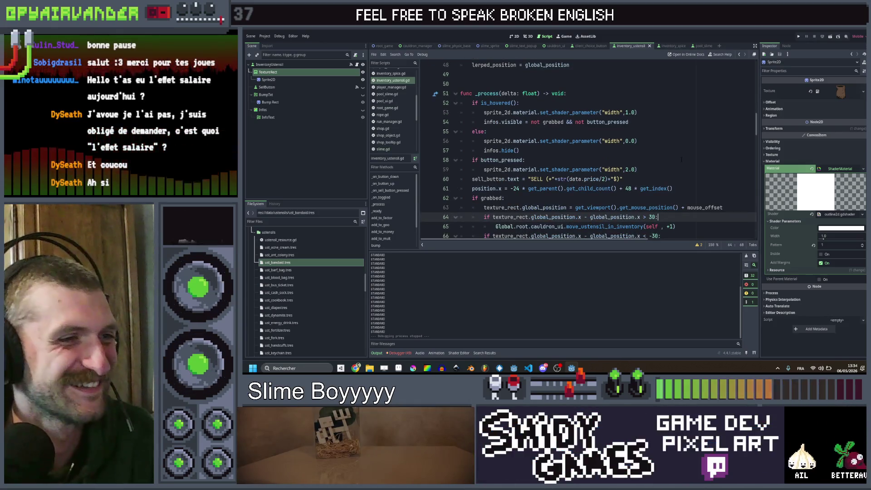
scroll(585, 149, down, 3)
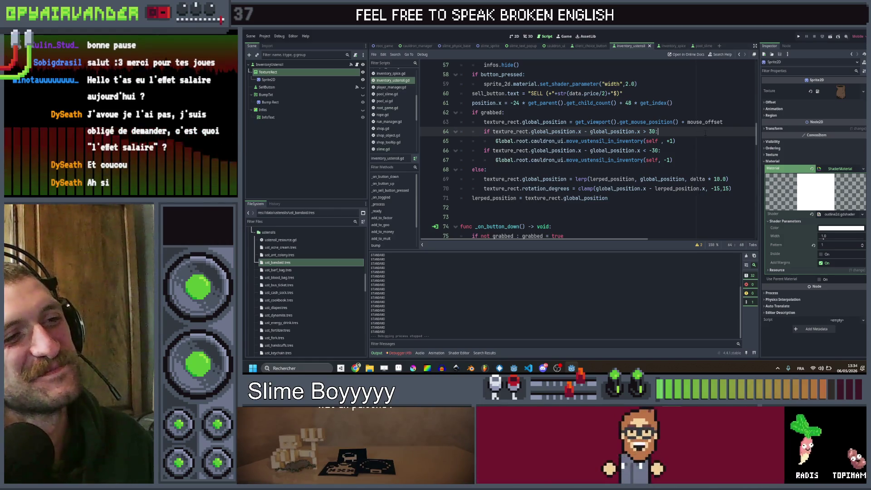
click(701, 112)
scroll(701, 112, up, 1)
key(Up)
key(Up)
key(Up)
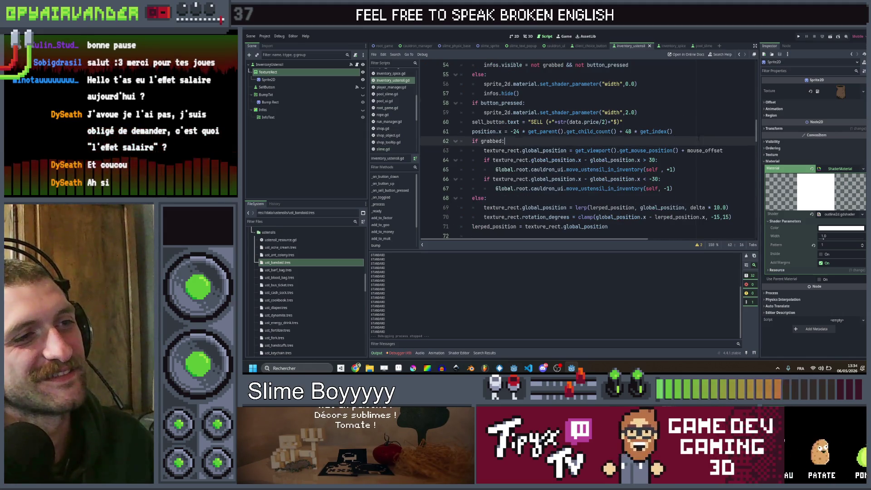
click(697, 161)
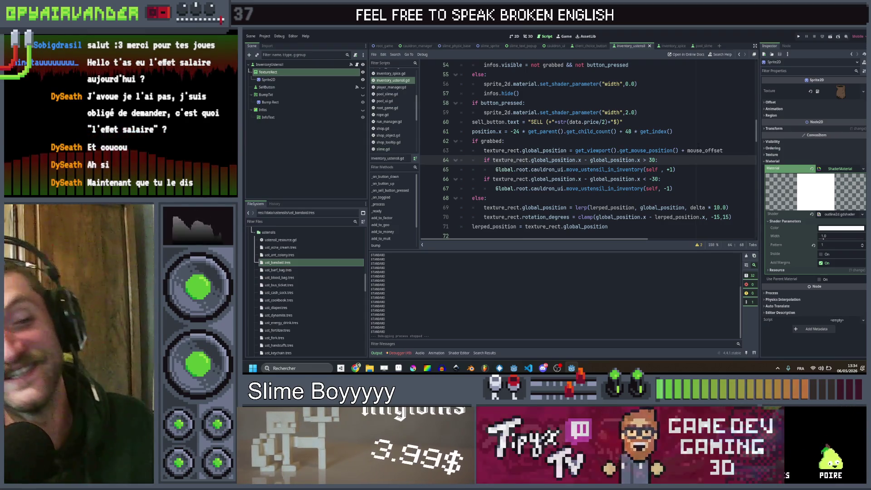
scroll(691, 162, up, 1)
click(692, 162)
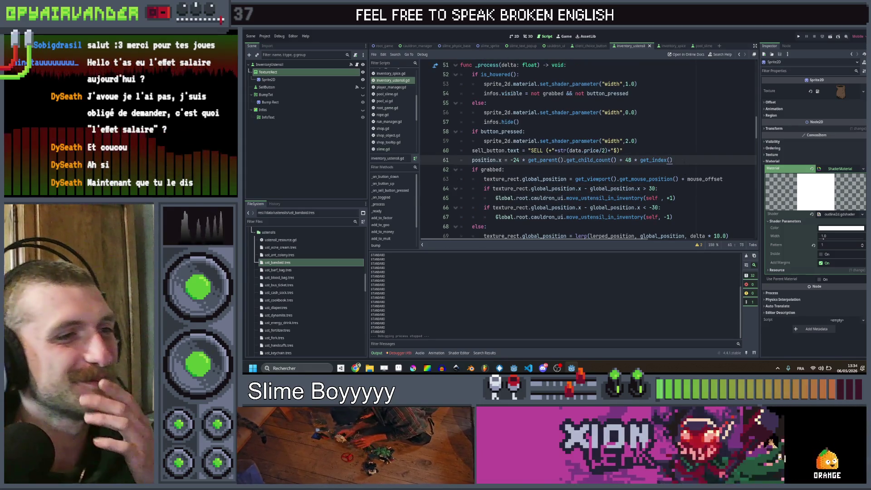
scroll(726, 163, down, 1)
click(701, 171)
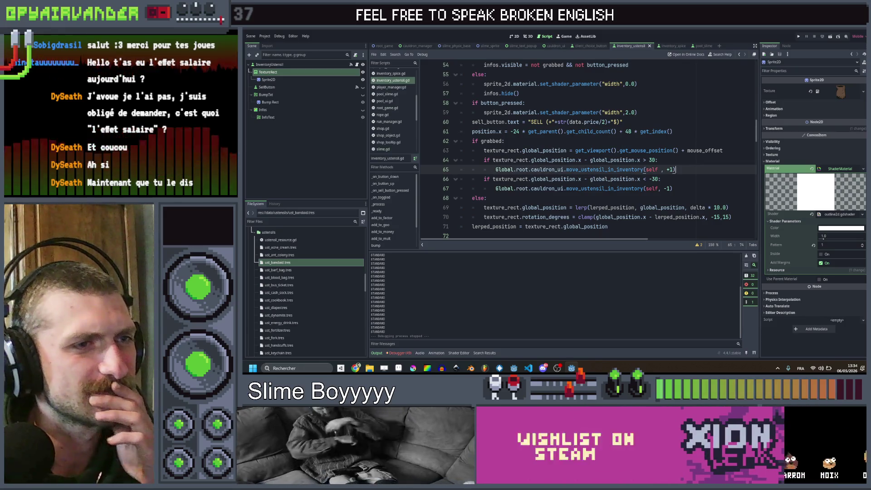
Compute mouse_offset from texture_rect instead of sprite_2d, then save and run the game
double_click(704, 150)
scroll(704, 150, down, 2)
scroll(589, 149, down, 1)
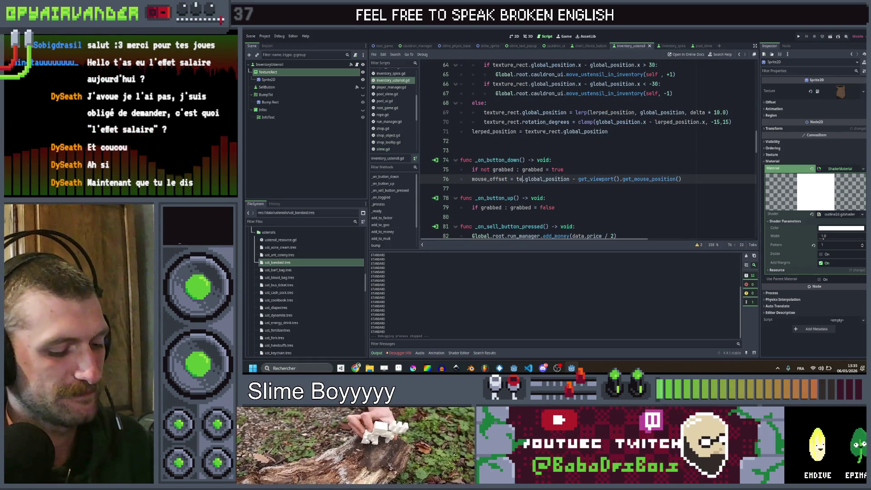
text(tex)
key(Return)
key(ctrl+s)
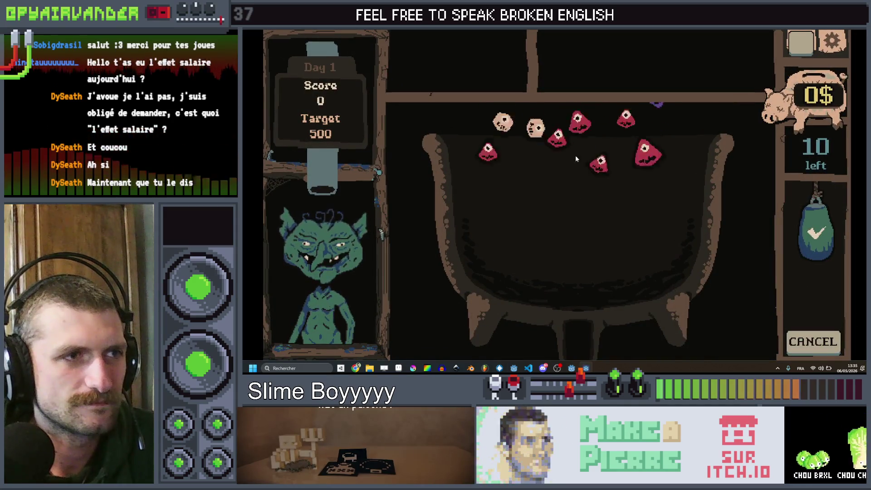
Submit a red creature chain and collect the end-of-shift earnings
click(593, 267)
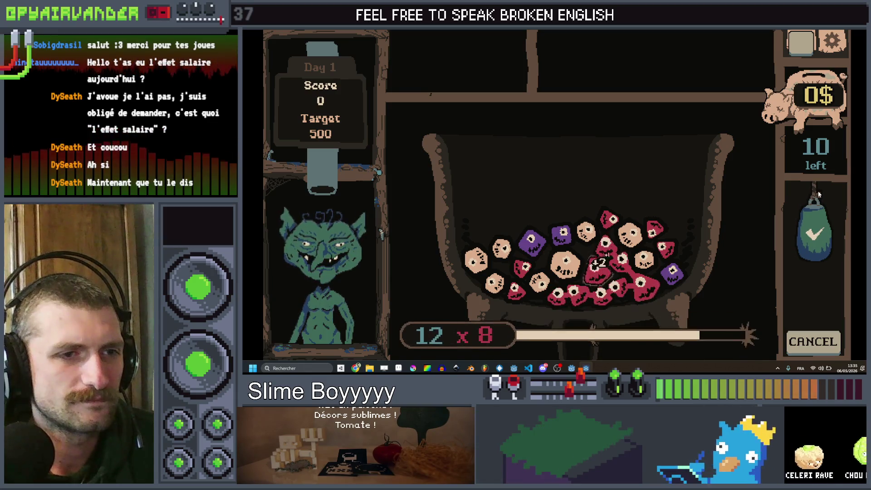
click(814, 229)
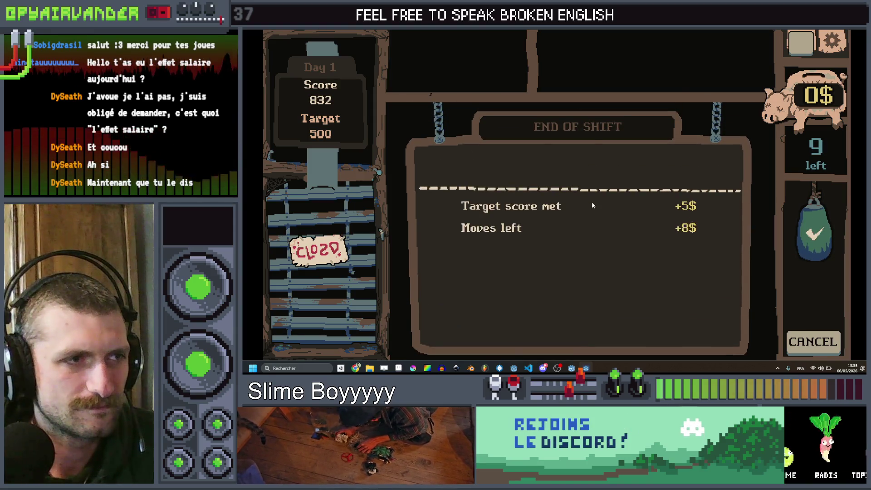
click(573, 164)
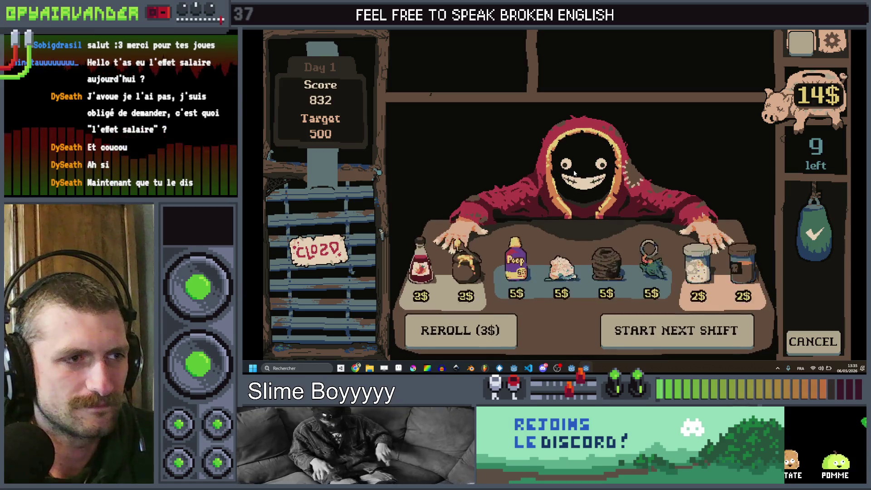
Buy the fish keyring and yarn ball ustensils for 5$ each, placing the keyring on the top shelf
click(669, 265)
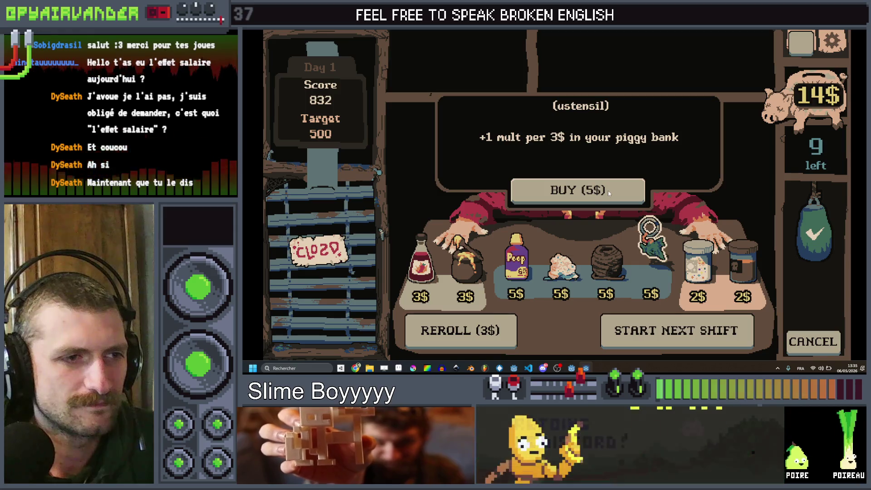
click(608, 191)
drag(656, 71, 707, 78)
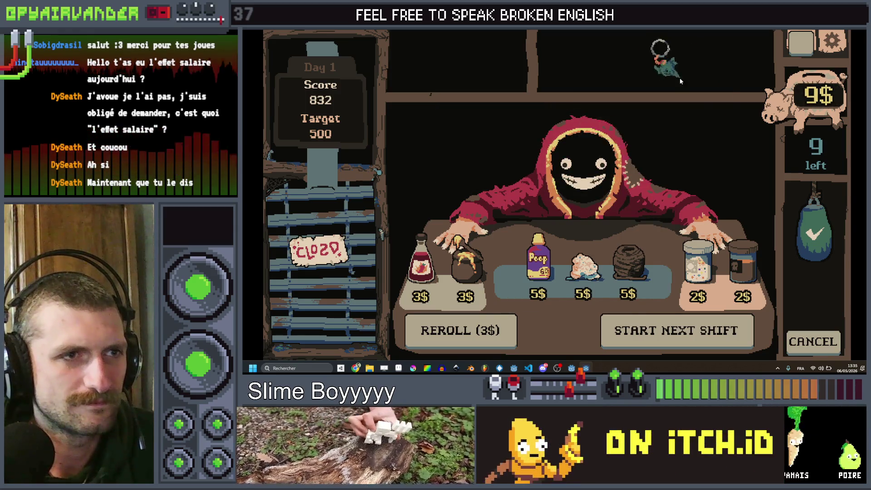
click(583, 265)
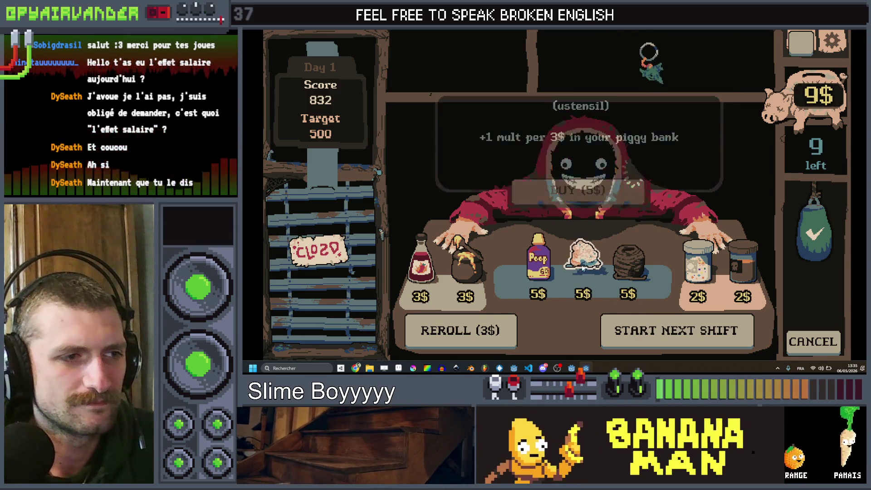
click(610, 203)
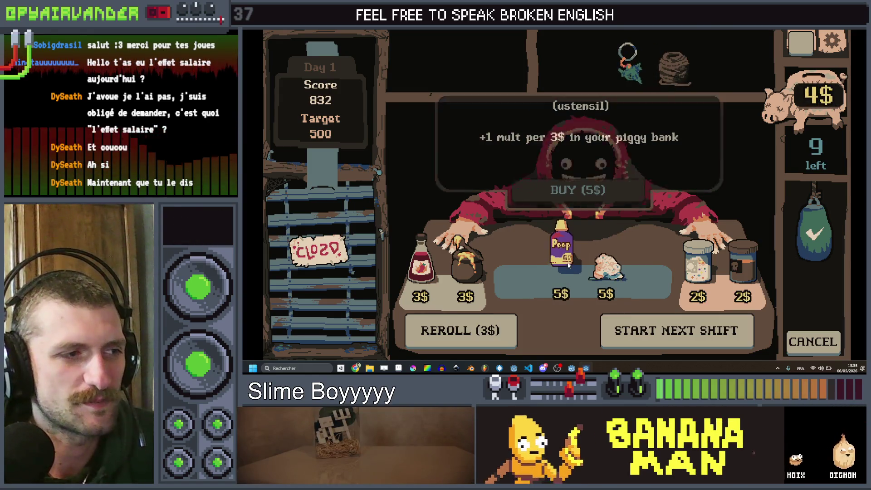
Start the next shift with the very hungry goblin and chain red pieces to 1448 points
click(654, 335)
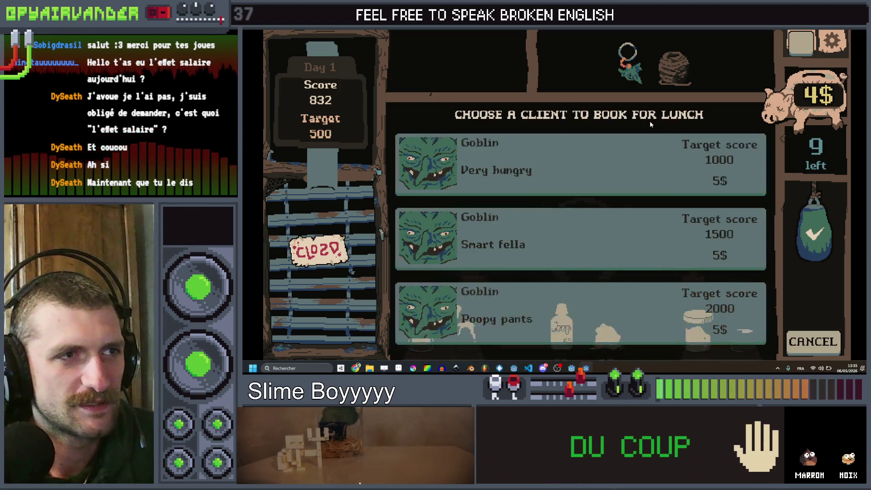
click(736, 178)
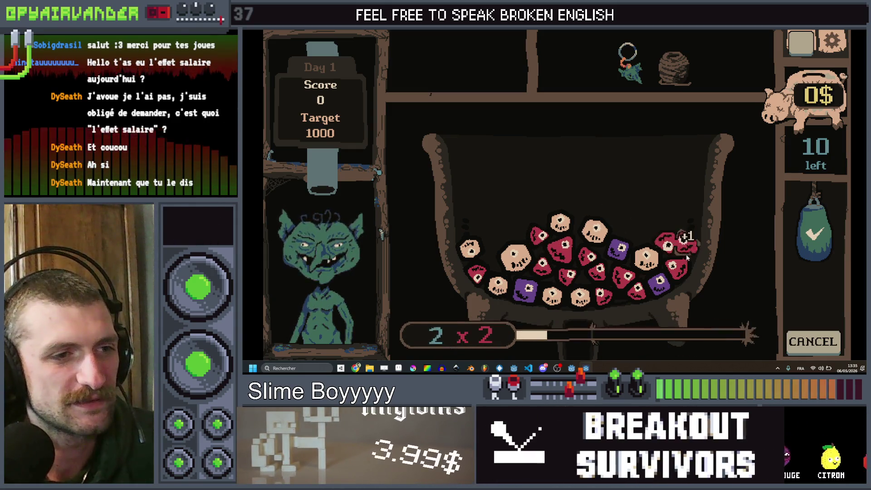
drag(688, 256, 683, 268)
mouse_move(637, 288)
mouse_down()
mouse_move(625, 272)
mouse_move(603, 300)
mouse_move(585, 259)
mouse_move(533, 233)
mouse_move(765, 233)
mouse_up()
click(808, 226)
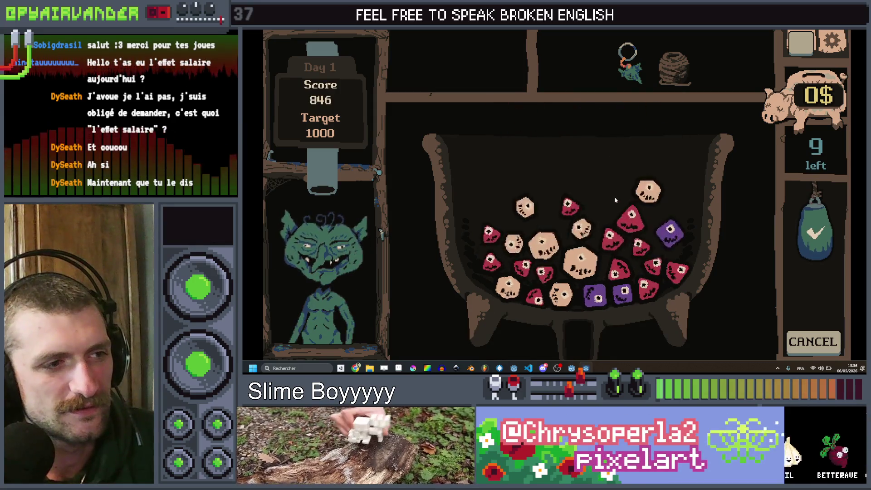
click(611, 239)
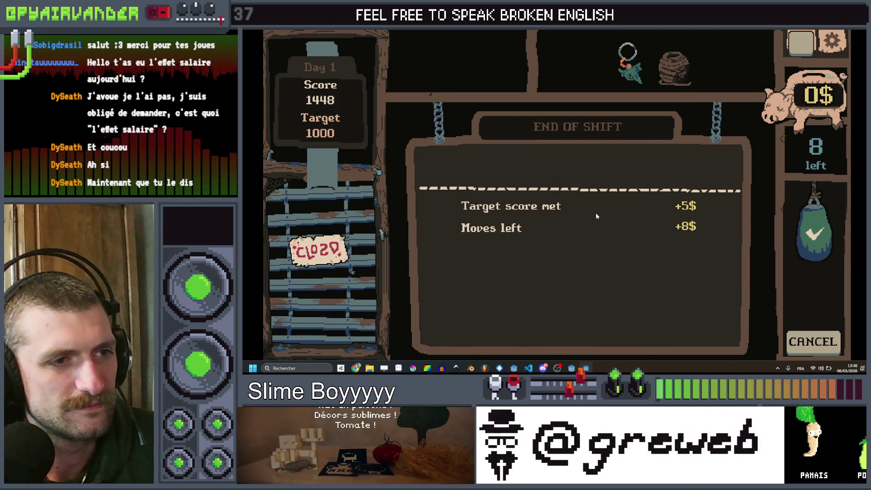
Collect the 13$ earnings and buy the green item and the bag utensil
click(607, 172)
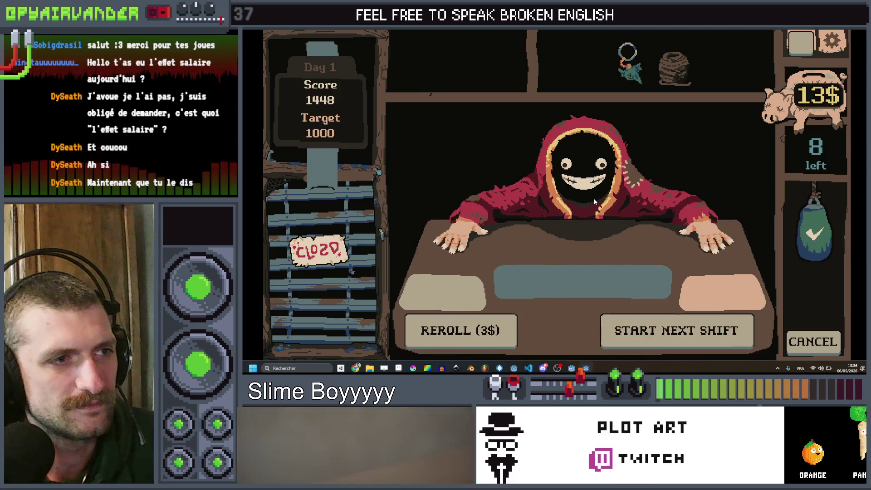
click(654, 274)
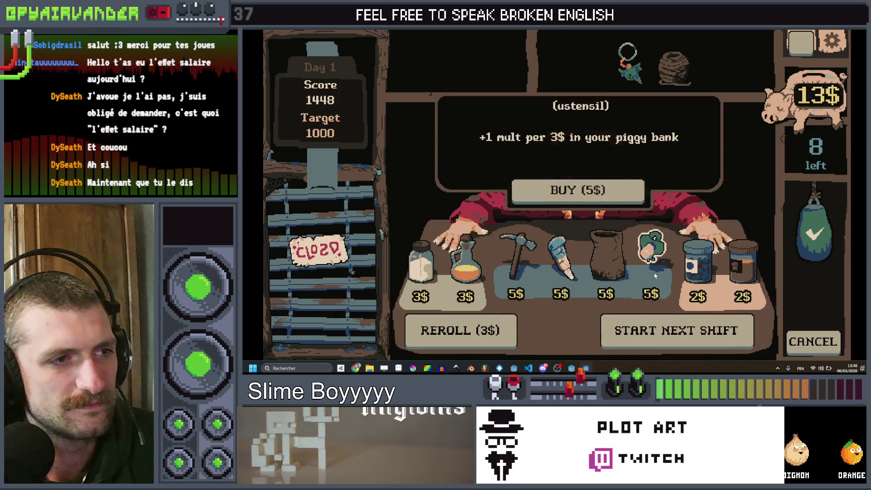
click(614, 188)
click(628, 273)
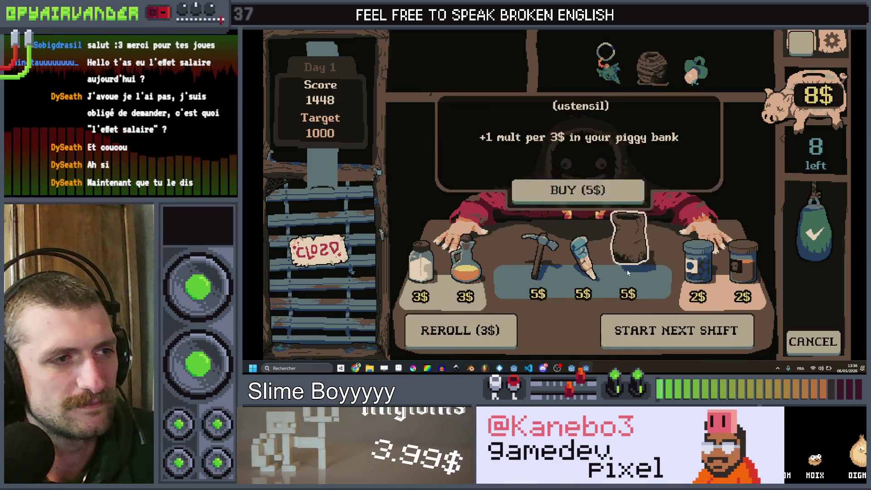
click(616, 194)
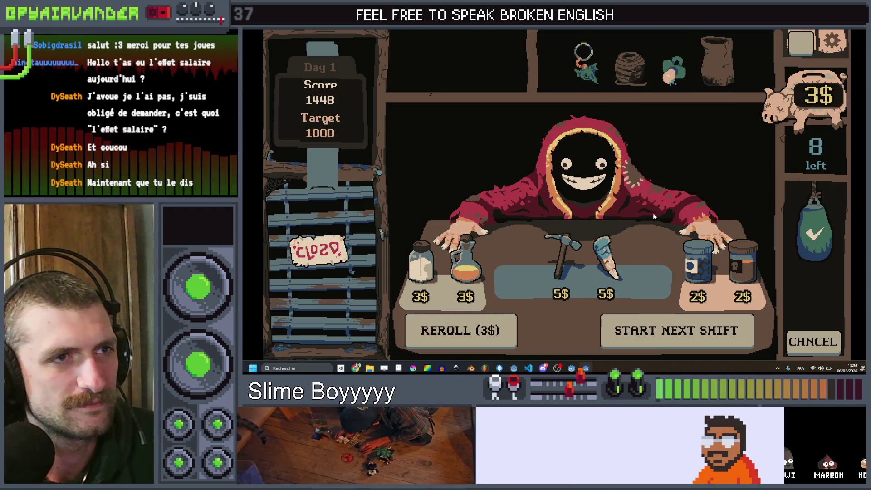
Play the 4000-target Very hungry shift up to 364 points, then stop the game
click(697, 335)
click(621, 185)
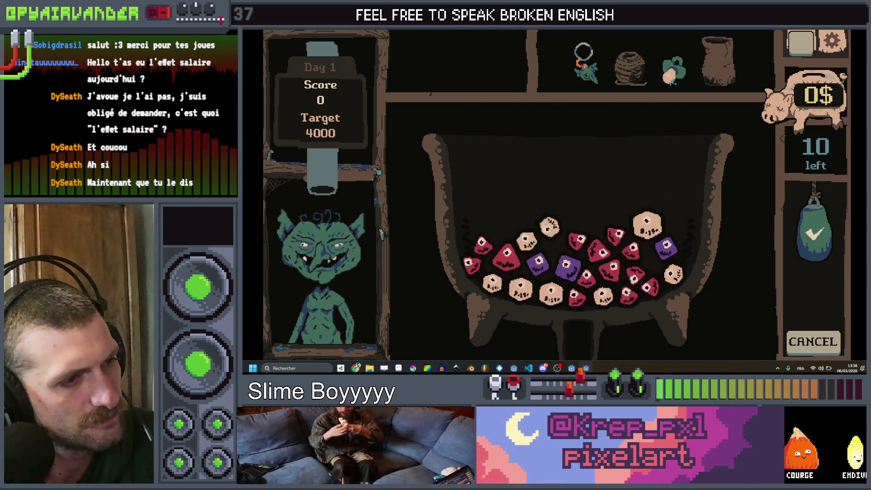
mouse_move(578, 241)
mouse_down()
mouse_move(590, 247)
mouse_move(603, 236)
mouse_move(622, 257)
mouse_move(585, 274)
mouse_move(576, 297)
mouse_up()
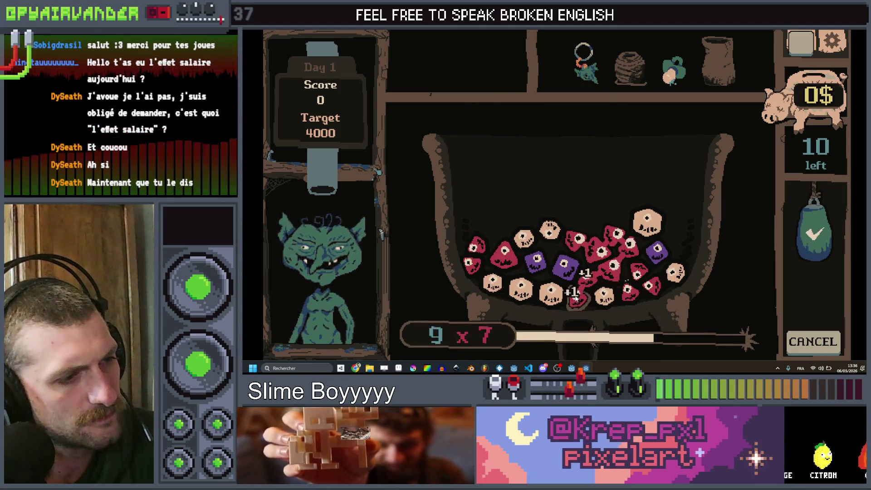
click(807, 229)
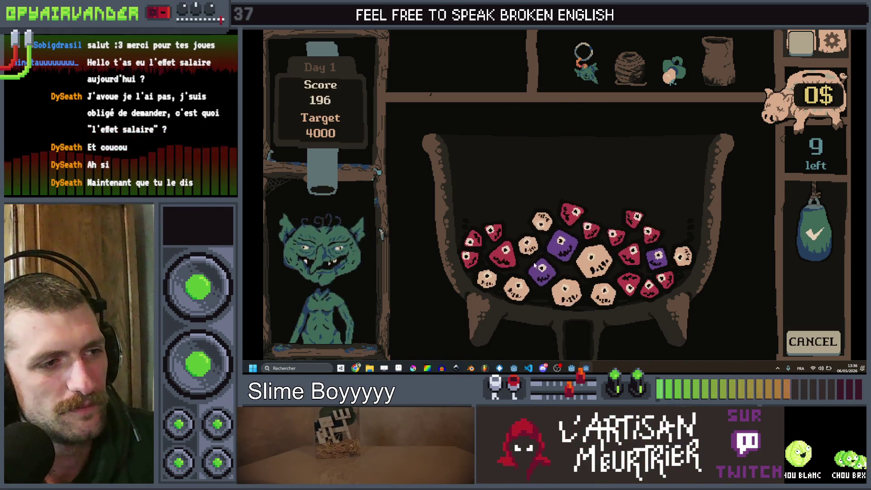
drag(539, 267, 564, 242)
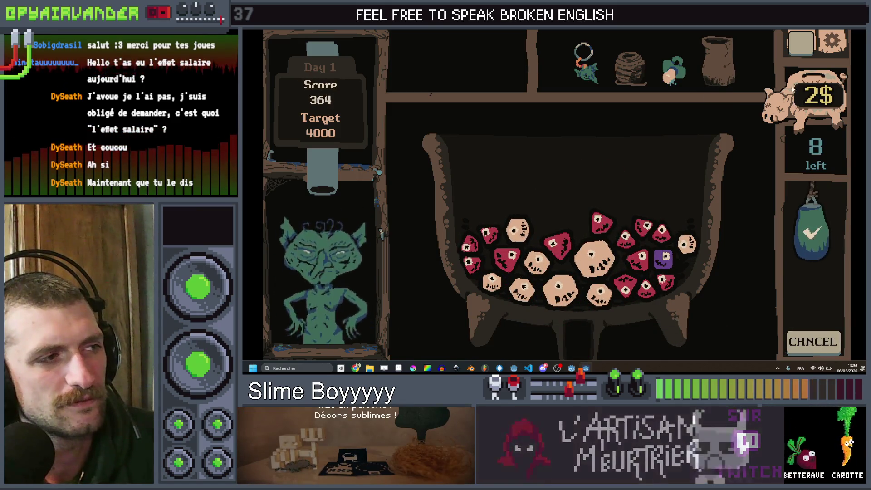
mouse_move(605, 219)
mouse_down()
mouse_move(628, 236)
mouse_move(661, 231)
mouse_move(639, 258)
mouse_move(652, 297)
mouse_move(663, 279)
mouse_move(578, 251)
mouse_up()
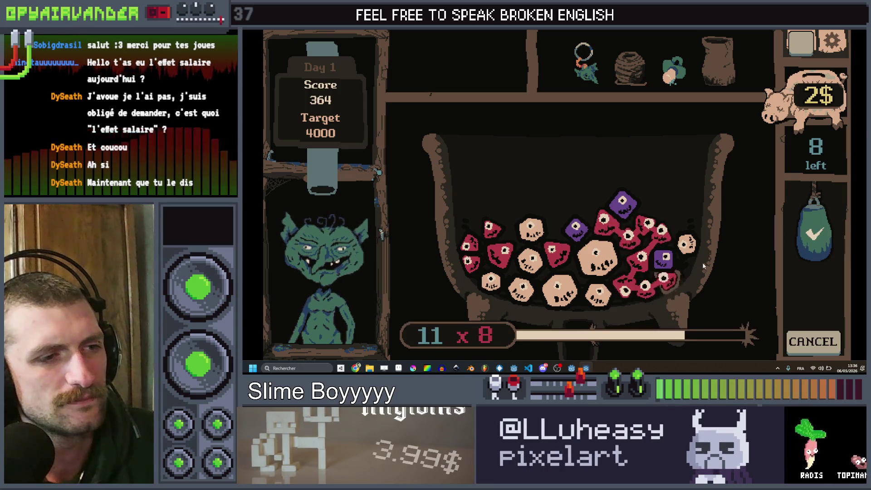
drag(800, 342, 800, 342)
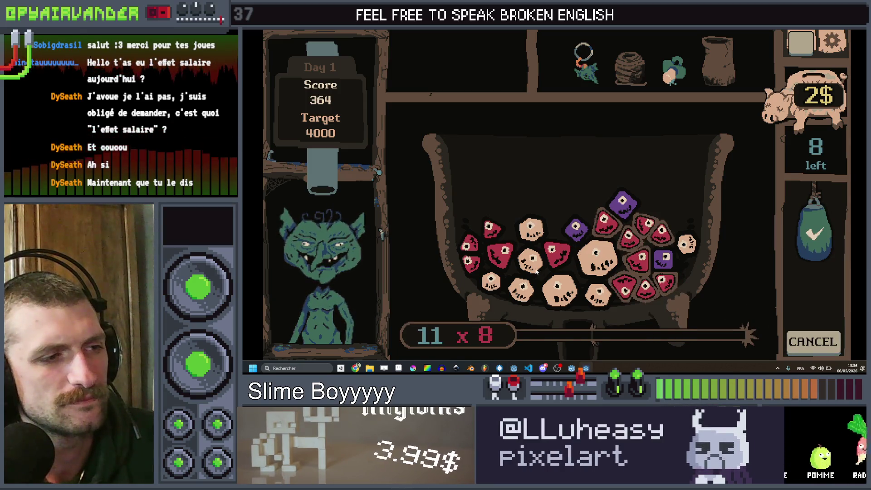
drag(490, 281, 807, 334)
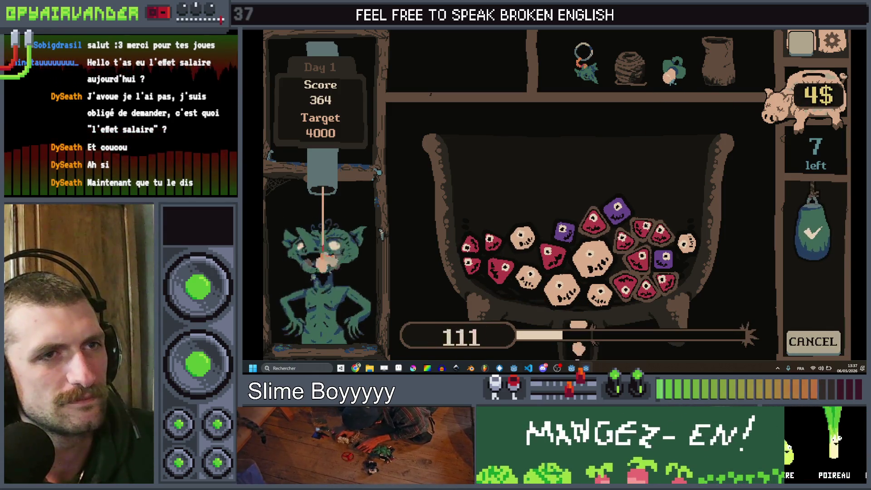
key(F8)
click(282, 102)
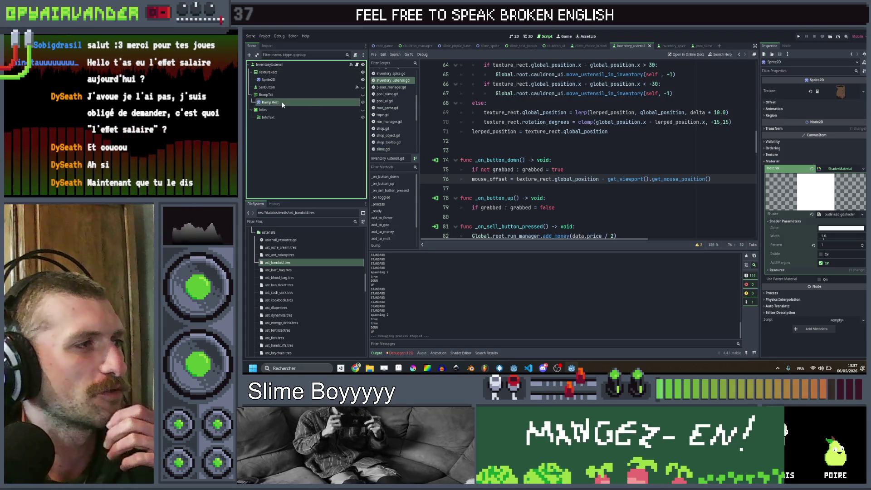
Move Bump Rect above BumpTxt in the scene tree and show its ordering properties
click(286, 95)
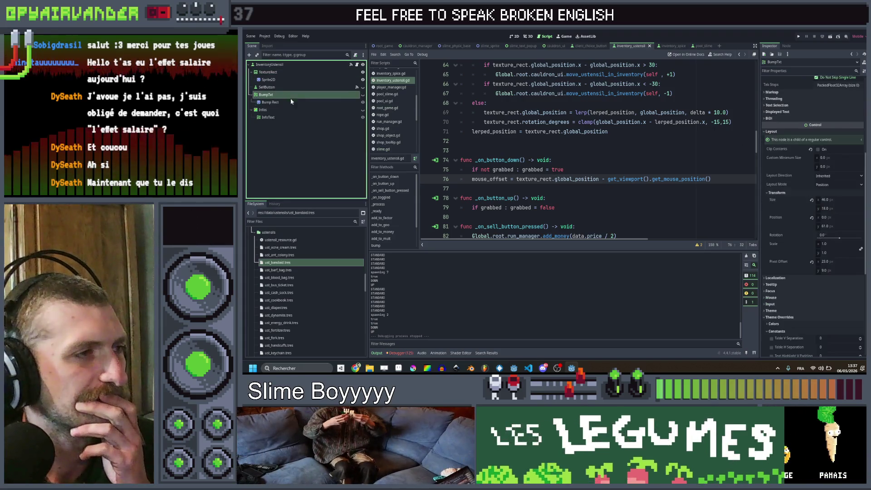
drag(290, 103, 282, 92)
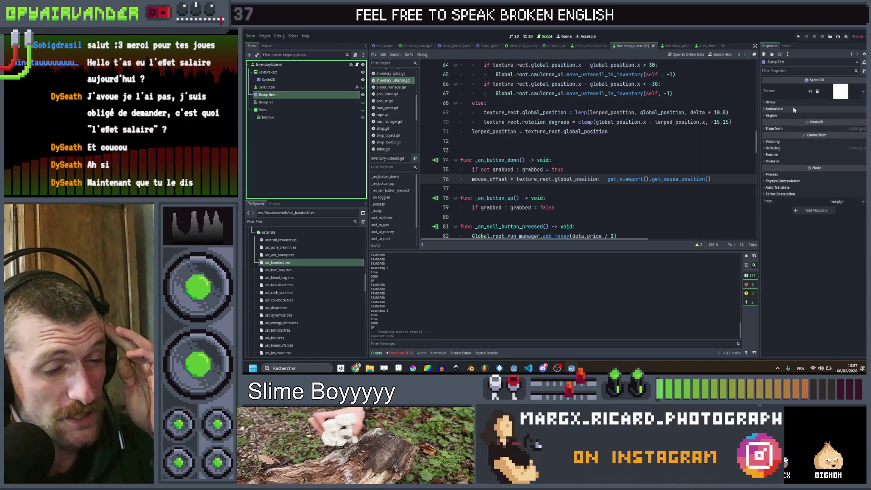
click(514, 37)
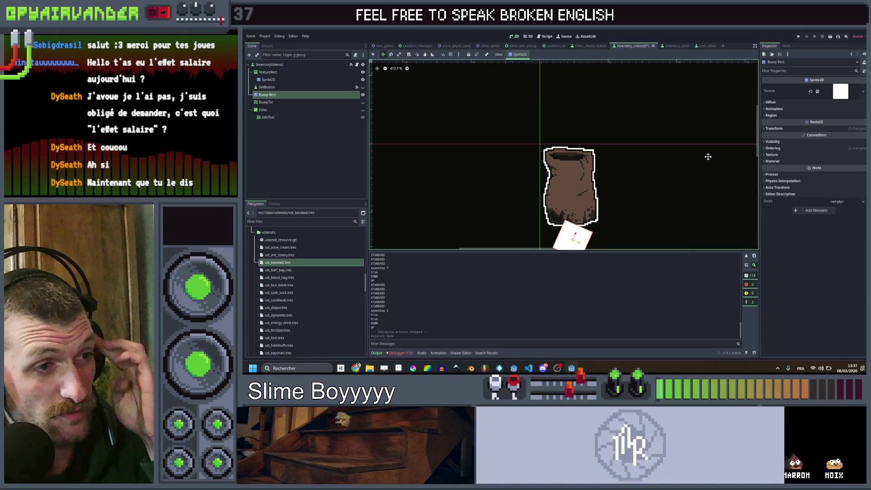
click(772, 149)
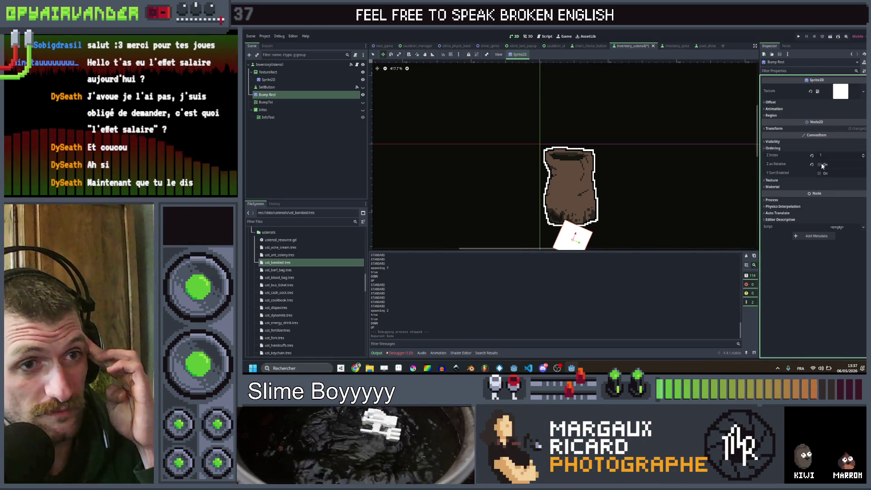
Toggle BumpTxt's Z as Relative off and back on
click(266, 102)
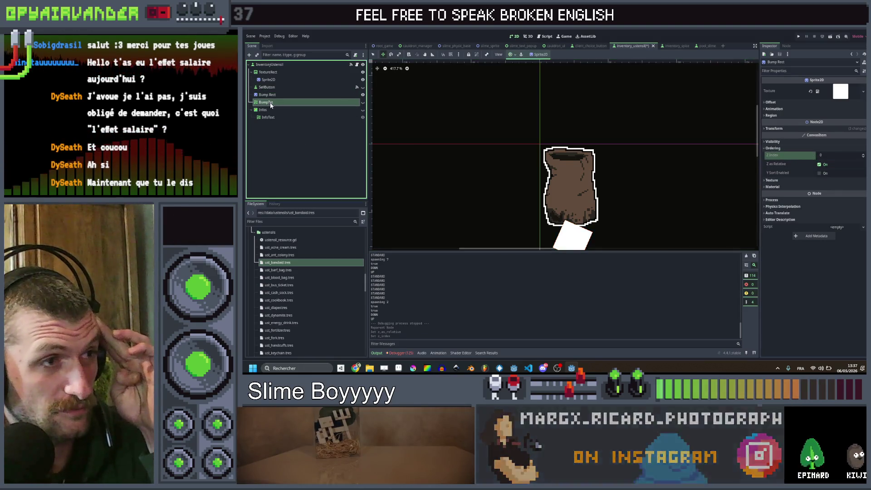
scroll(799, 227, down, 5)
scroll(800, 267, down, 4)
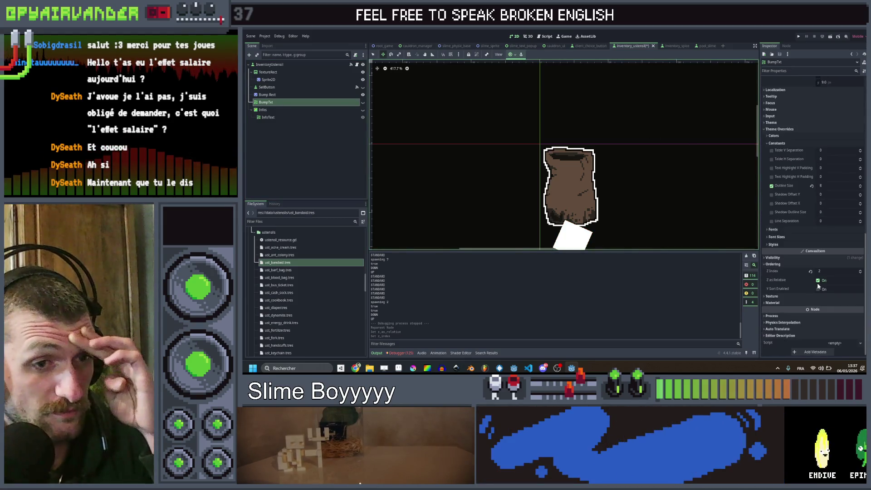
click(817, 281)
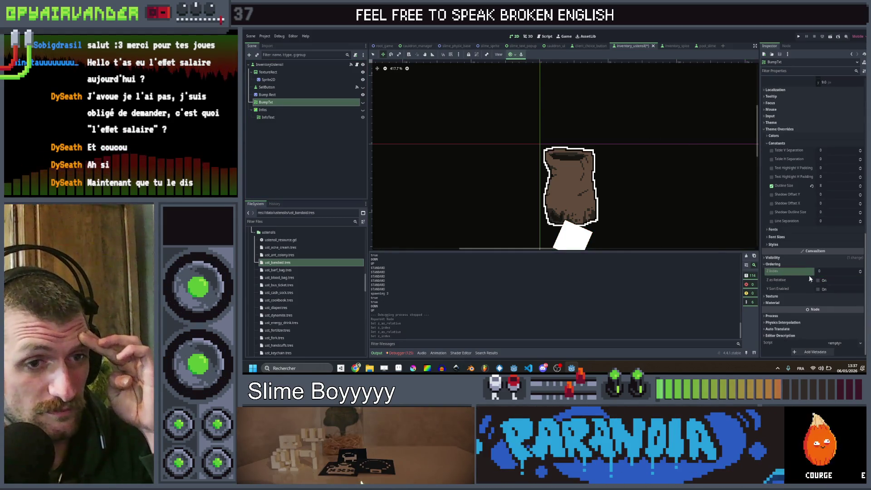
click(818, 280)
scroll(562, 181, down, 2)
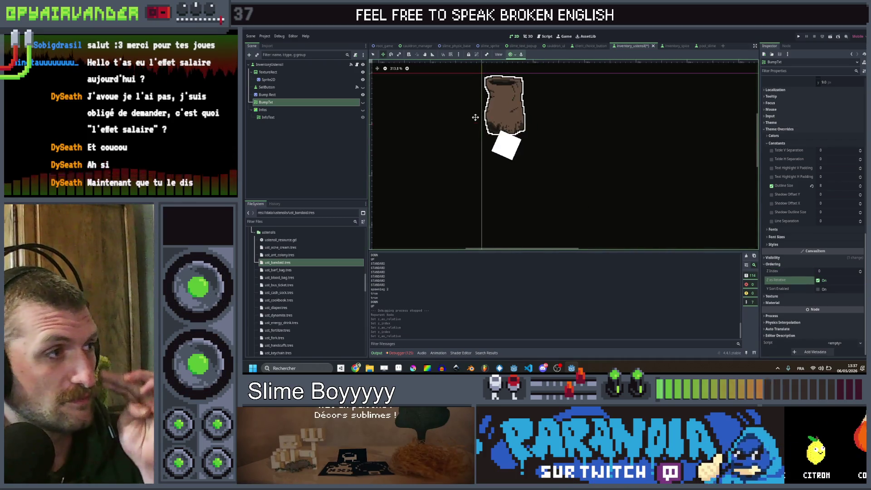
Make both BumpTxt and Bump Rect visible and save the utensil scene
click(363, 102)
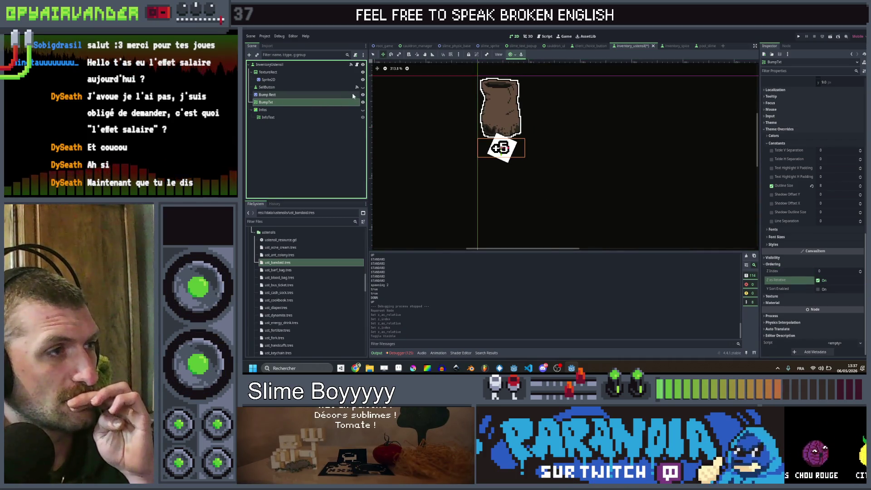
click(352, 89)
click(350, 95)
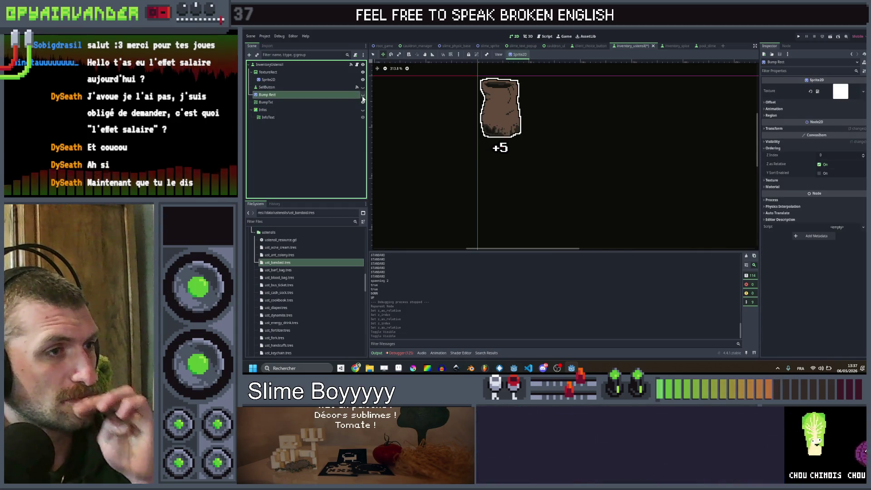
click(362, 95)
key(ctrl+s)
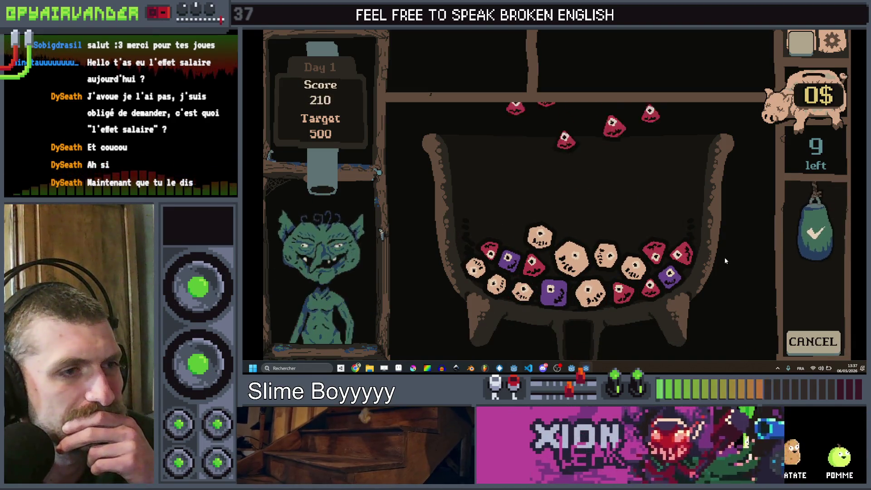
Finish the shift, collect earnings, buy the Band Aid, and pick the 1000-target goblin
click(572, 267)
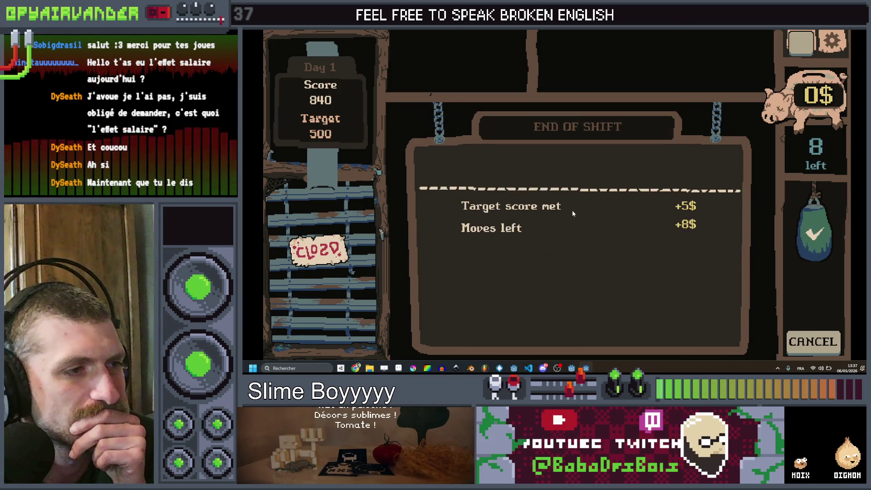
click(580, 163)
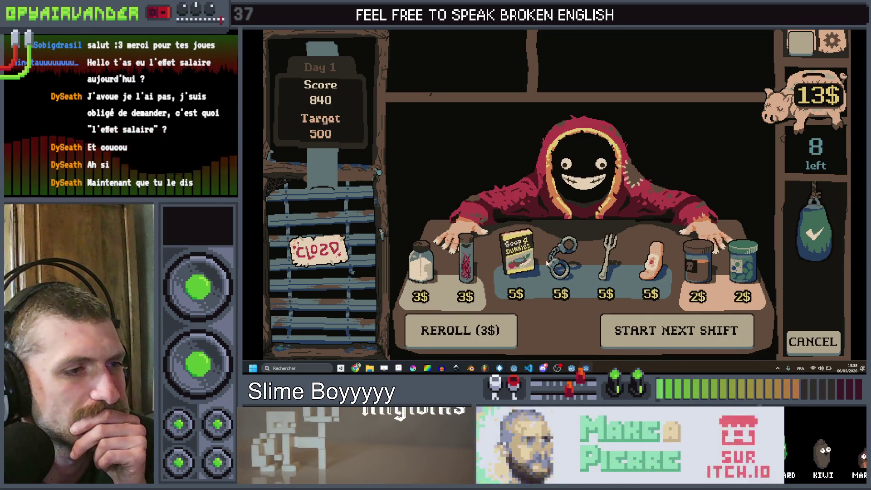
click(612, 266)
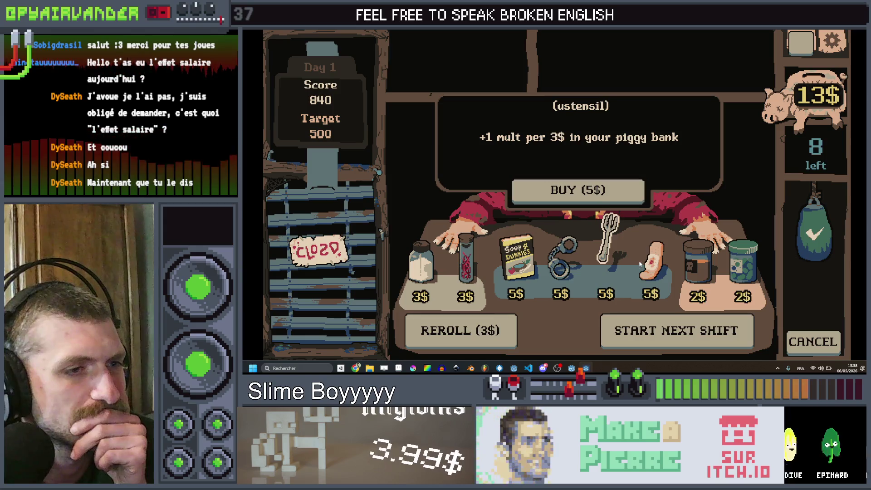
click(648, 269)
click(612, 194)
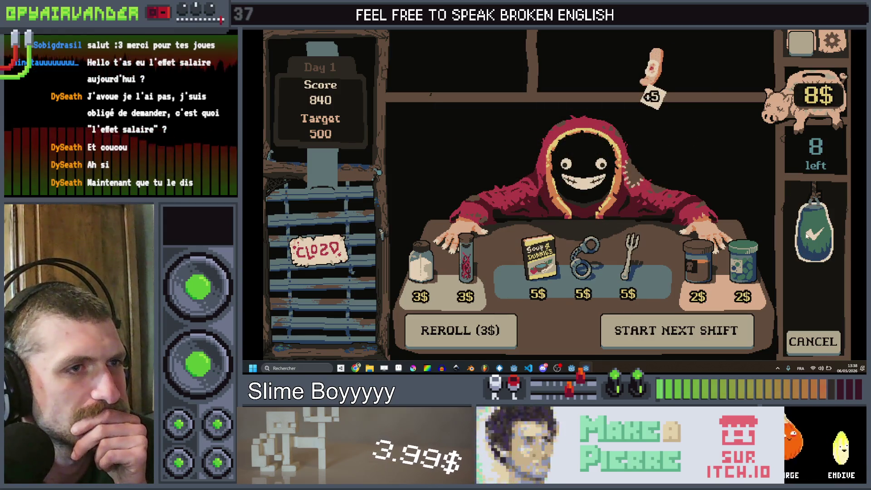
click(705, 319)
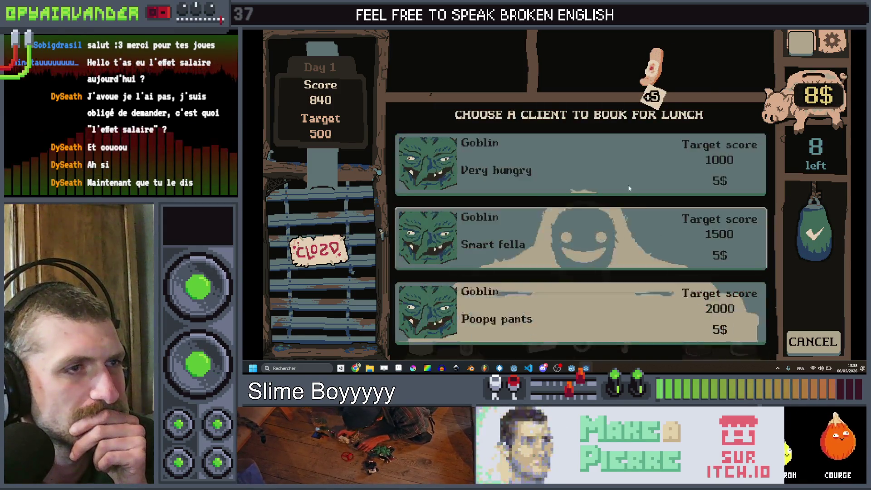
click(644, 167)
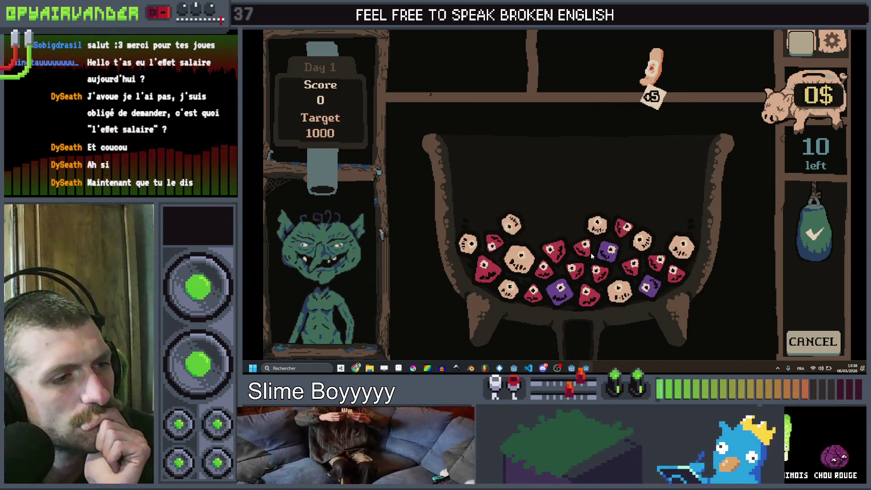
Chain dice past the 1000 target to 1552 points, collect 10$, and stop the game
click(514, 230)
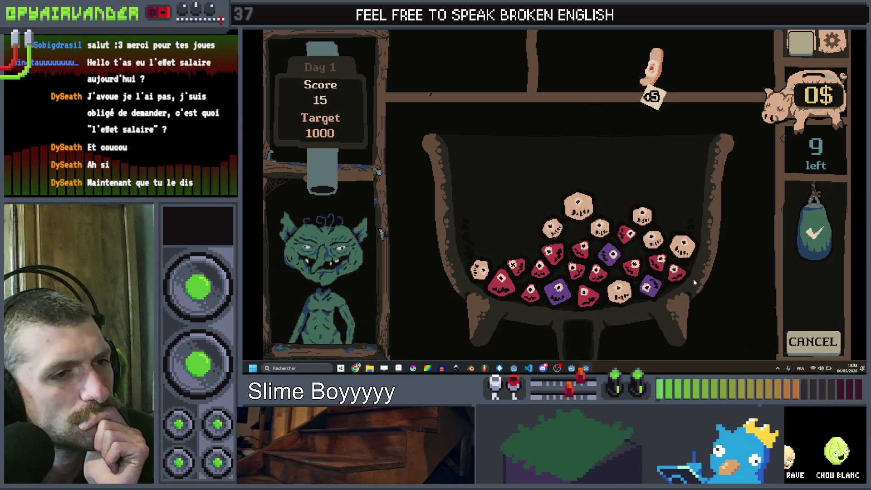
click(479, 243)
drag(479, 243, 480, 274)
click(814, 231)
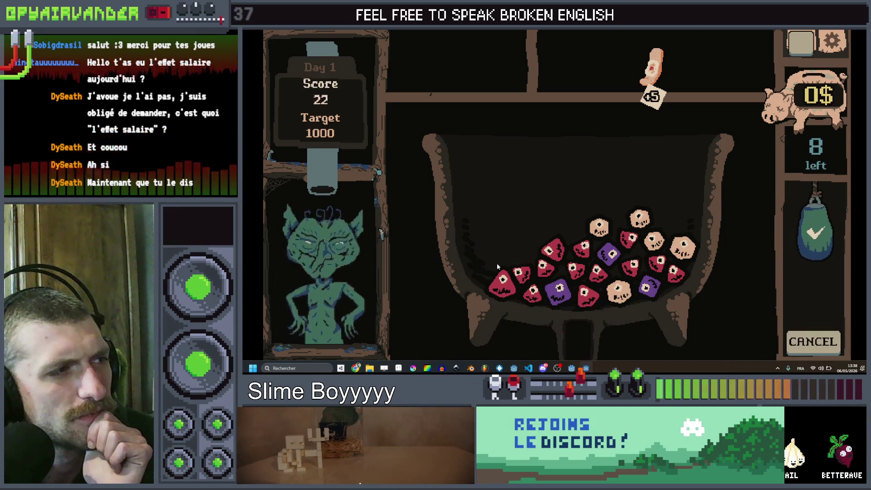
mouse_move(529, 294)
mouse_down()
mouse_move(521, 273)
mouse_move(549, 247)
mouse_move(628, 238)
mouse_up()
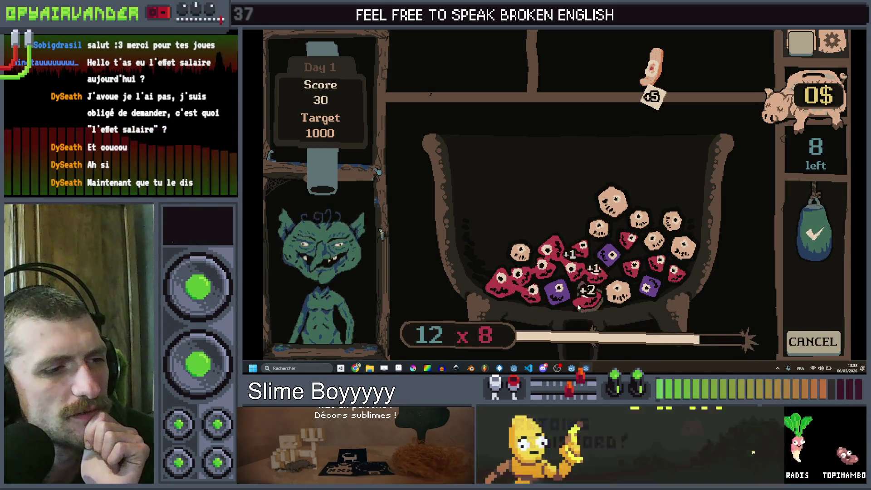
click(814, 231)
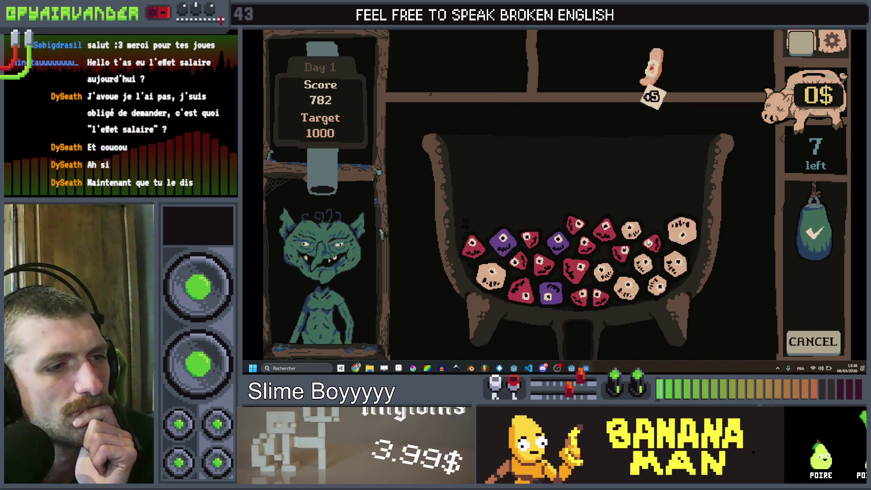
click(596, 233)
mouse_move(572, 291)
mouse_down()
mouse_move(606, 301)
mouse_move(598, 295)
mouse_up()
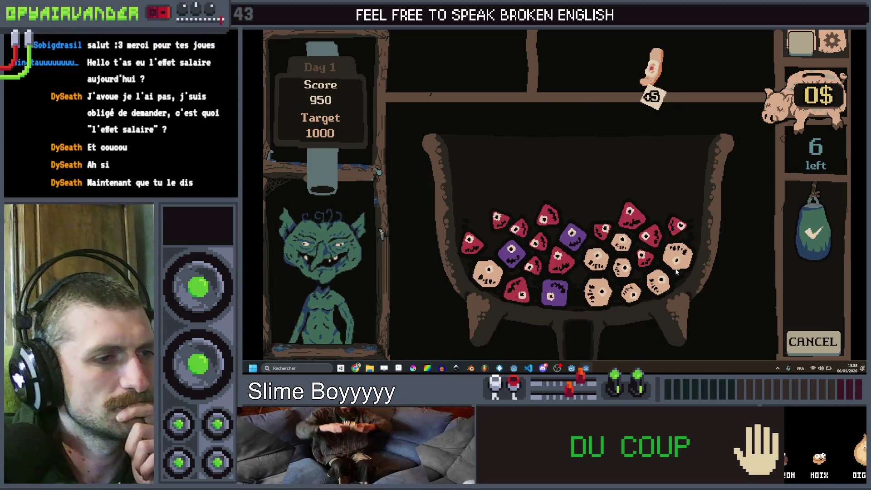
mouse_move(679, 259)
mouse_down()
mouse_move(656, 282)
mouse_move(621, 268)
mouse_move(619, 240)
mouse_move(593, 290)
mouse_up()
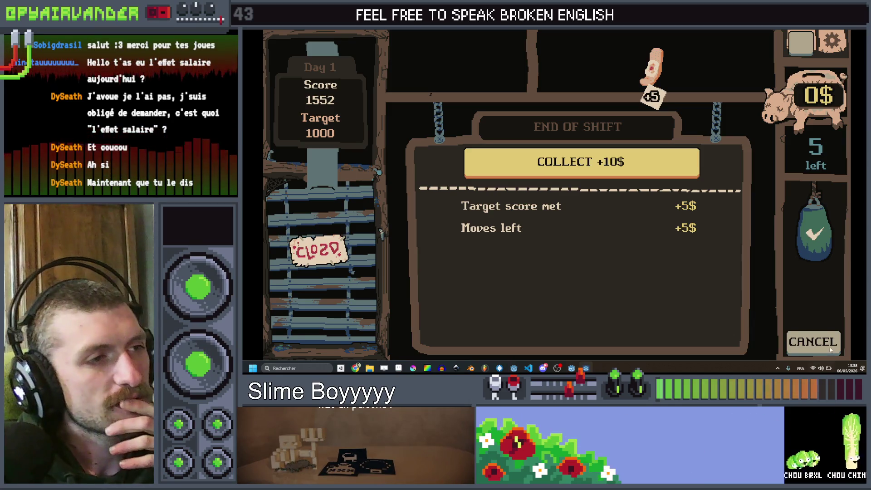
click(606, 162)
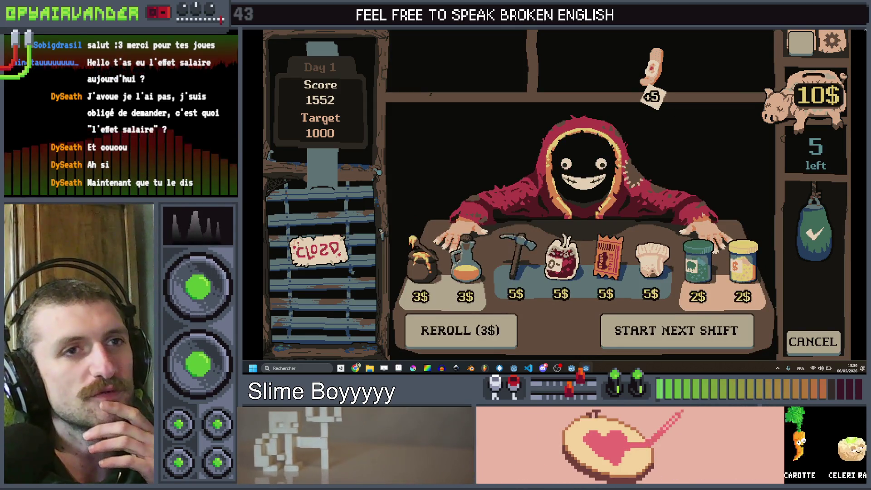
key(F8)
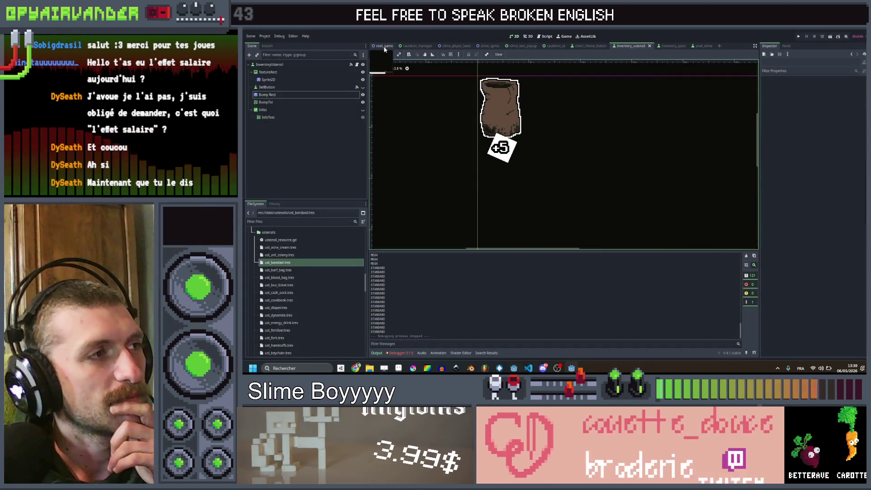
Switch to the root_game scene and open root_game.gd, placing the caret on empty line 3
click(384, 47)
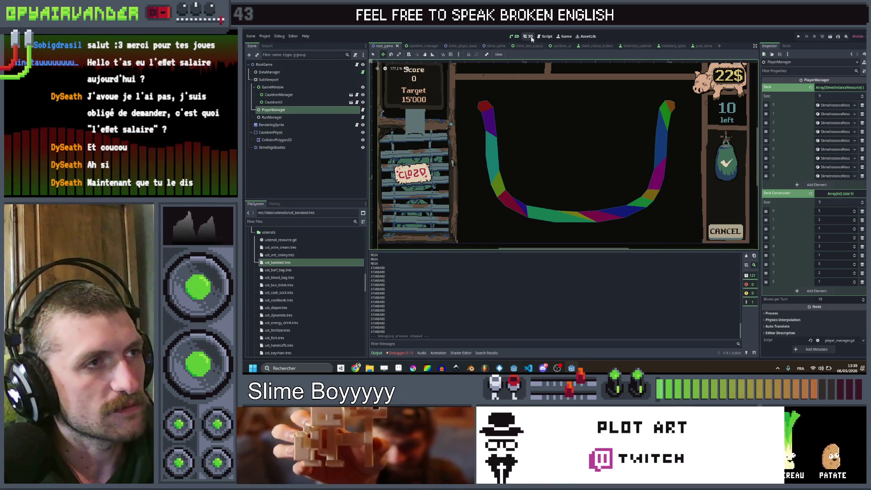
click(549, 38)
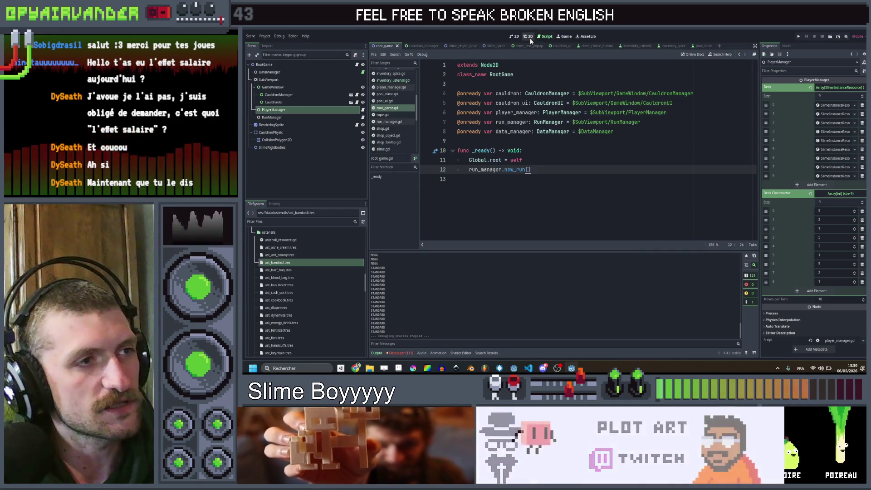
key(ctrl+F1)
click(528, 37)
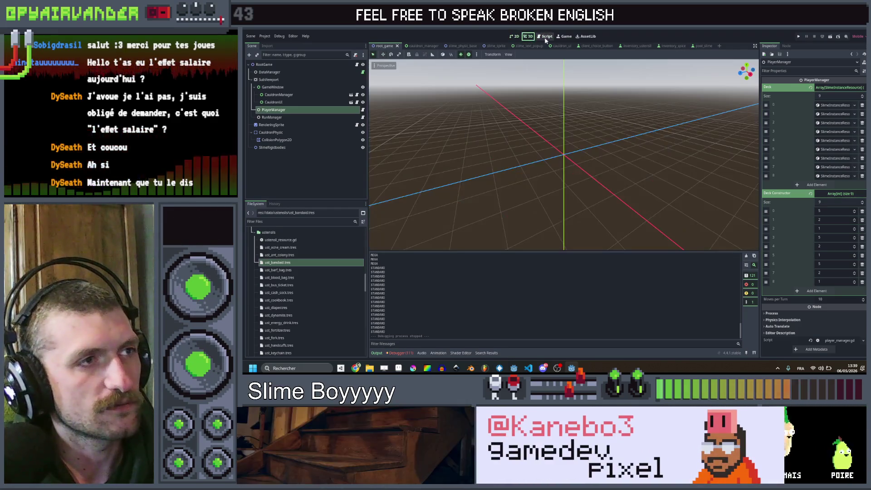
click(546, 36)
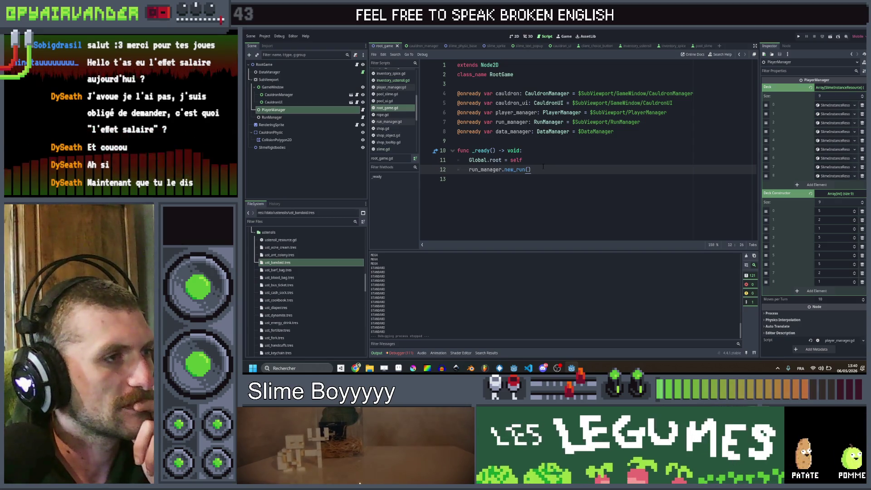
click(549, 84)
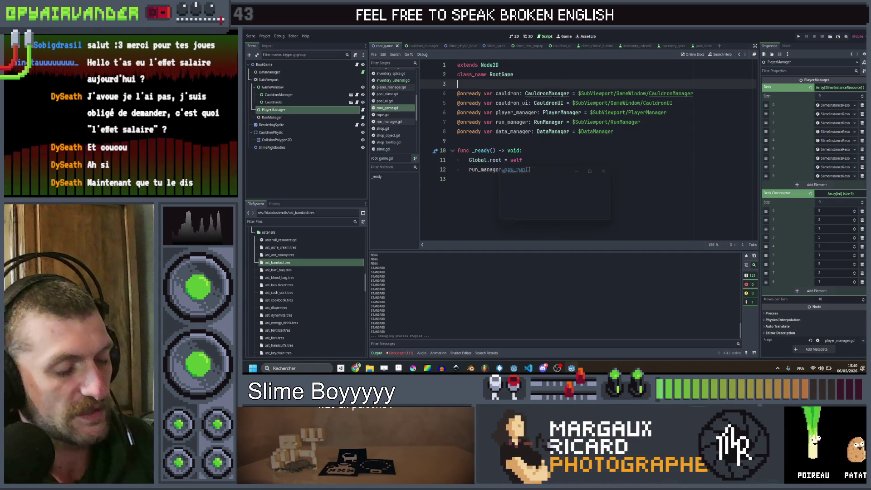
Search the project for bandaid, inspect ust_bandaid.tres, then return to root_game.gd
text(band)
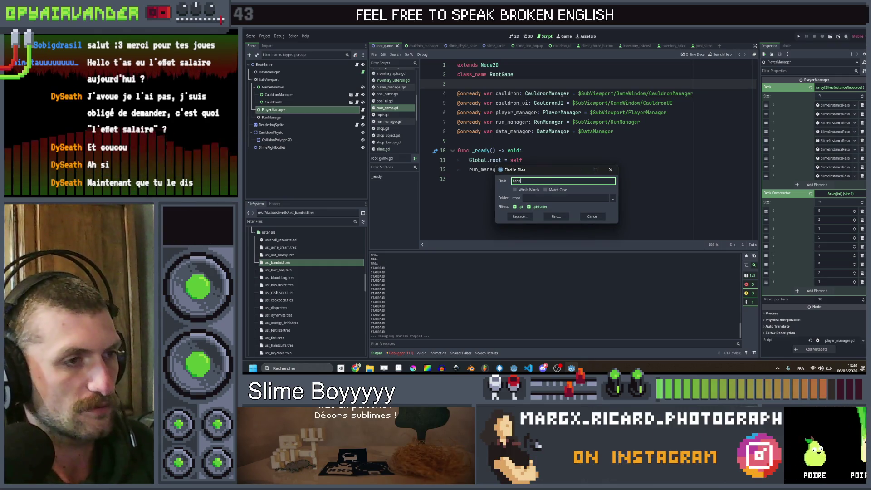
text(aid)
key(Return)
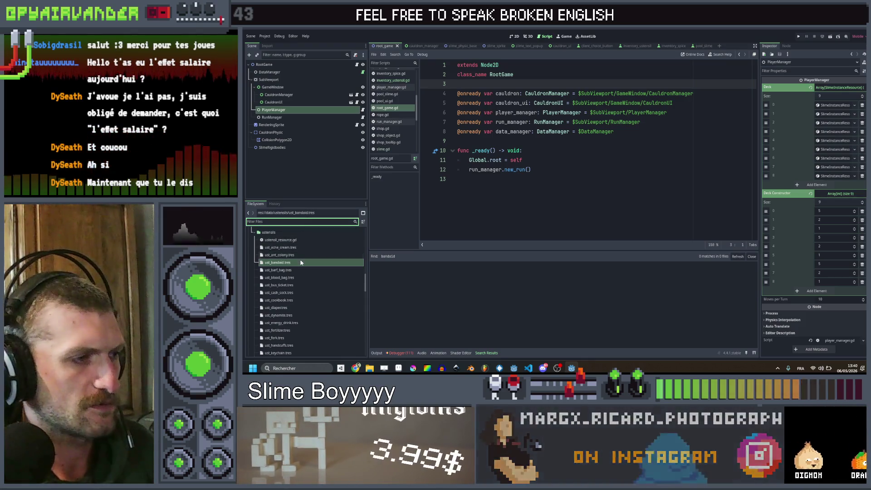
double_click(277, 262)
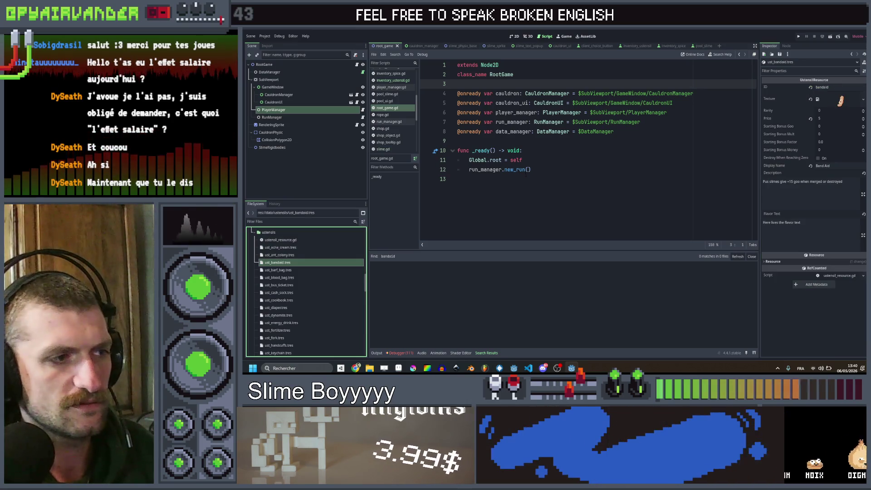
click(527, 207)
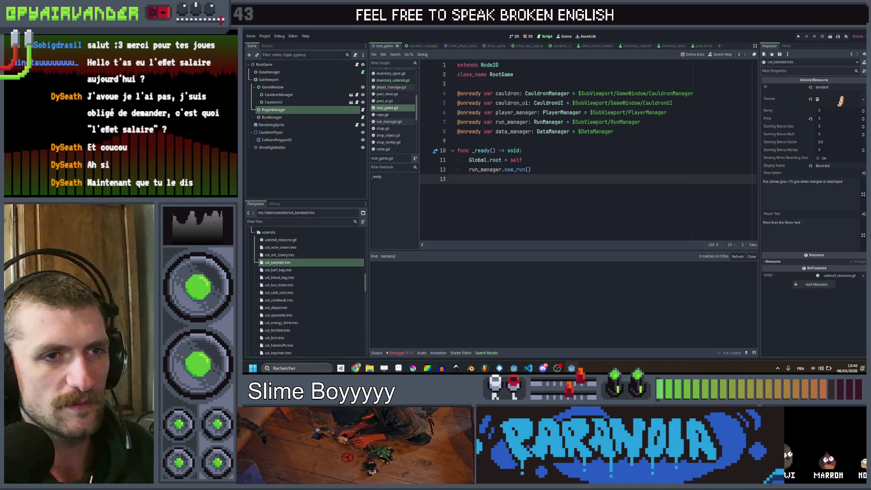
Search the project for blood_bag and jump to its usage in slime.gd
key(ctrl+shift+f)
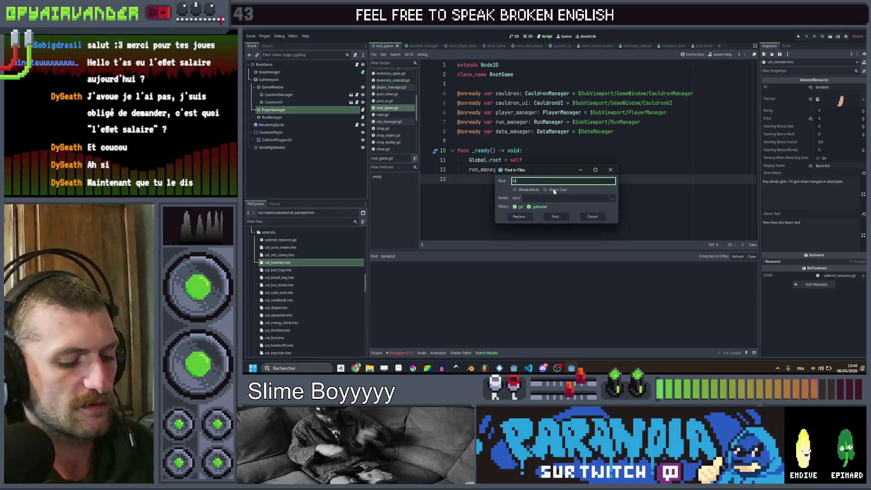
text(lood_ba)
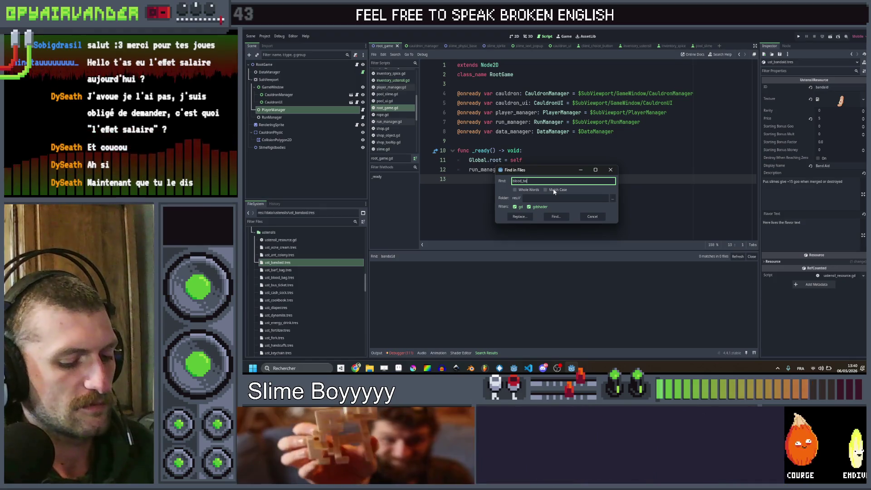
text(g)
key(Return)
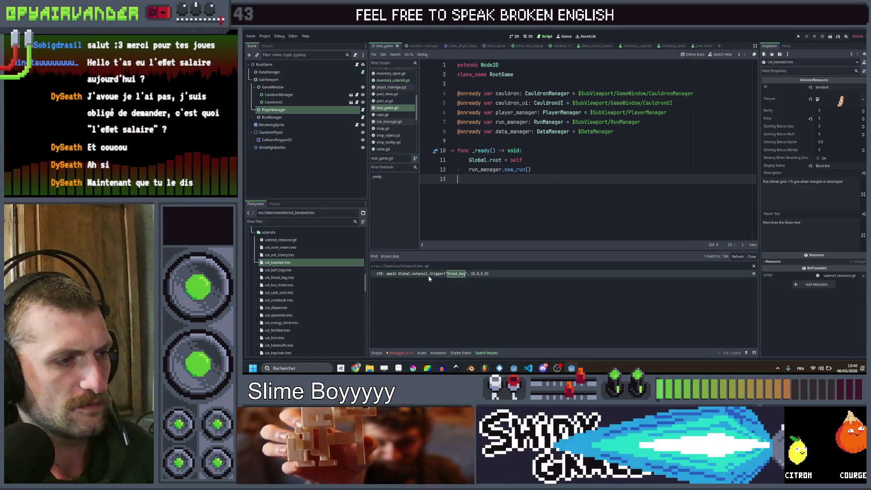
click(428, 275)
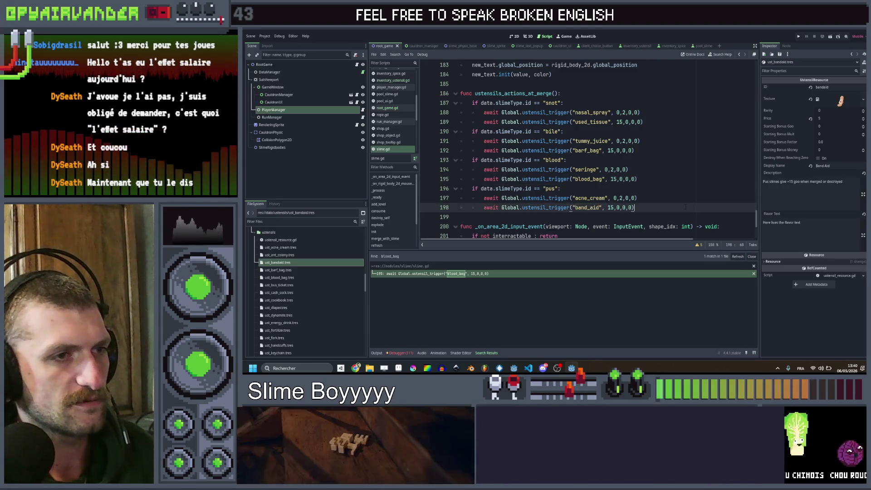
Filter the FileSystem to slime files and display slime_pus.tres properties
drag(634, 207, 484, 208)
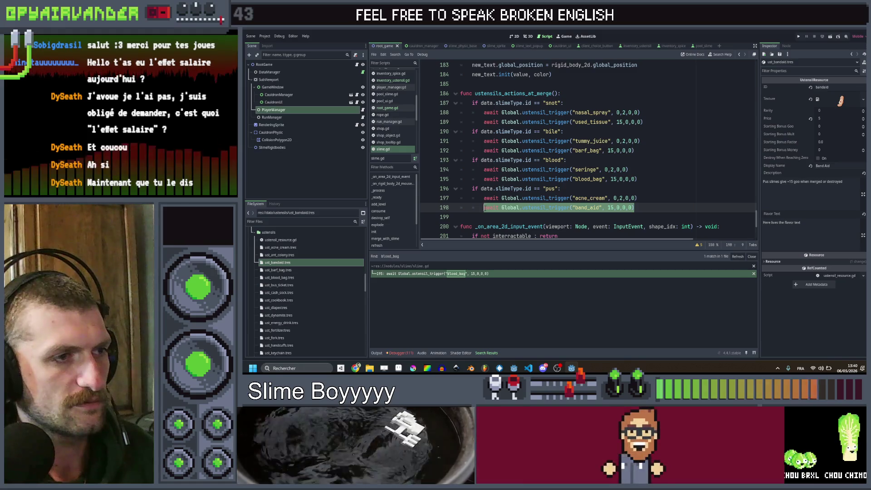
click(484, 208)
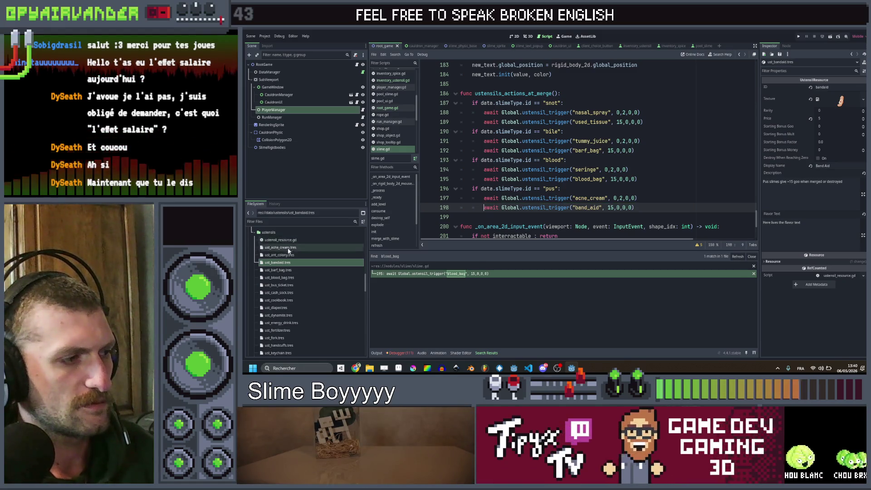
scroll(290, 254, down, 3)
scroll(293, 257, down, 2)
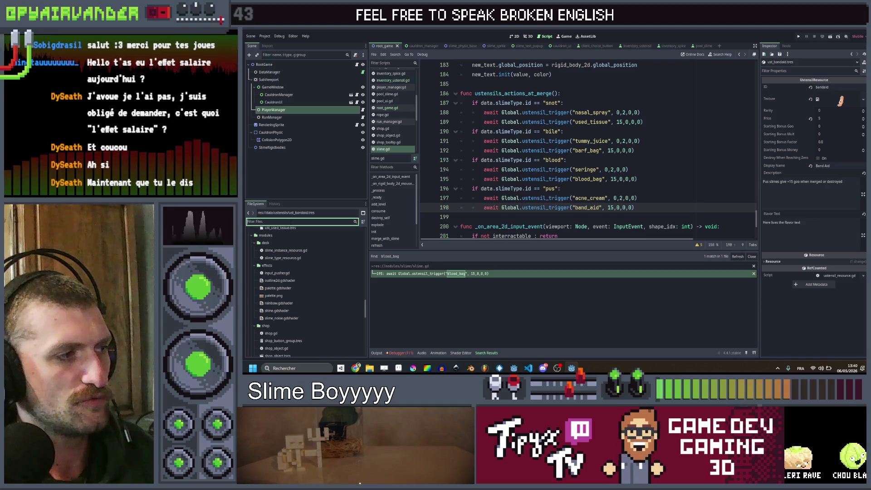
text(slim)
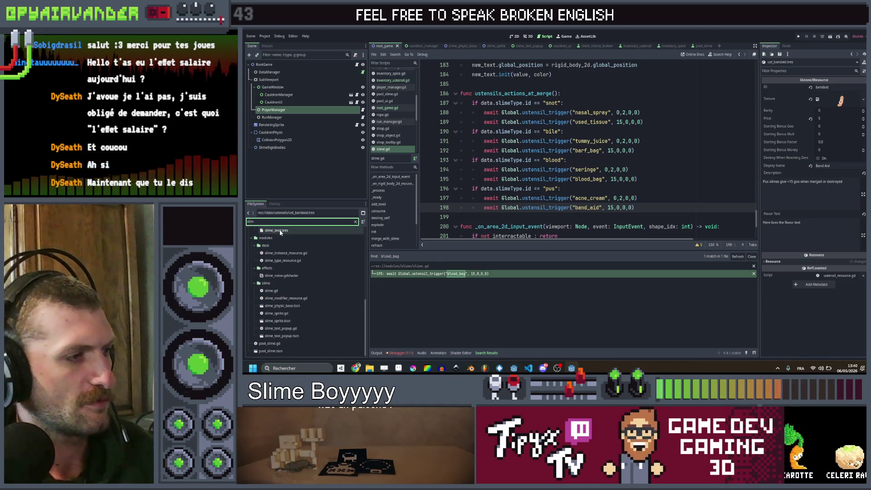
text(e)
click(287, 289)
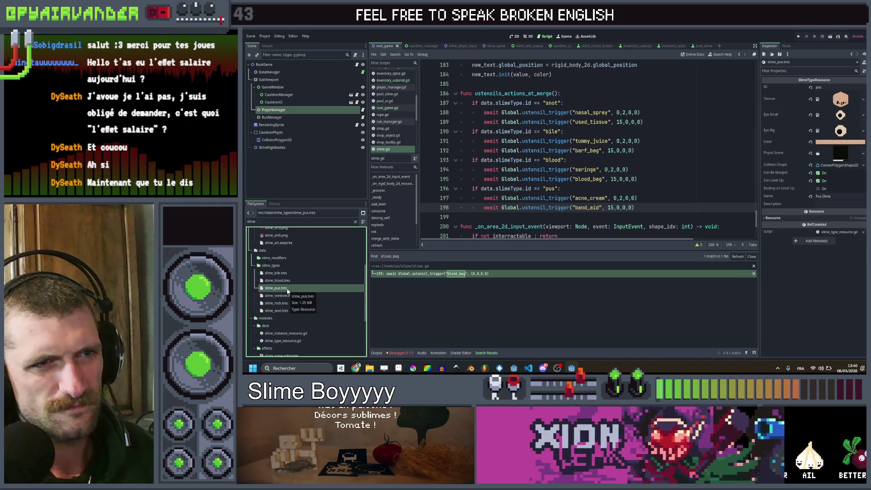
Select the ustensils_actions_at_merge function name and start a project-wide search for it
scroll(677, 208, up, 2)
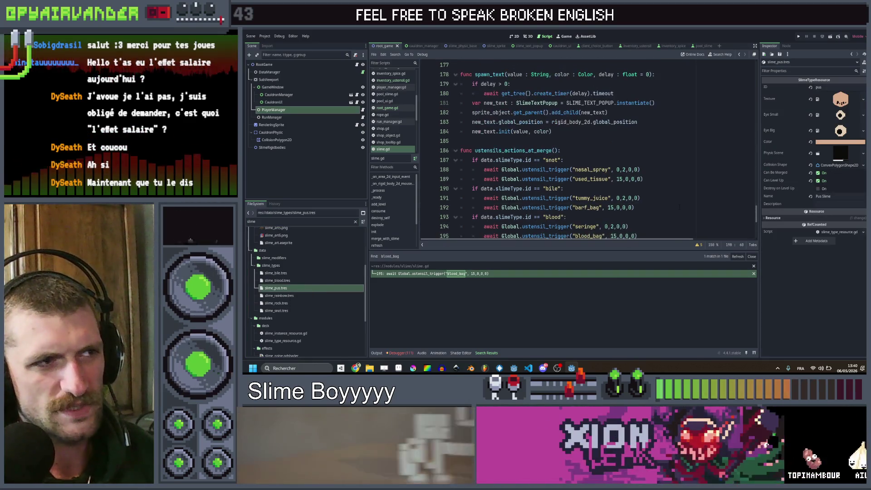
double_click(513, 150)
key(ctrl+shift+f)
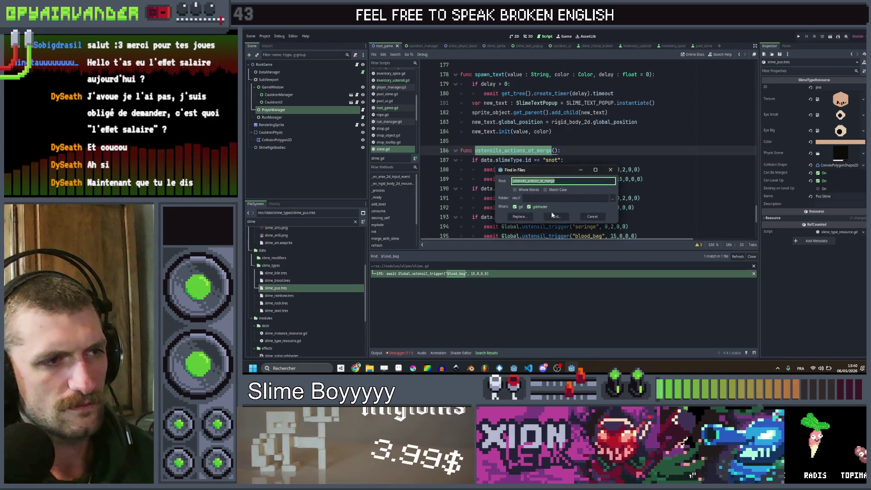
Search for ustensils_actions_at_merge and review its calls at lines 142 and 73
key(Return)
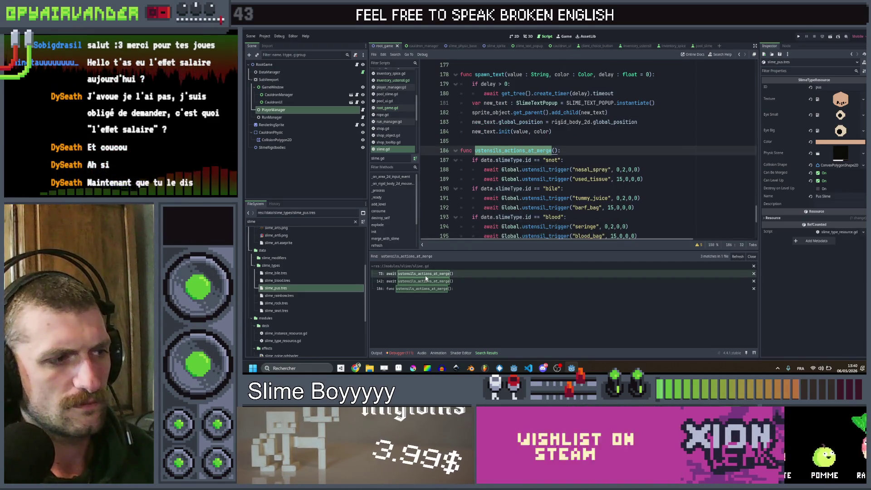
click(408, 281)
click(408, 273)
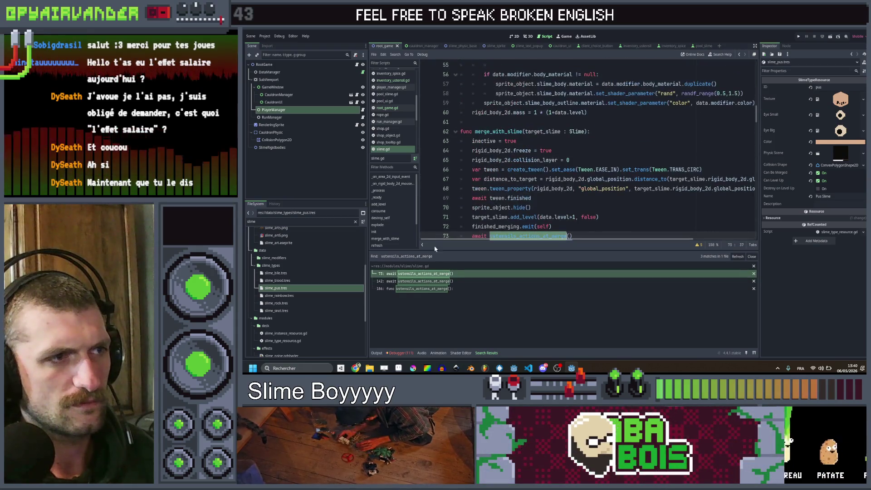
click(414, 282)
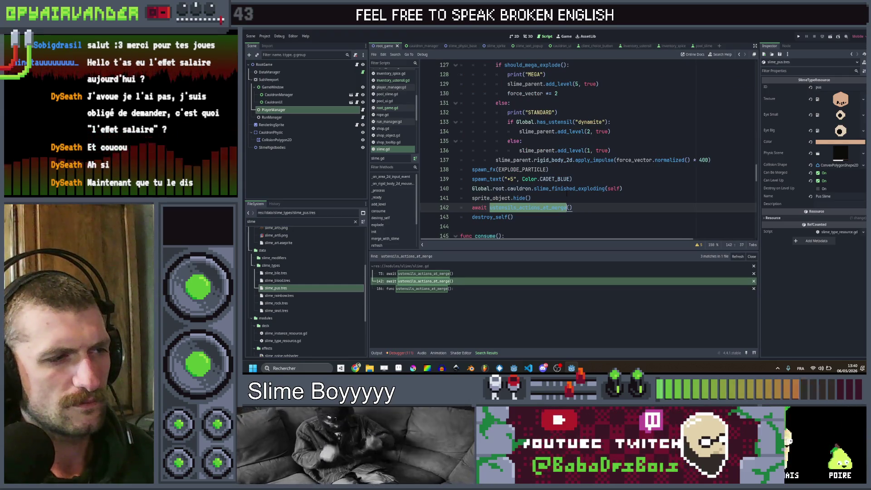
click(566, 195)
scroll(567, 194, up, 4)
scroll(566, 193, down, 4)
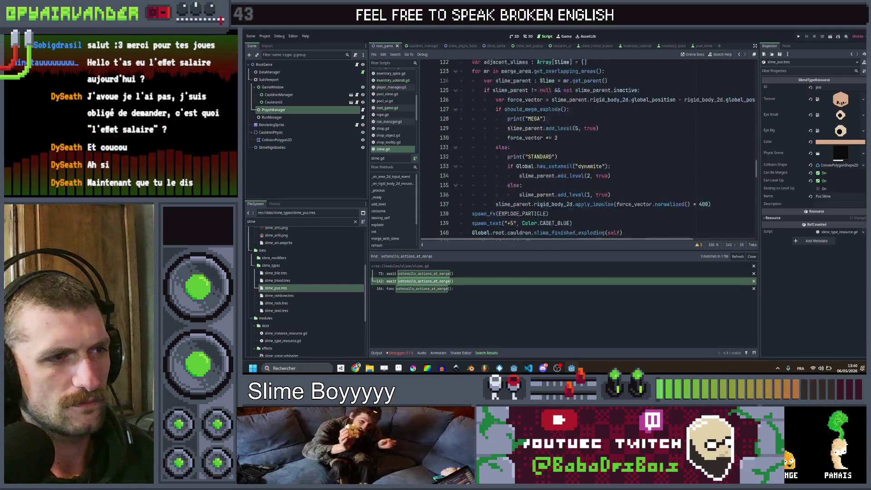
click(419, 274)
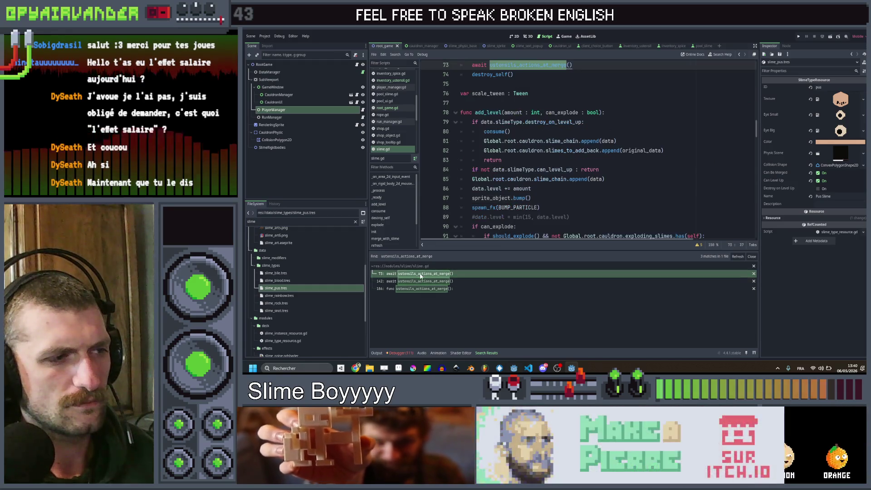
From the acne_cream trigger call in slime.gd, open ustensil_trigger's definition in global.gd
click(435, 289)
scroll(587, 150, down, 5)
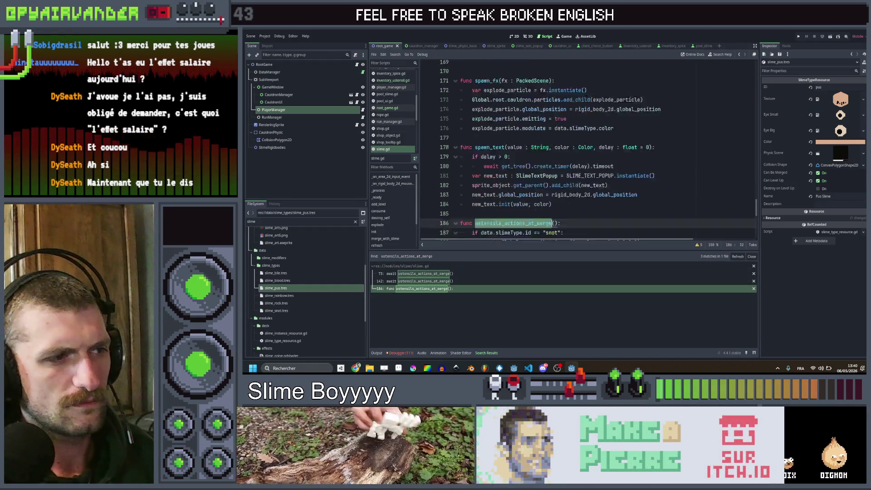
key(Down)
key(Down)
key(Down)
key(Down)
key(Down)
key(Down)
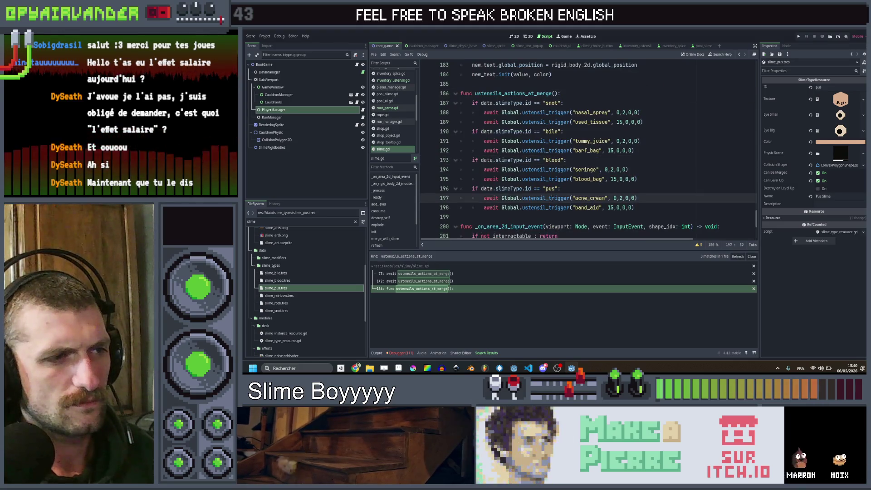
ctrl+click(542, 208)
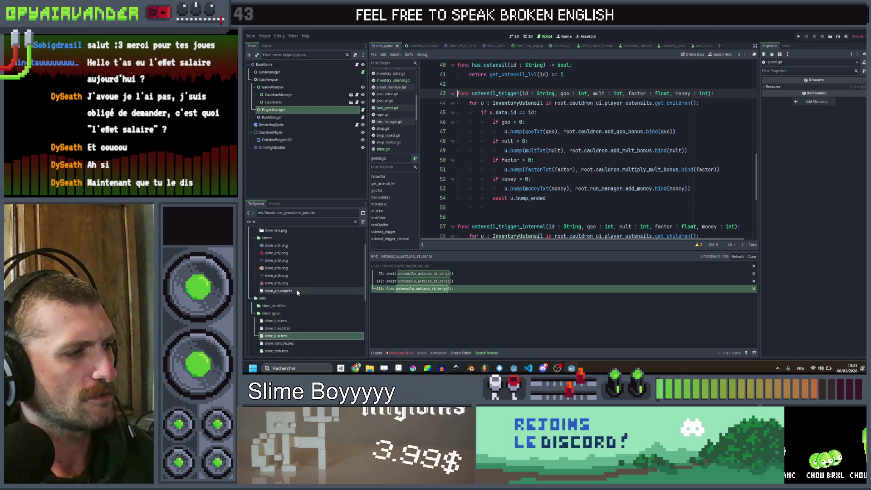
Navigate back to slime.gd at the band_aid and acne_cream trigger lines
click(740, 56)
click(739, 56)
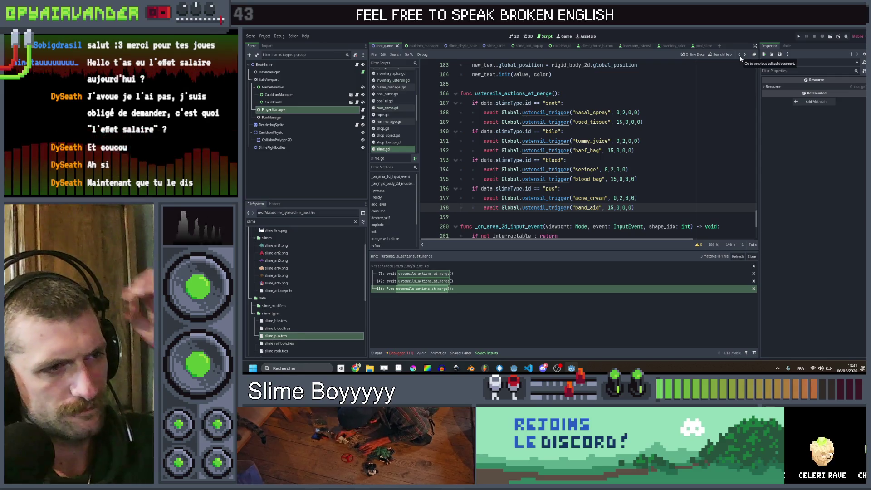
click(670, 208)
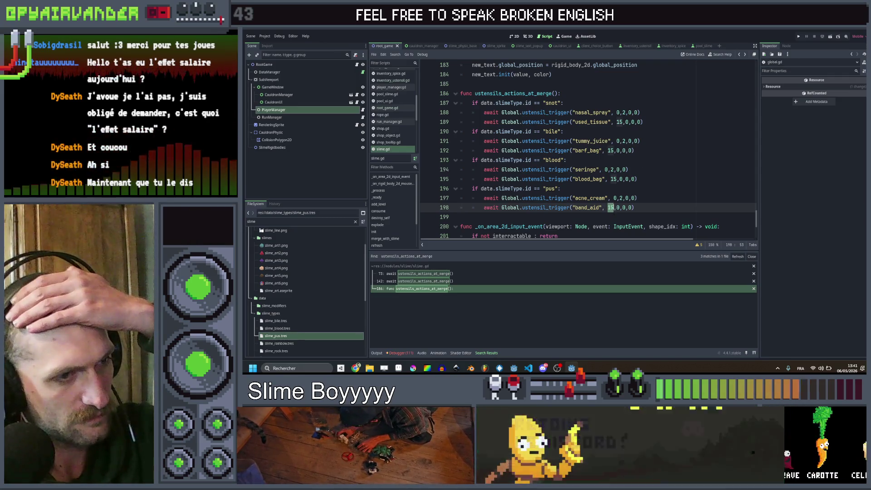
click(670, 209)
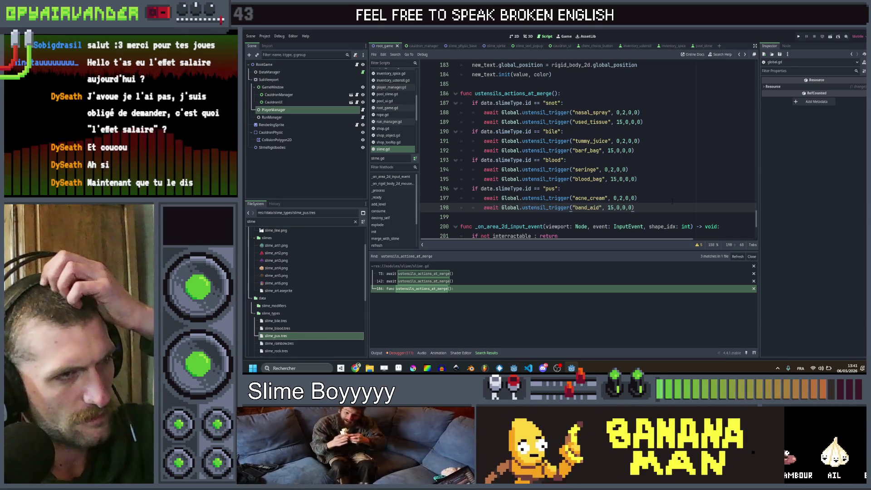
click(673, 201)
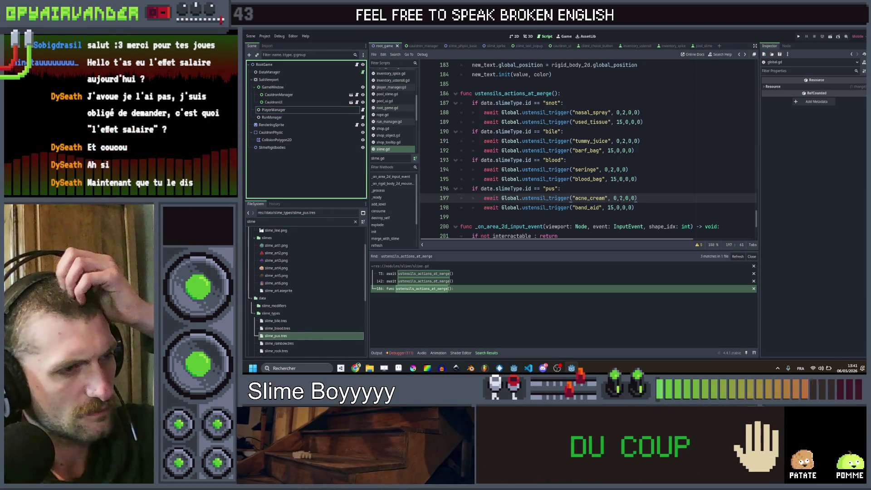
Step up through the pus, blood and bile trigger lines to the spawn_fx function
click(660, 188)
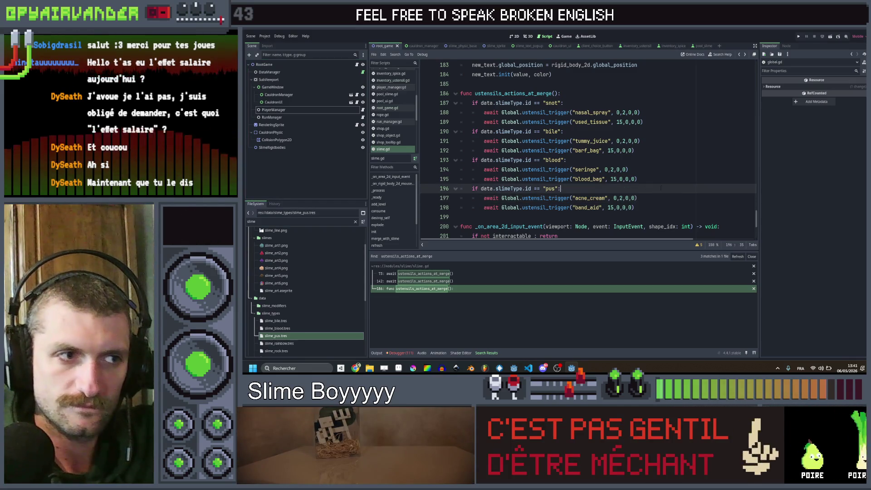
click(666, 178)
click(666, 160)
click(666, 151)
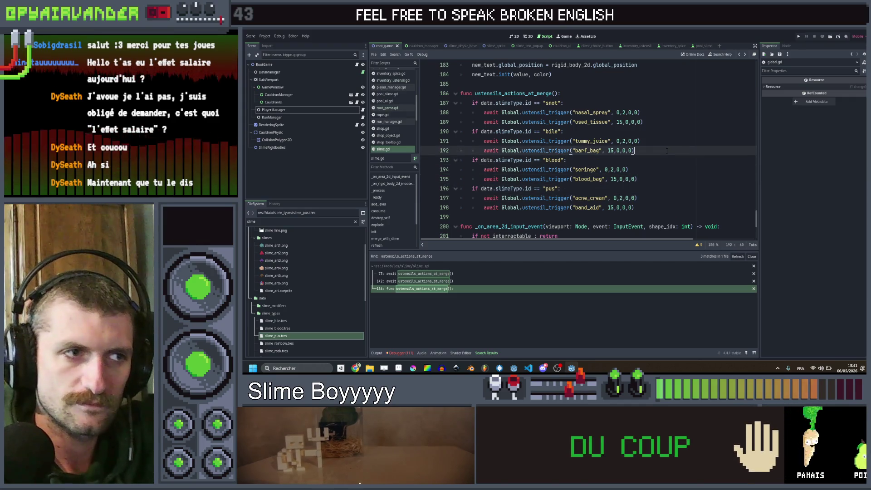
click(667, 132)
scroll(667, 136, up, 2)
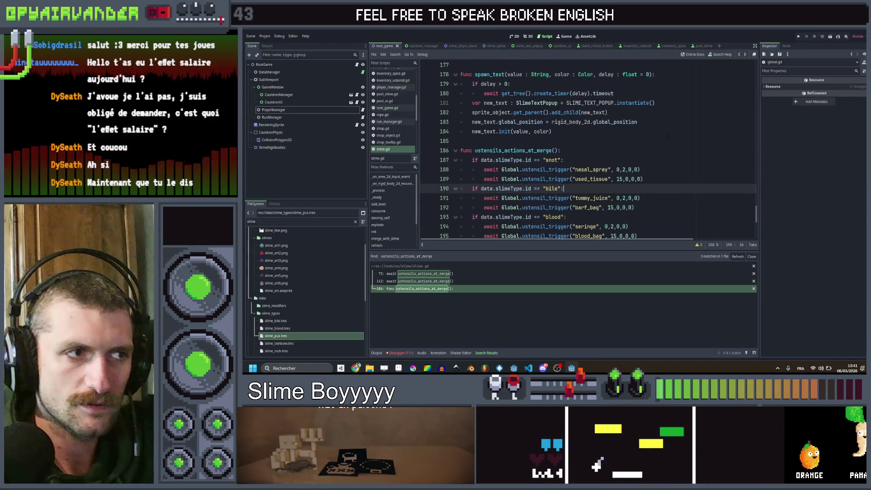
scroll(667, 136, down, 6)
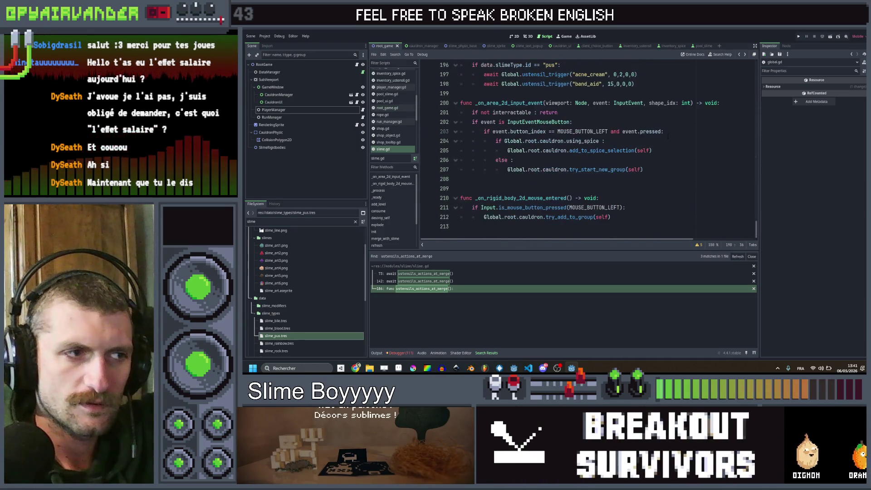
scroll(668, 136, up, 9)
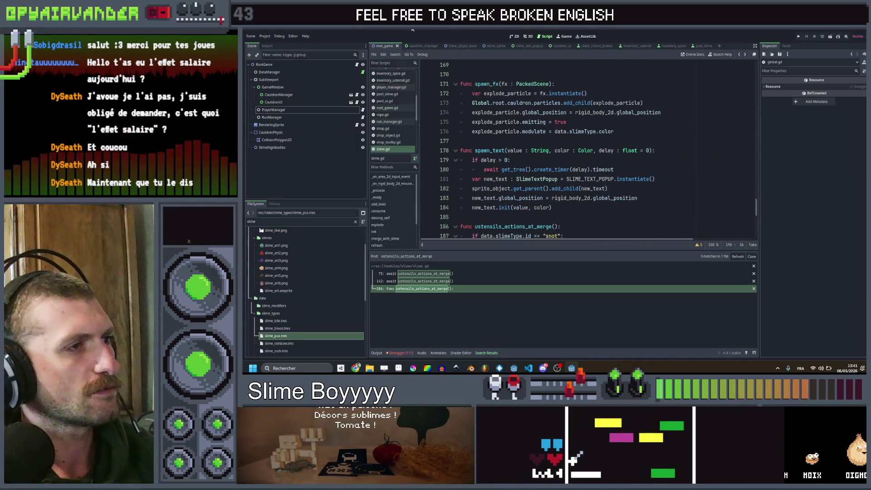
scroll(402, 109, up, 5)
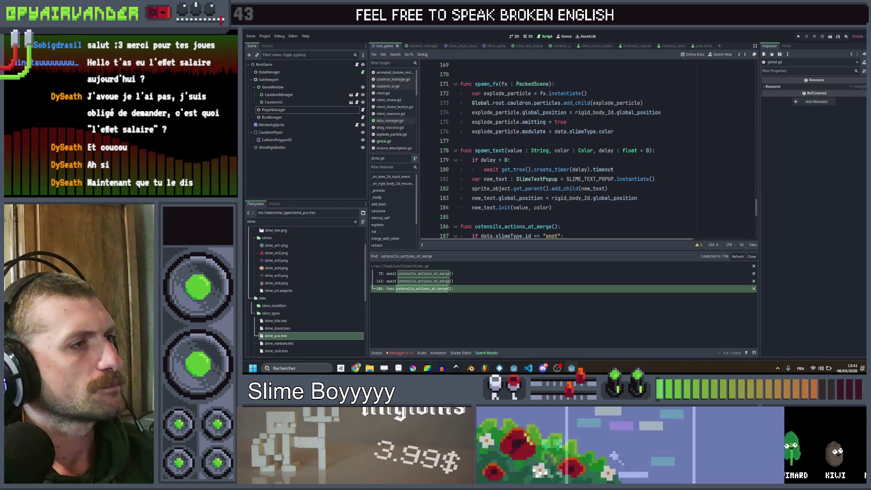
Add a LineEdit child node under RootGame via the Create New Node search
click(314, 63)
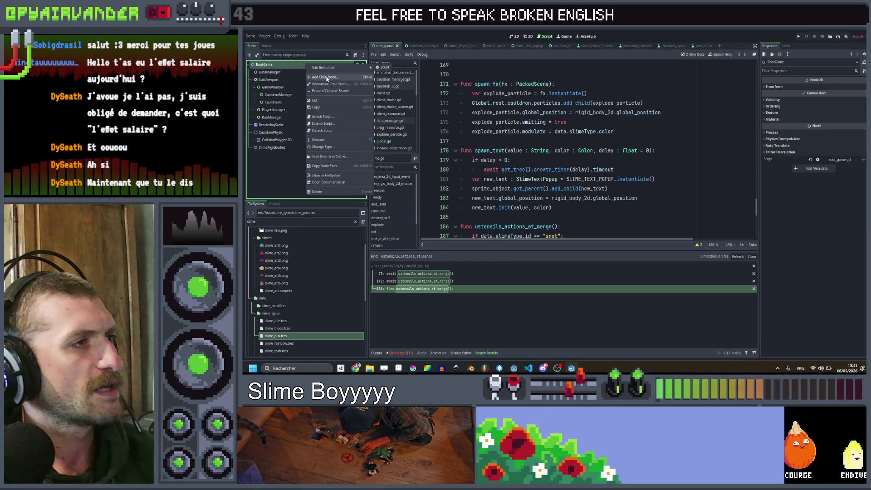
key(ctrl+a)
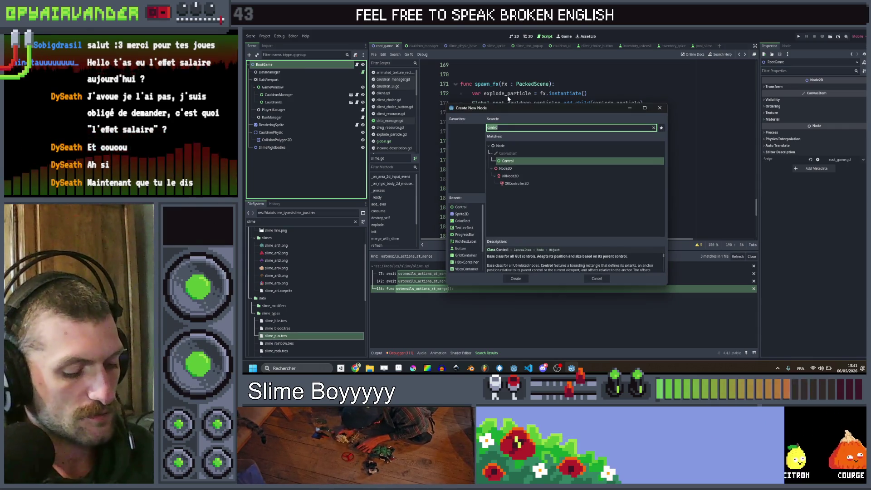
text(li)
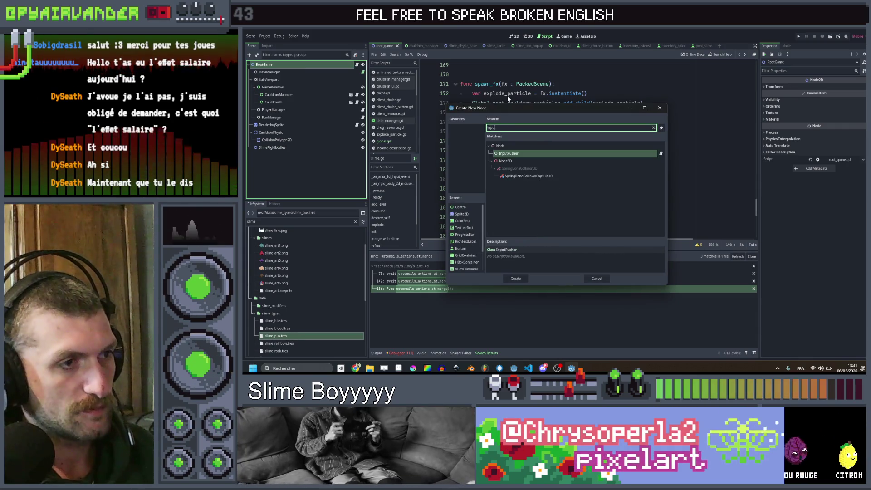
text(p)
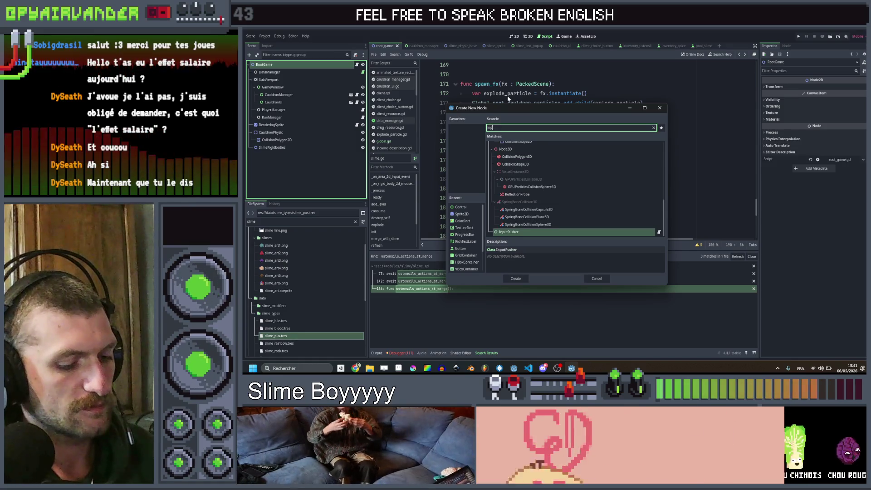
text(ut)
key(BackSpace)
key(BackSpace)
key(BackSpace)
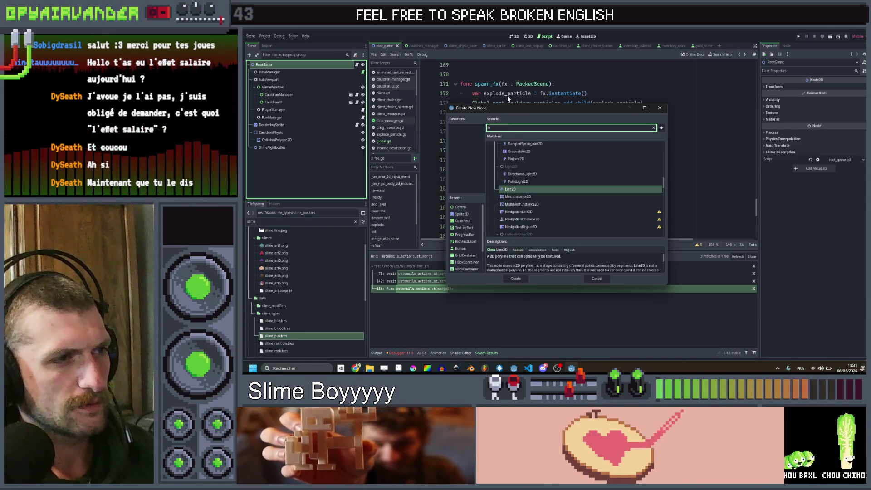
text(text)
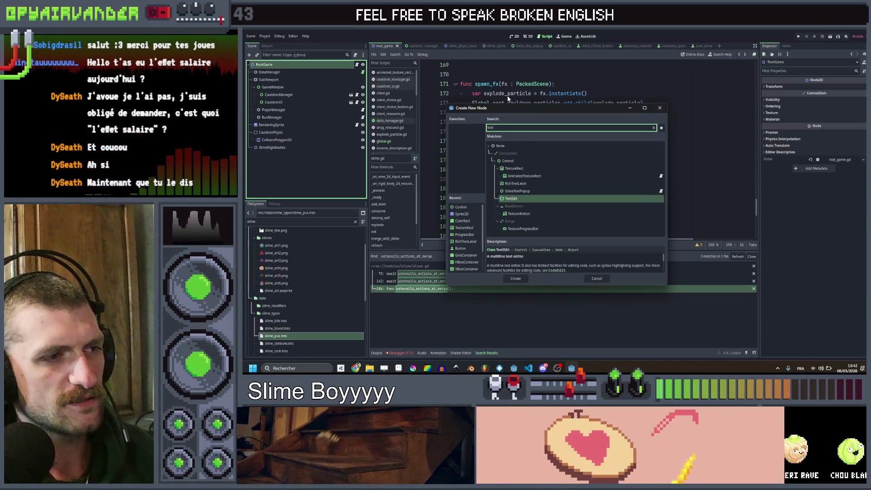
key(ctrl+a)
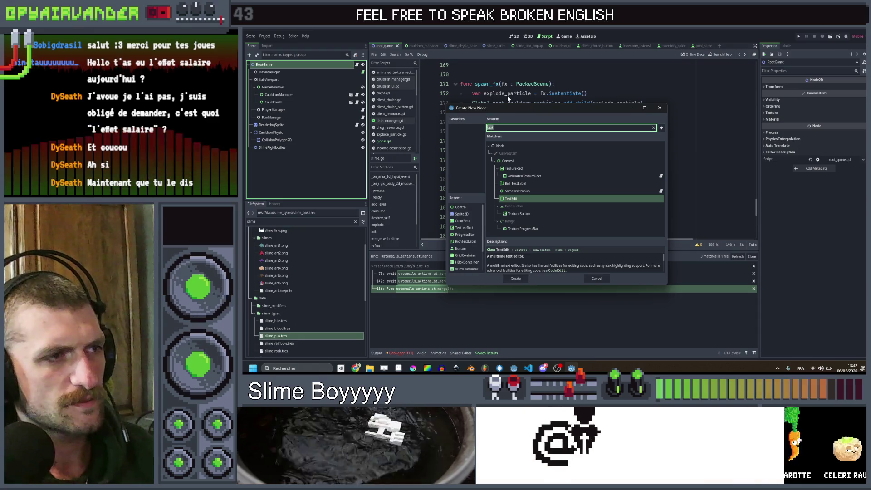
text(line)
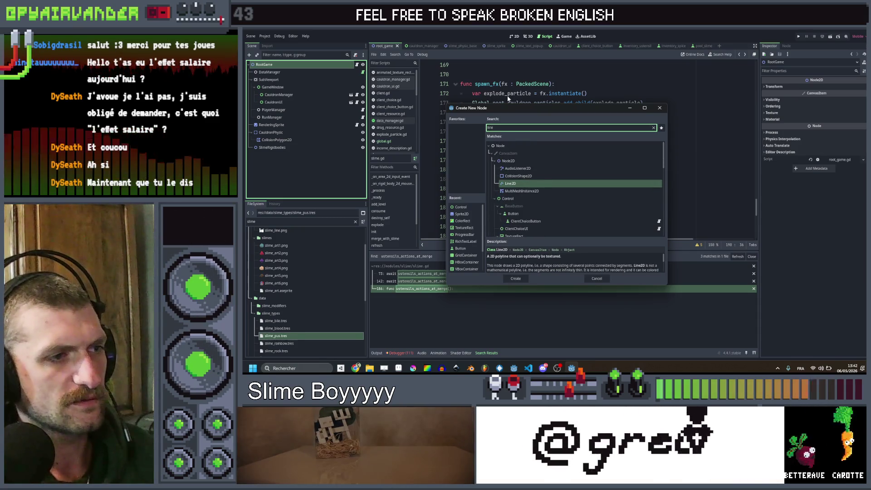
text(e)
key(Return)
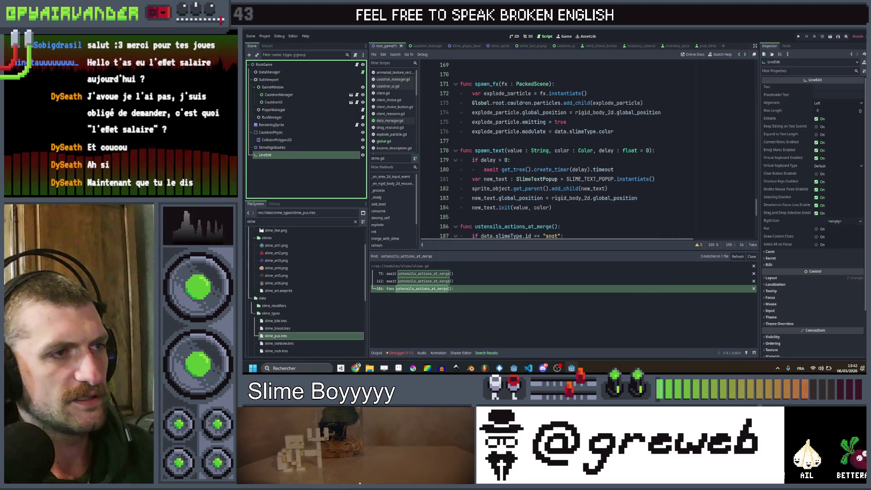
In the 2D view, widen the LineEdit into a strip and place it just below the cauldron
click(514, 36)
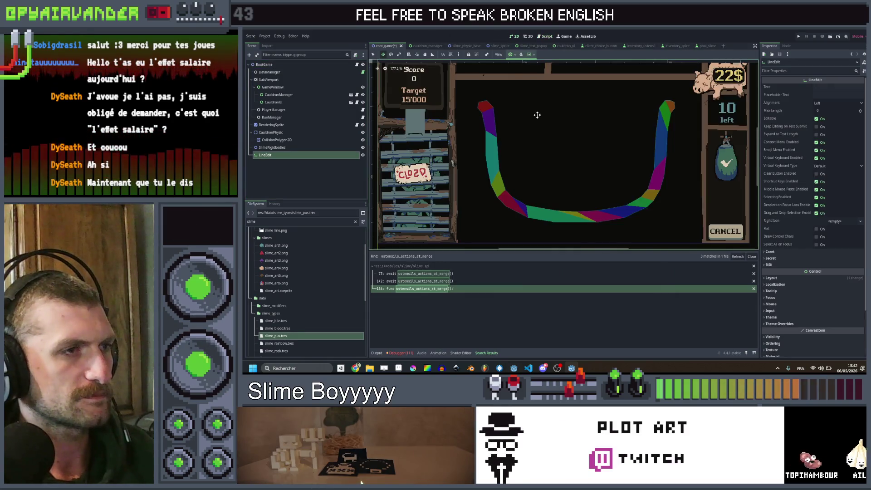
scroll(434, 108, up, 3)
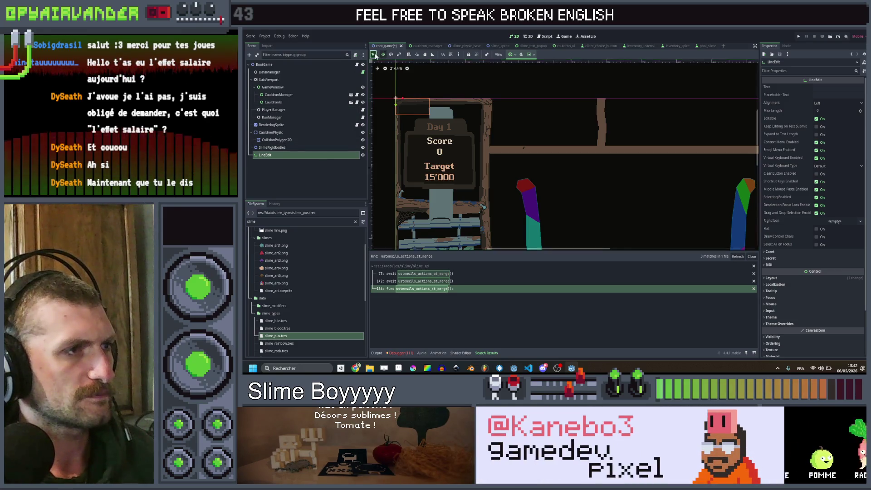
drag(430, 115, 866, 116)
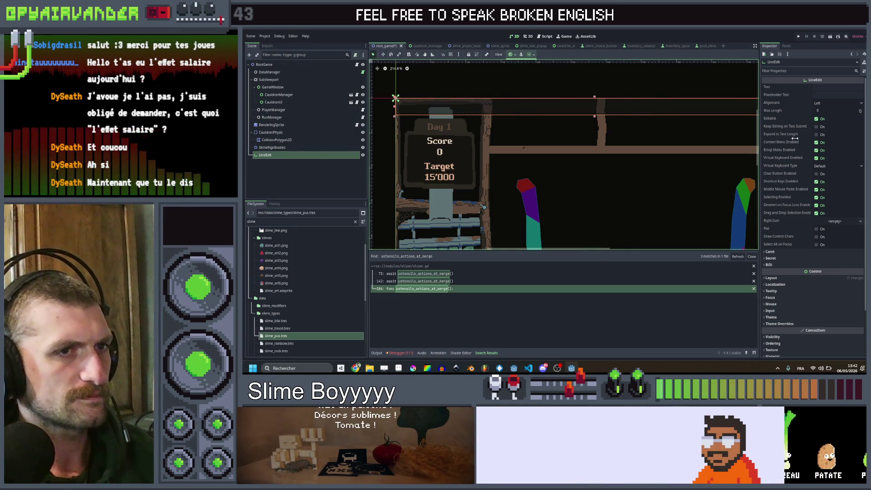
scroll(652, 135, down, 2)
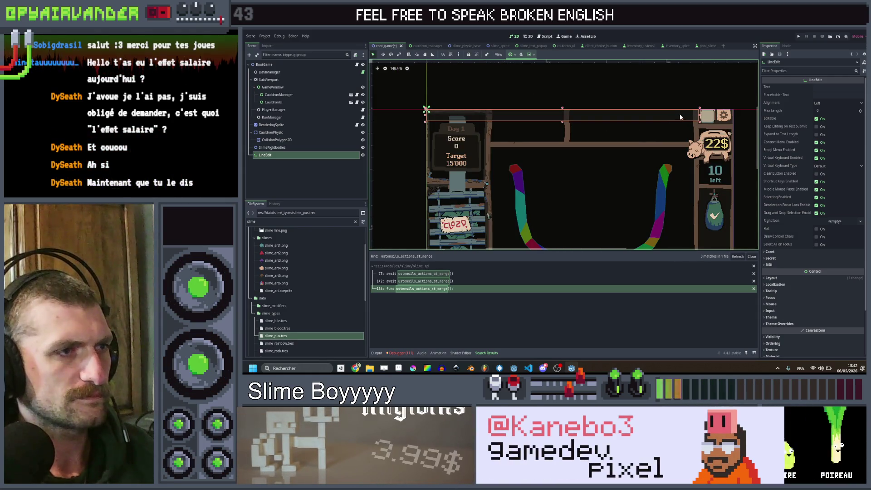
drag(679, 117, 678, 217)
scroll(678, 216, down, 3)
drag(586, 124, 558, 180)
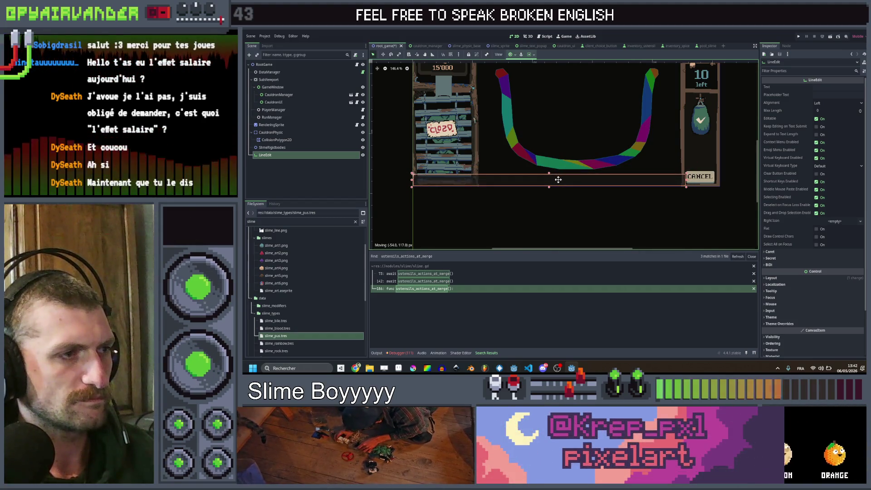
mouse_move(685, 180)
mouse_down()
mouse_move(550, 180)
mouse_move(598, 184)
mouse_up()
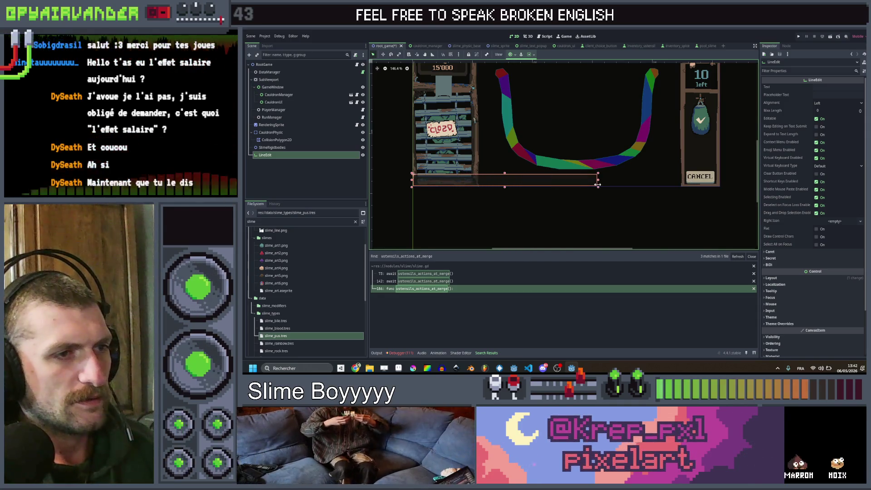
Test the LineEdit's Text property with sample text, then clear it again
click(837, 89)
text(dsqdsqdsqdsqdsqdsq)
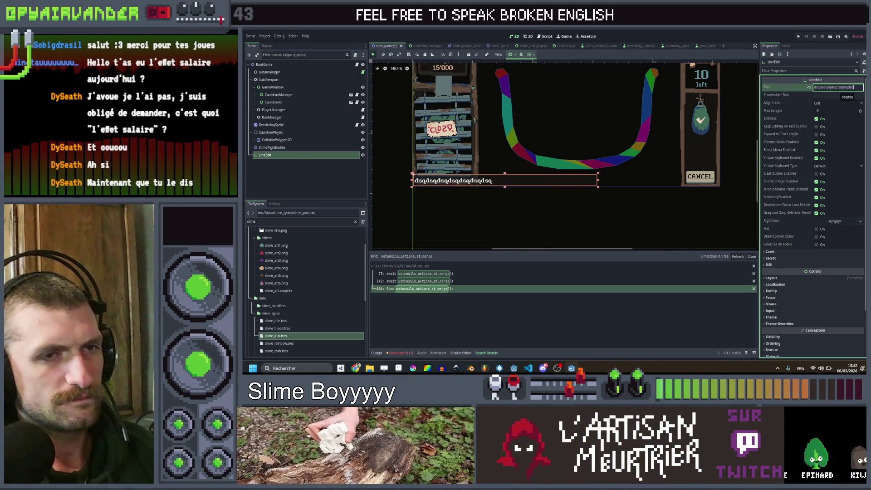
key(ctrl+a)
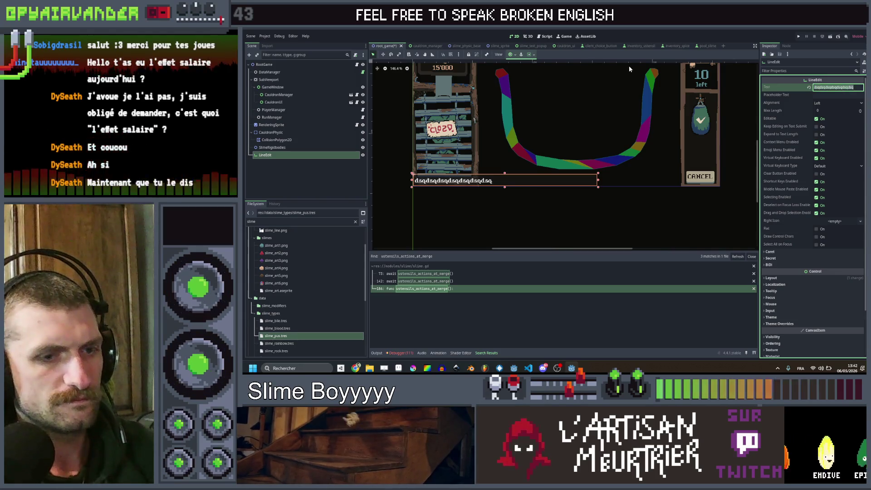
key(BackSpace)
click(292, 172)
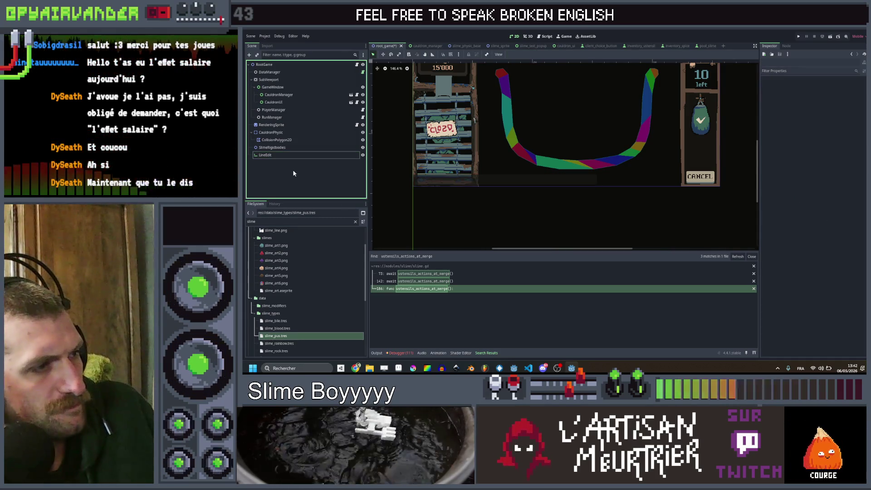
Attach a new debug_liner.gd script to the LineEdit node
click(329, 155)
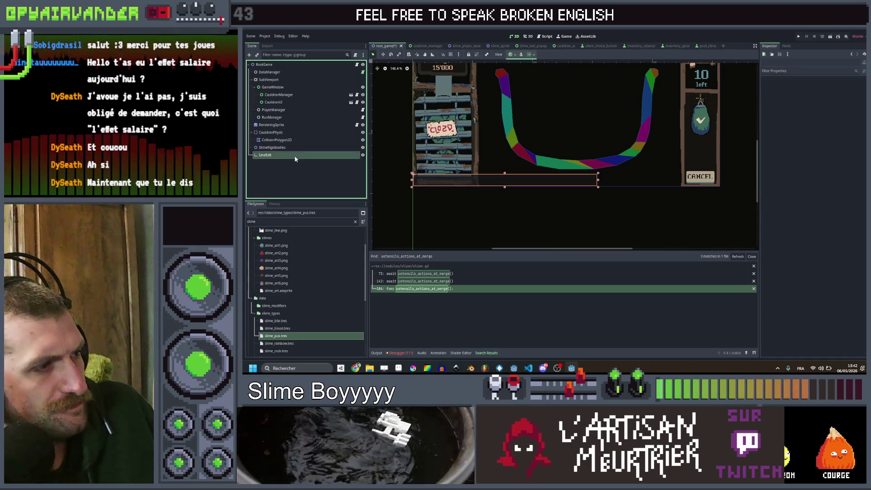
click(357, 55)
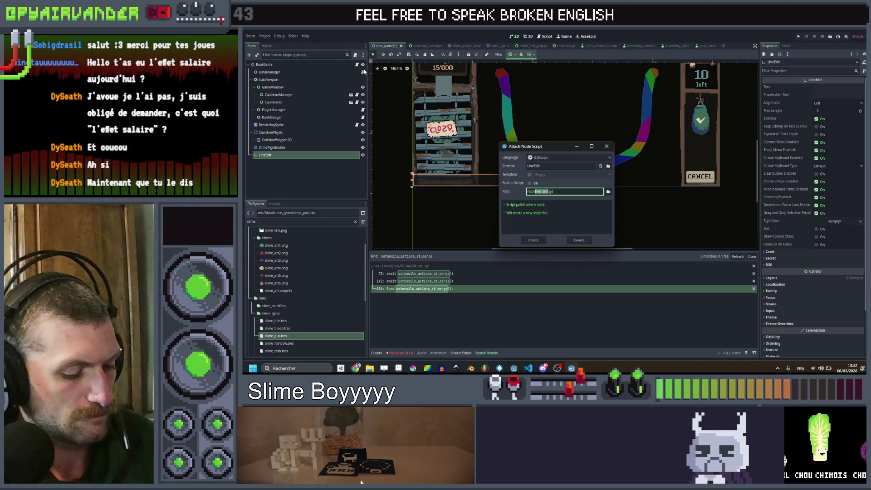
text(debug_)
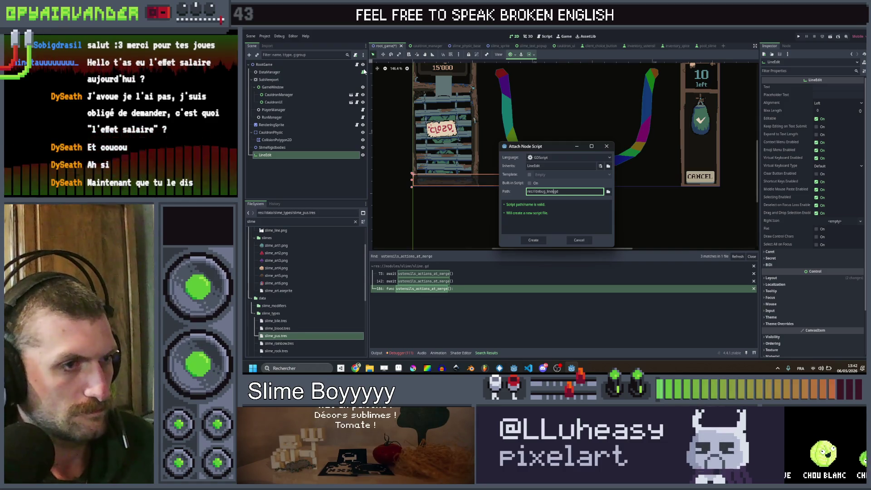
click(533, 240)
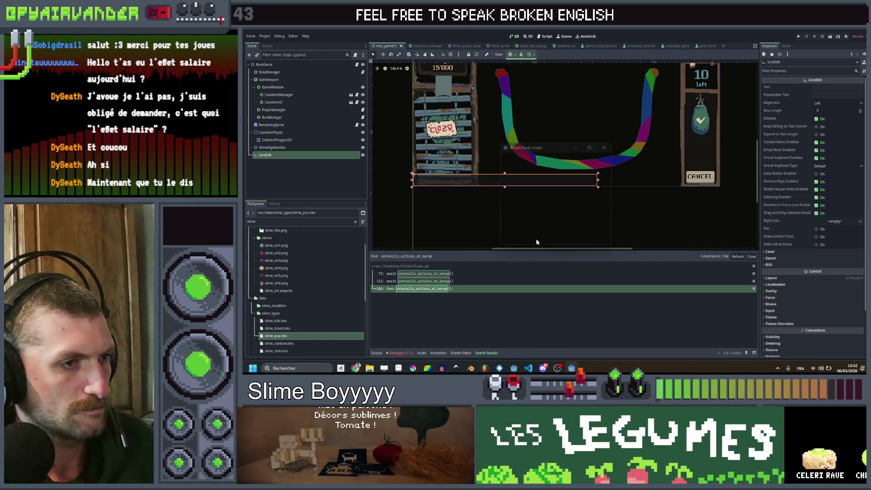
Rename the LineEdit node to DebugLiner
double_click(286, 155)
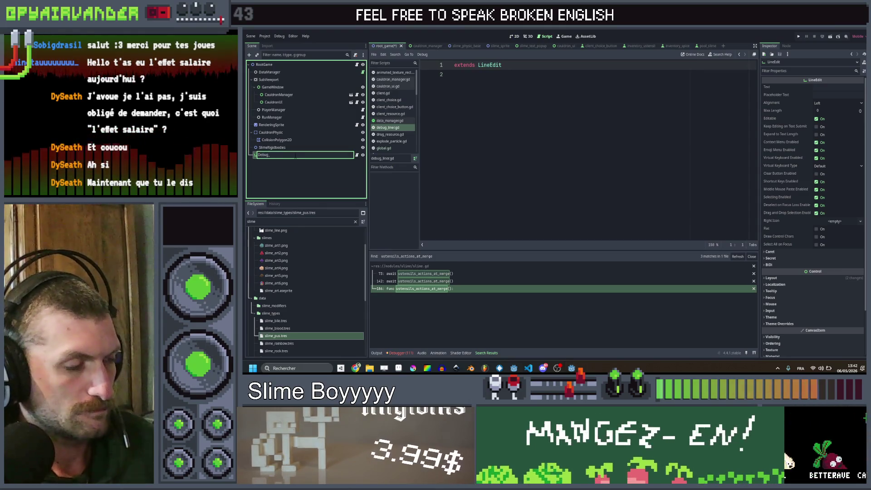
key(BackSpace)
text(iner)
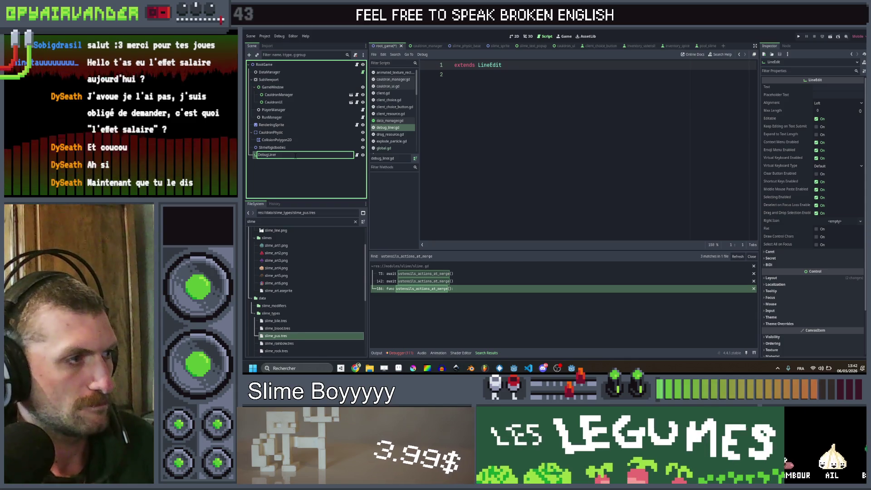
key(Return)
Add class_name DebugLiner to the script and save the scene
click(468, 83)
text(c)
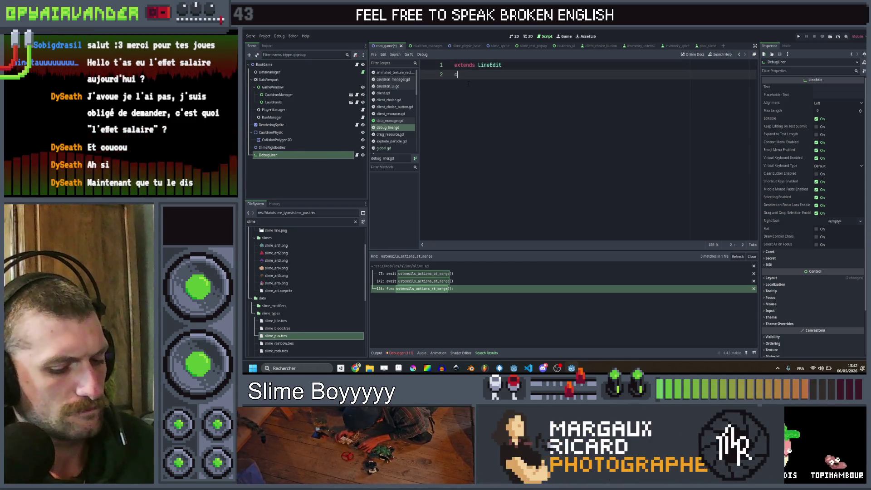
text(lass_name DebugLine)
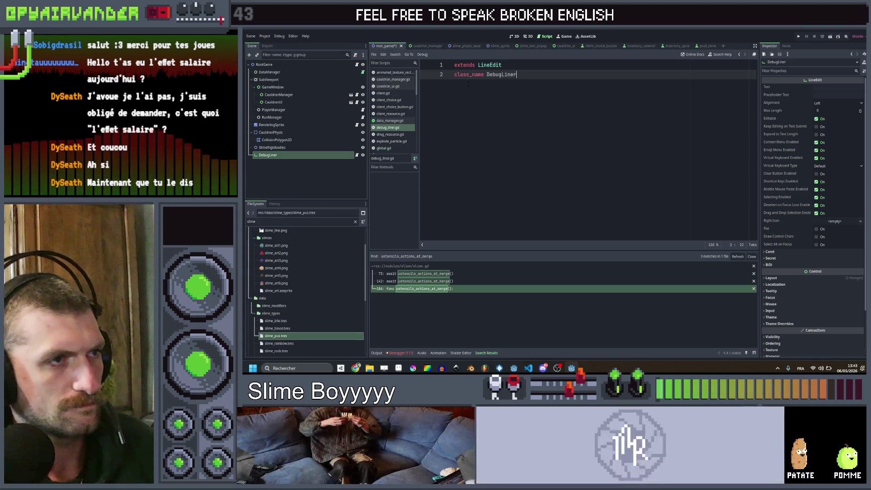
text(r)
key(Return)
key(Return)
key(ctrl+s)
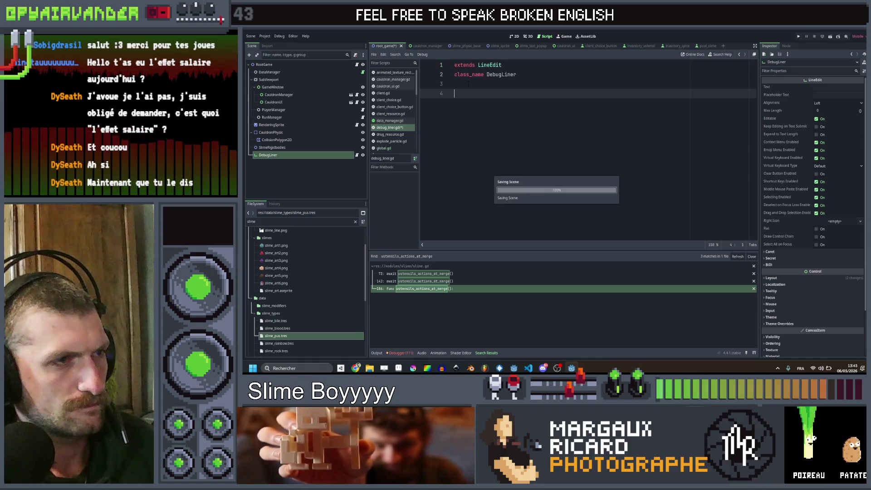
click(786, 46)
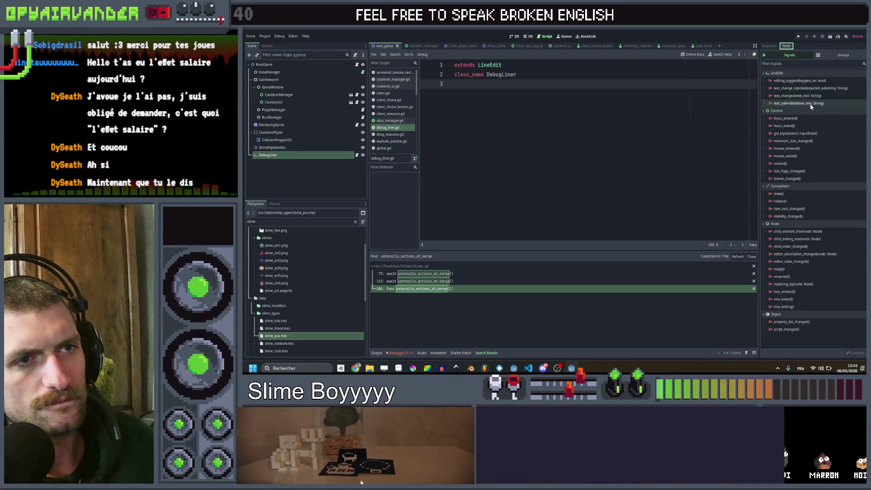
Connect text_submitted to _on_debug_liner_text_submitted, redoing it to target DebugLiner's script
double_click(798, 103)
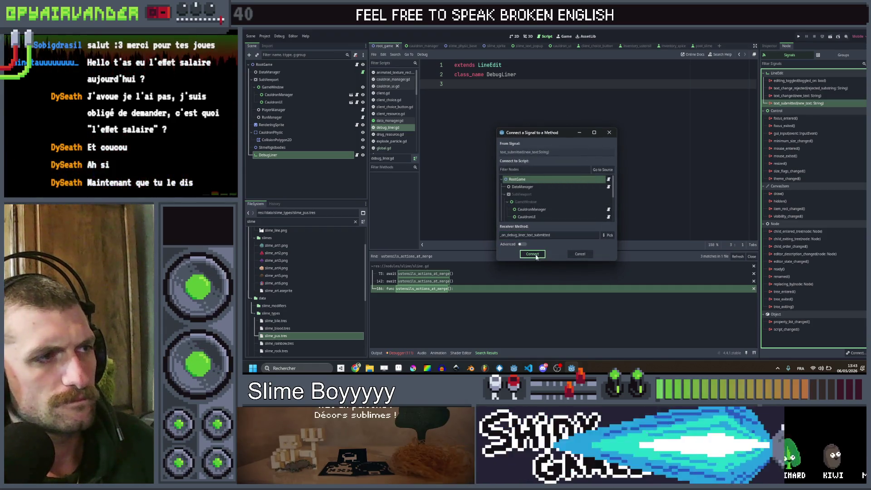
click(534, 255)
key(ctrl+z)
double_click(808, 110)
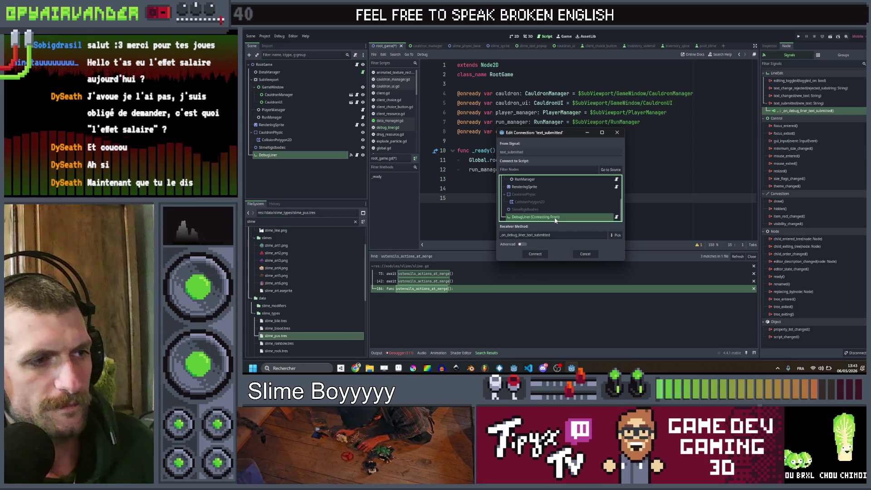
click(534, 253)
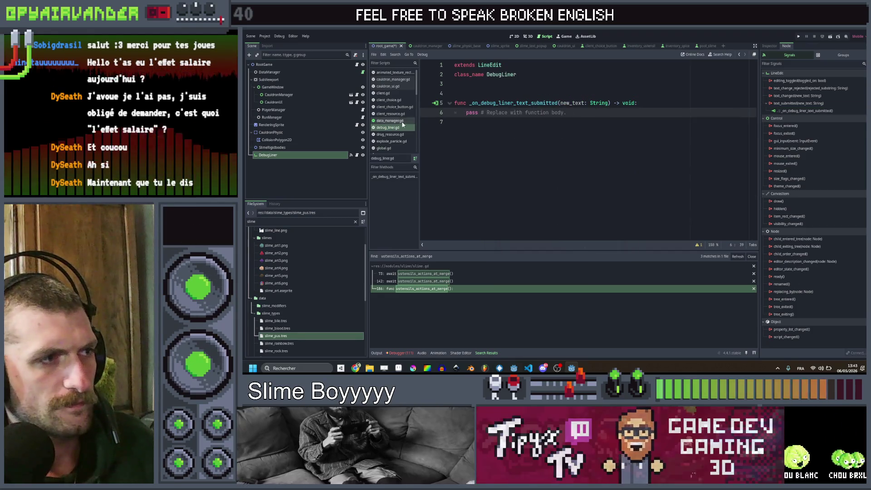
Replace the placeholder pass with a match statement on new_text.split()
key(shift+Home)
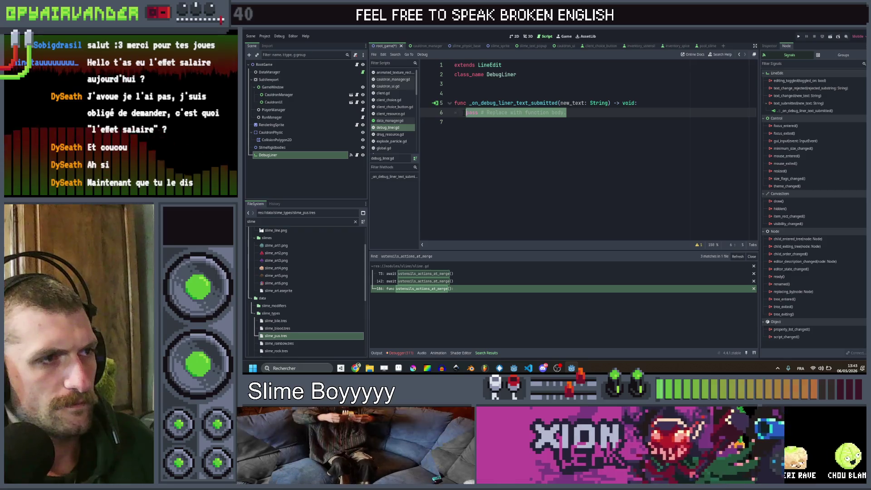
text(if)
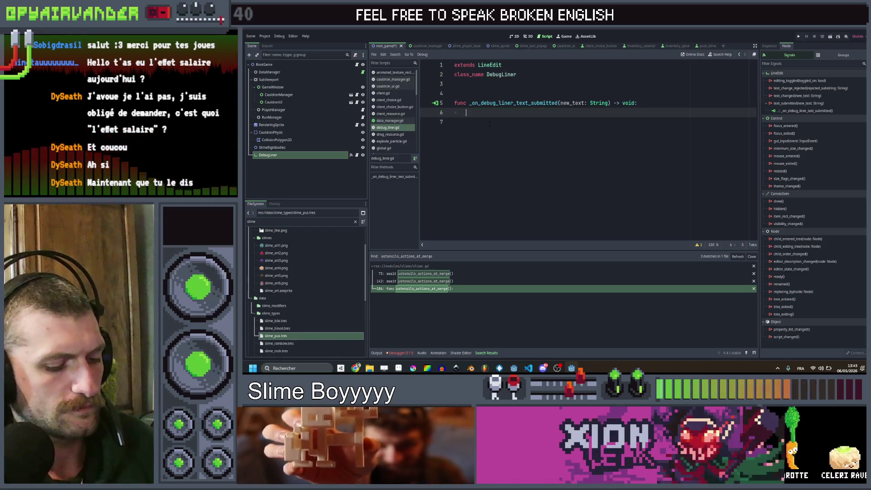
key(BackSpace)
key(BackSpace)
text(match)
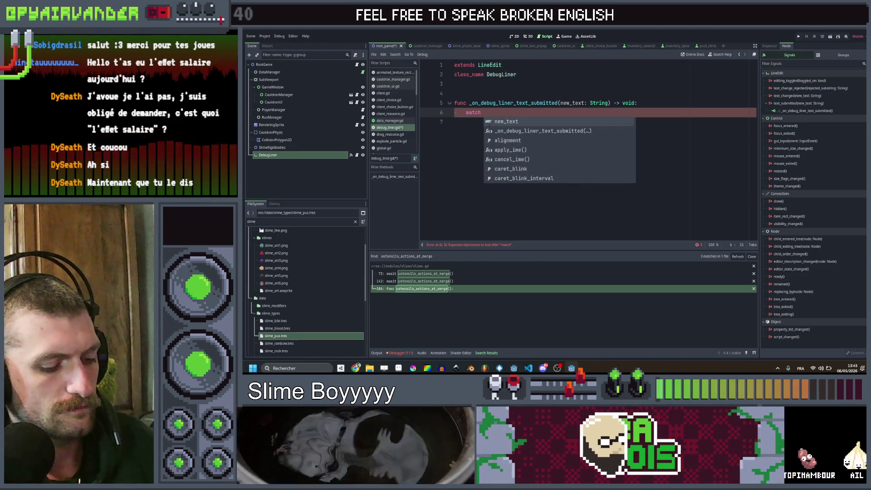
text( new)
key(Return)
text(.spl)
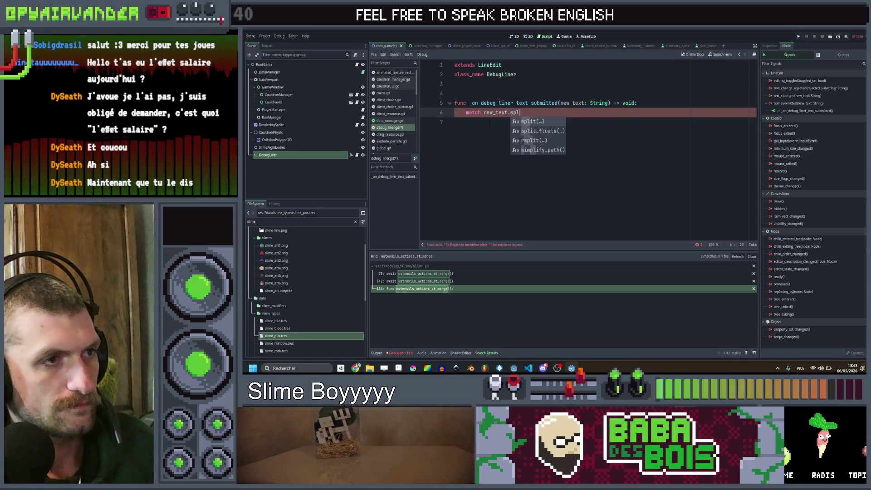
key(Return)
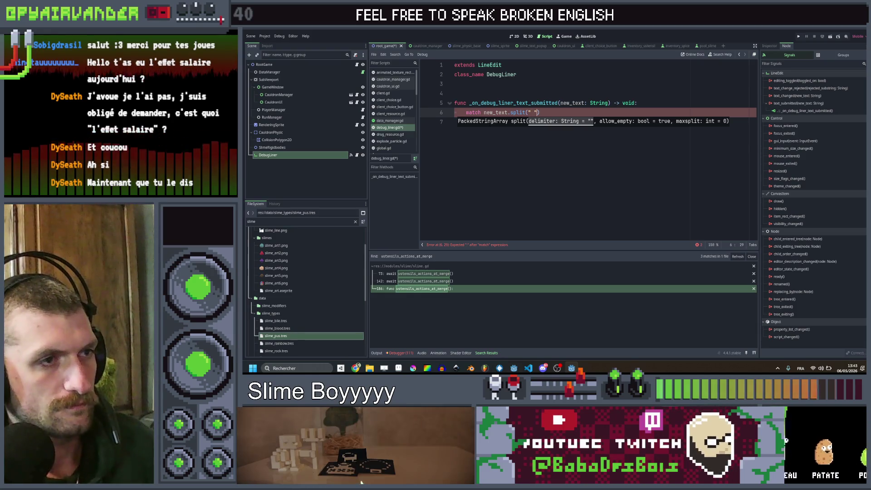
text())
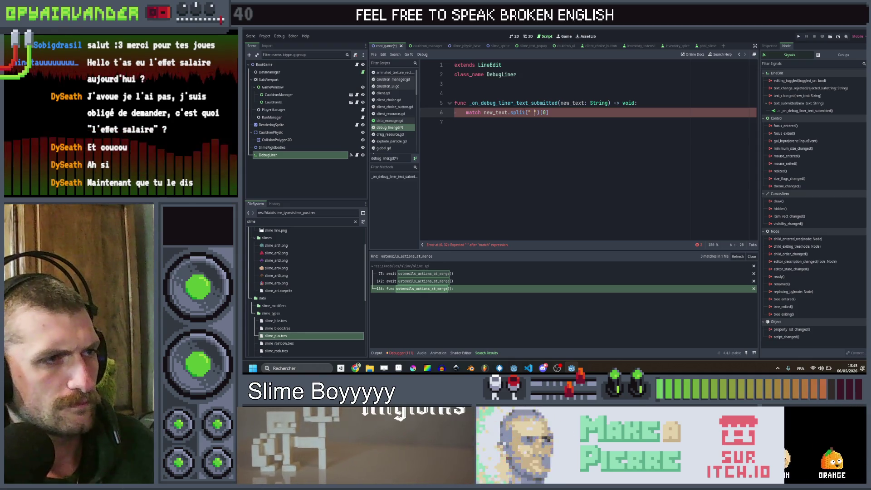
mouse_move(519, 113)
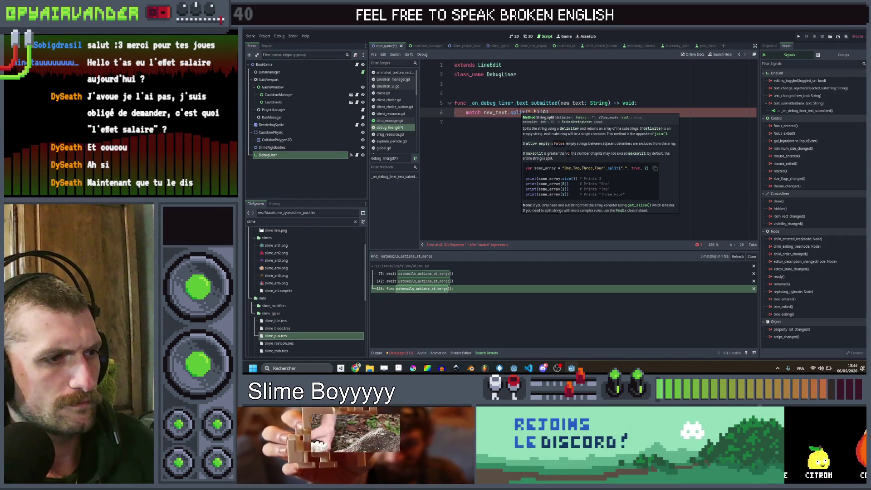
click(570, 112)
text(:)
key(Return)
text(")
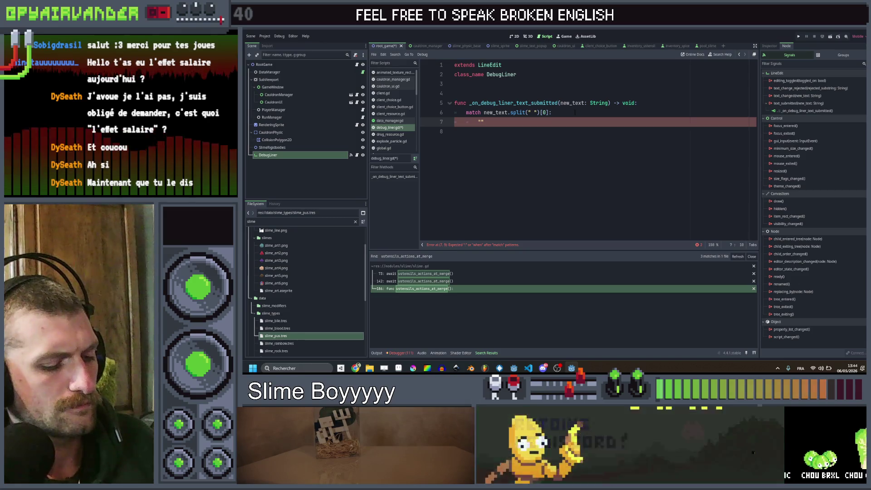
Add a "ust" case calling Global.root.cauldron_ui.add_ustensil()
text(ust")
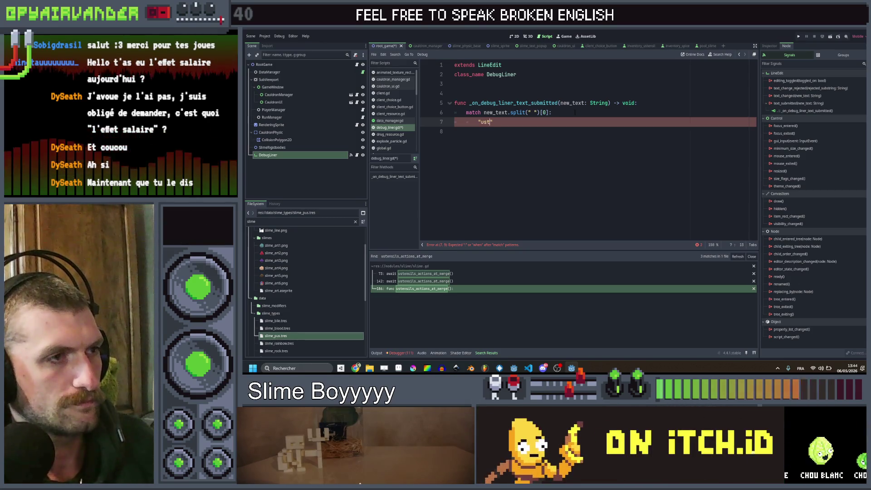
text( :)
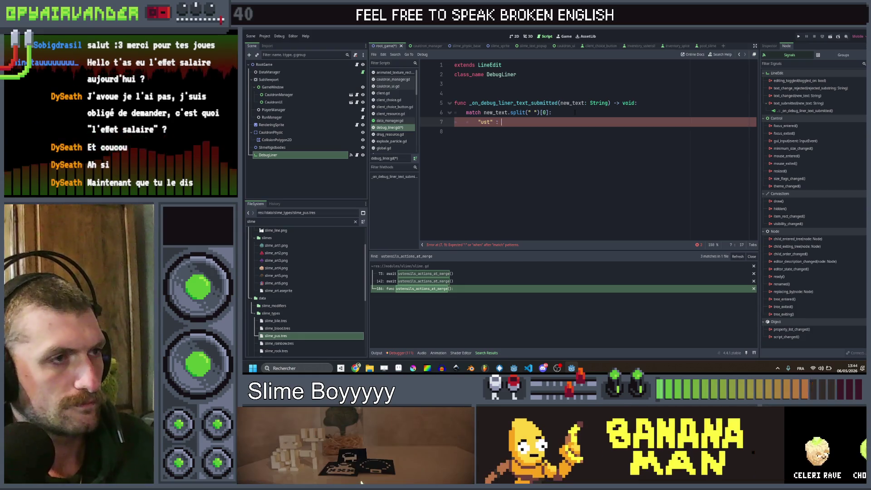
key(Return)
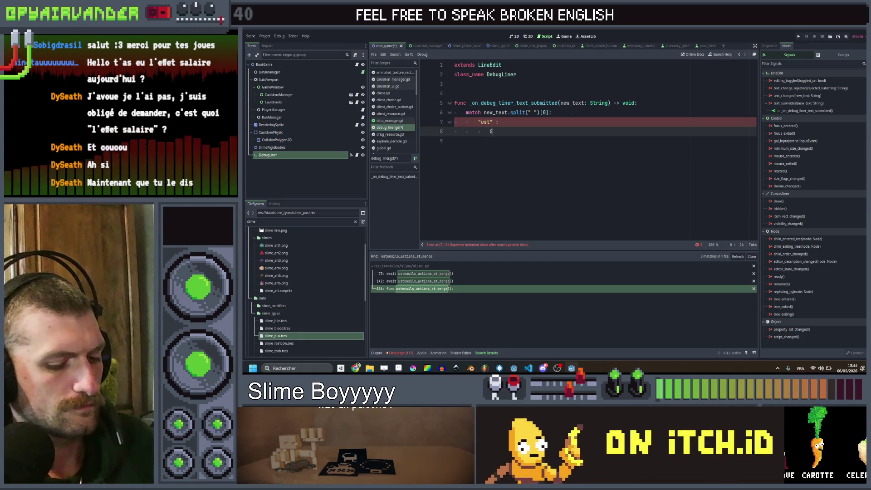
text(lob)
text(al.add)
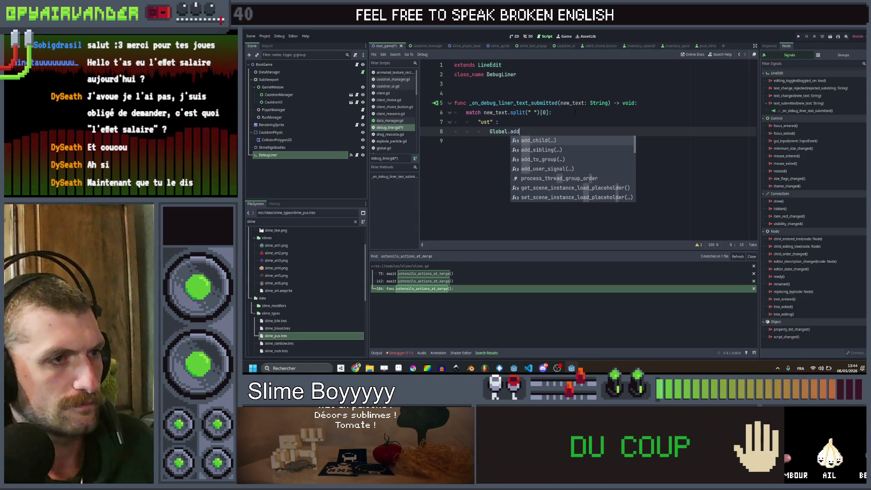
key(BackSpace)
key(BackSpace)
key(BackSpace)
text(roo)
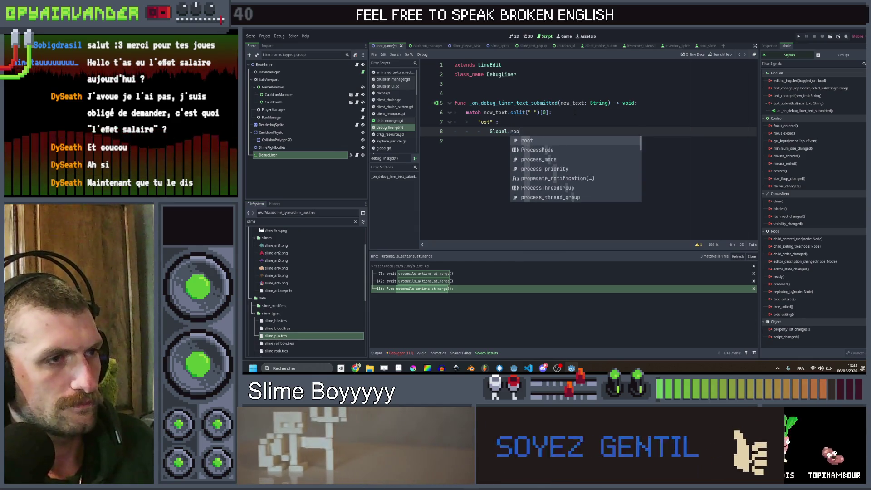
text(t.cauldron.add_)
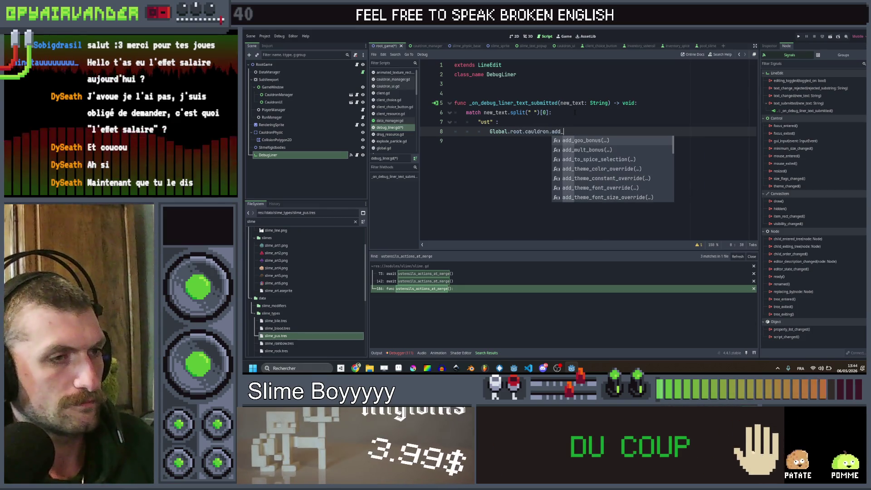
key(BackSpace)
key(BackSpace)
key(BackSpace)
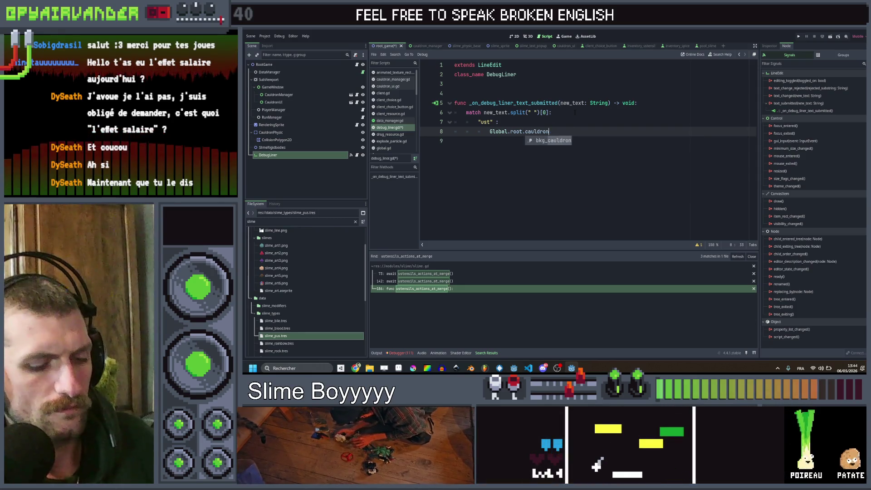
text(.)
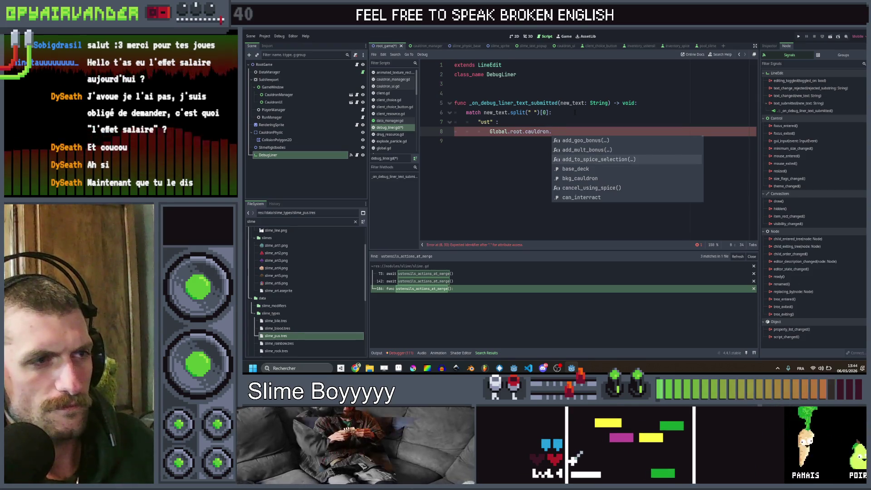
key(BackSpace)
key(BackSpace)
key(BackSpace)
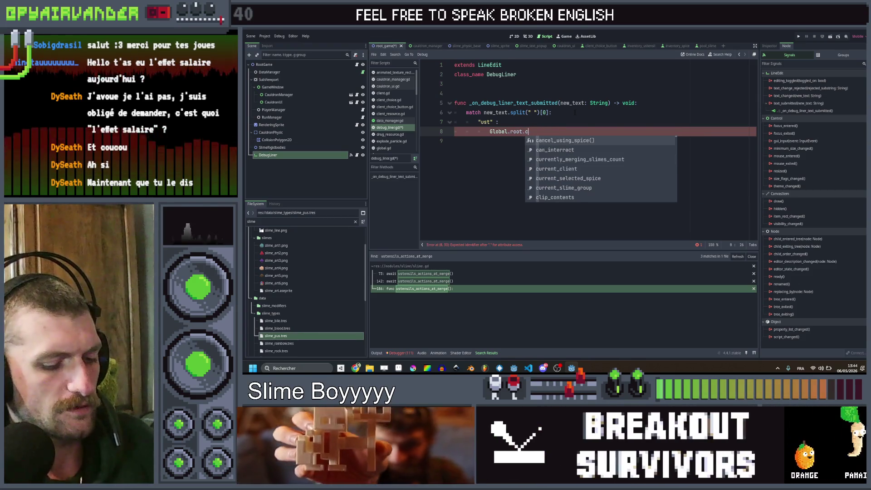
key(Return)
text(.)
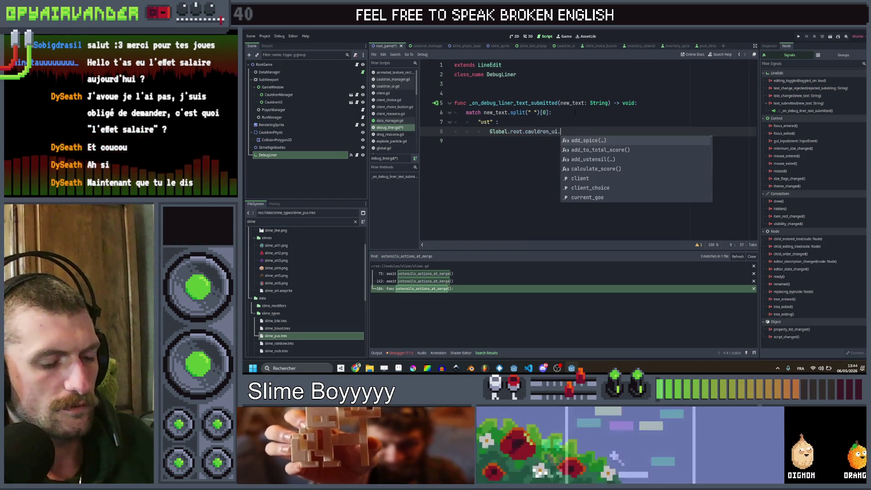
text(add_u)
key(Return)
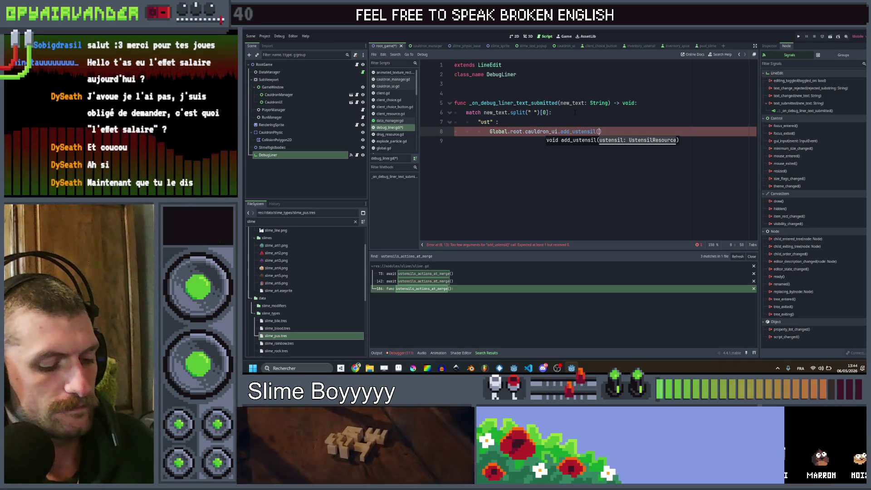
Pass Global.root.data_manager.get_ustensil(new_text) as the add_ustensil argument
text(Gl)
text(al.)
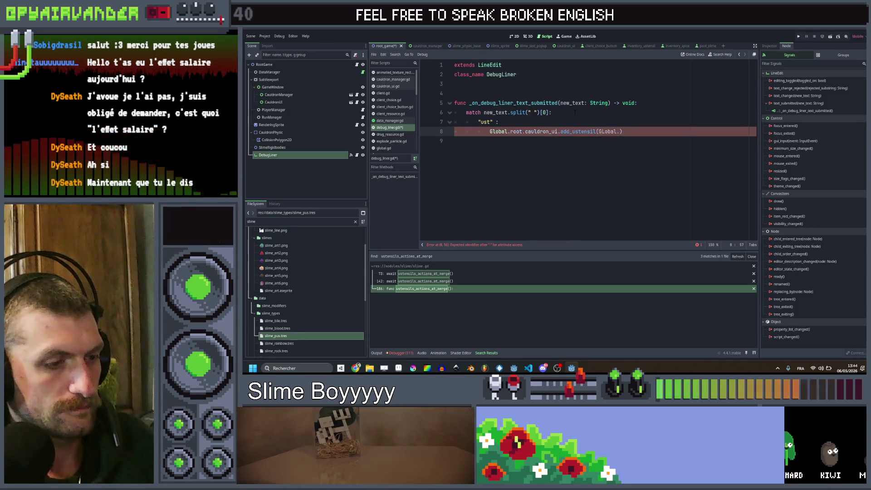
text(;)
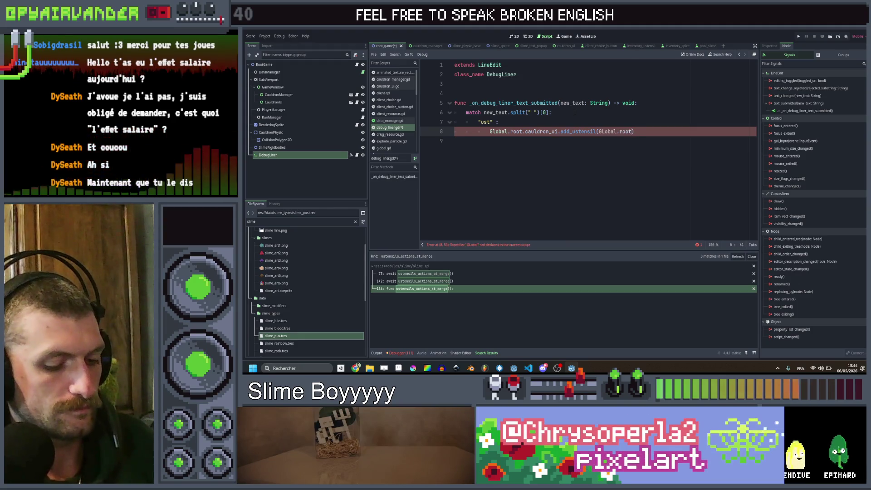
text(.data)
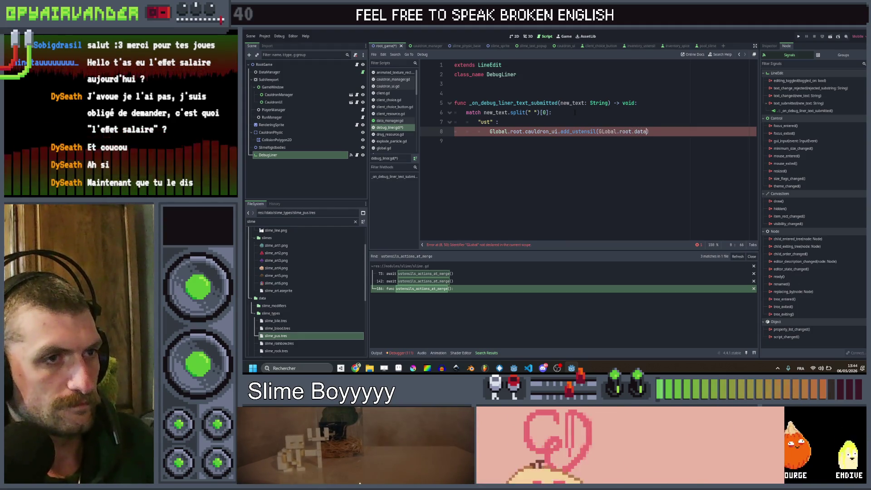
key(Left)
key(Left)
key(Left)
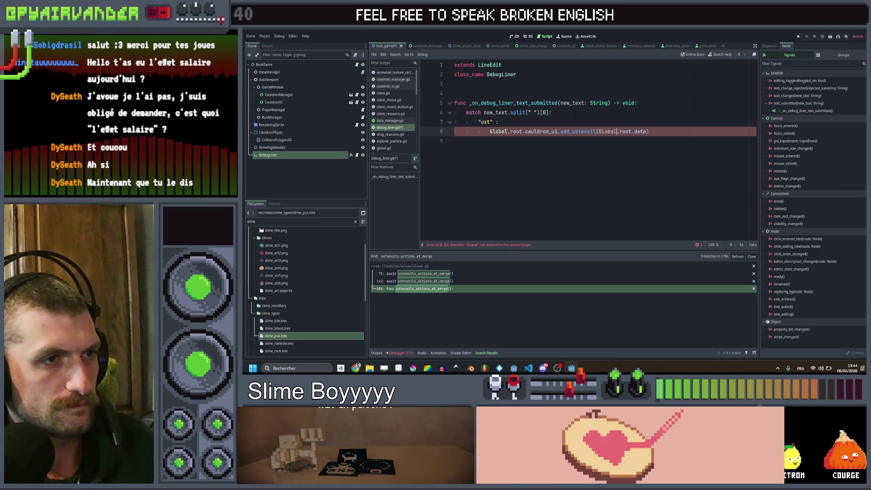
text(l)
key(Right)
key(Right)
key(Right)
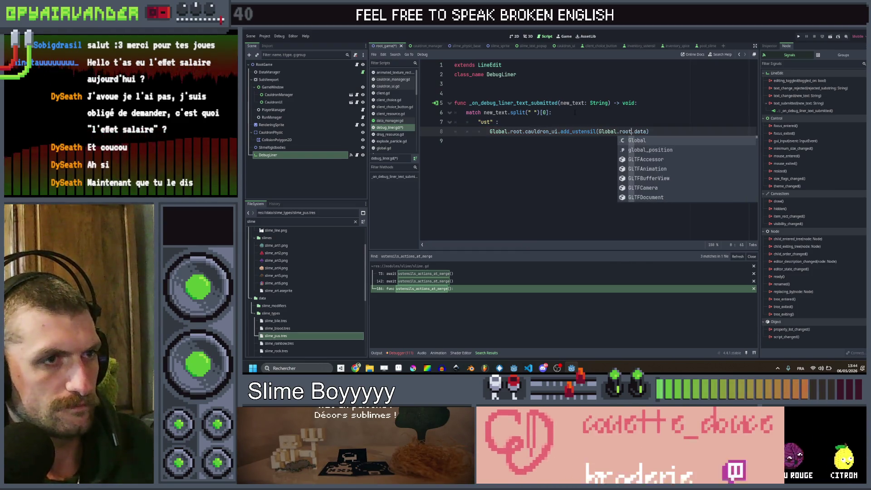
key(Escape)
key(shift+Left)
key(shift+Left)
key(shift+Left)
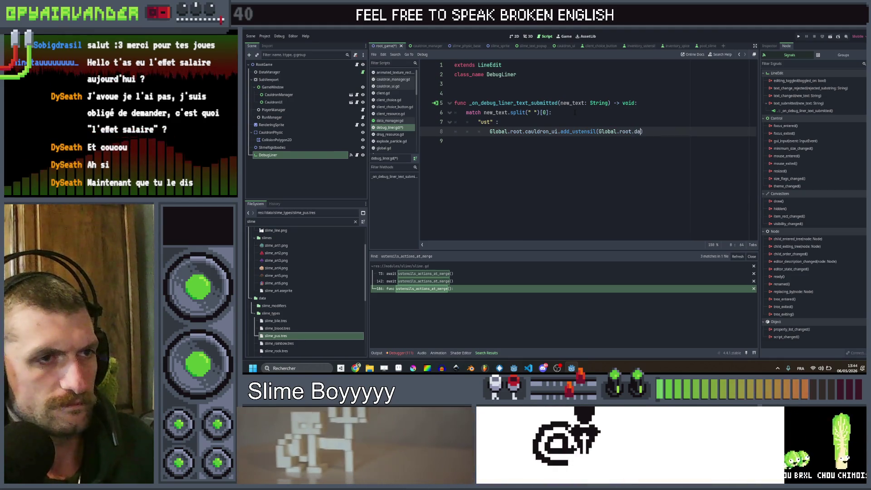
text(da)
key(Return)
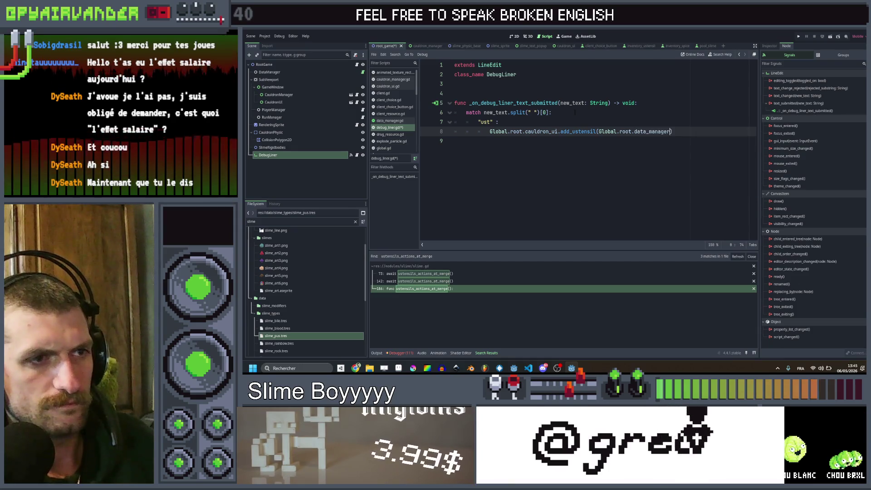
text(.)
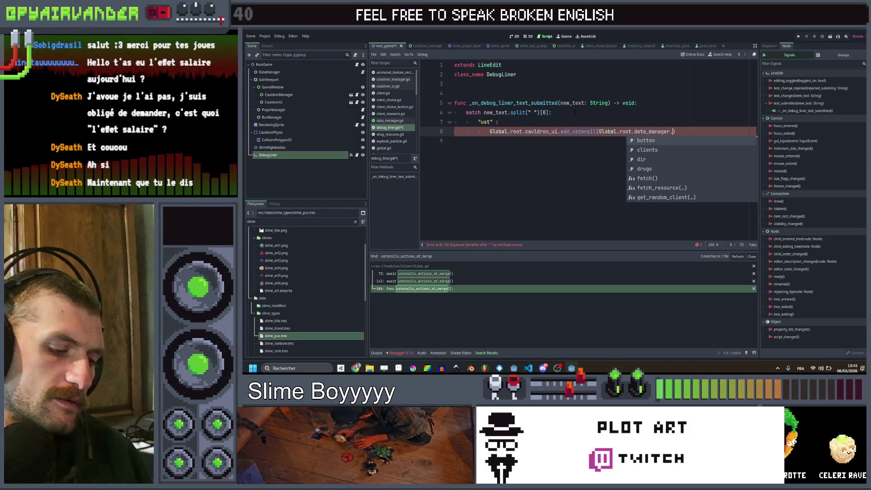
text(get)
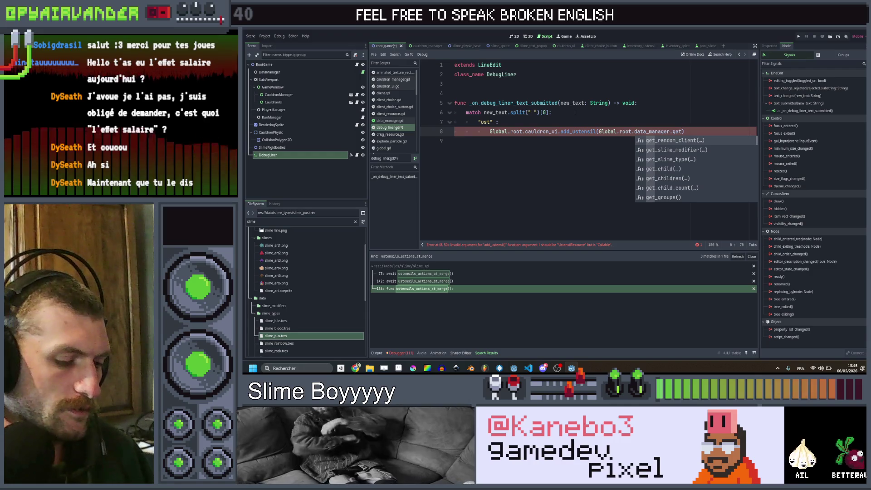
text(_ustensil)
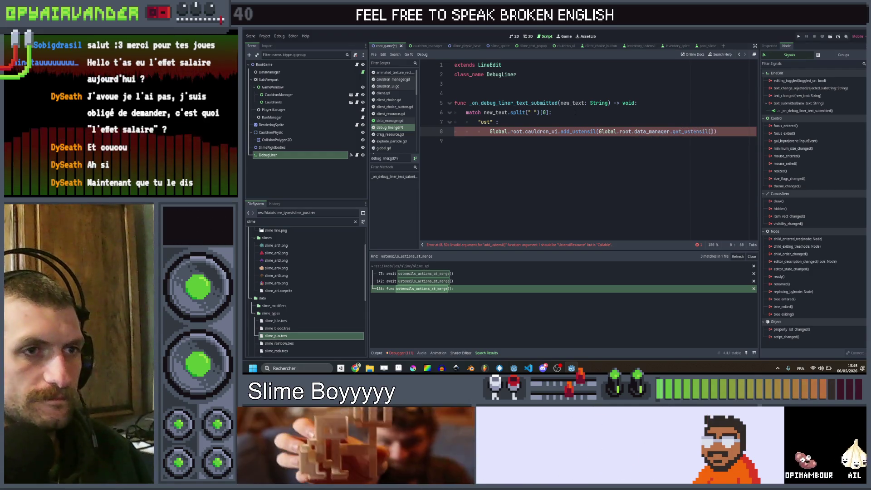
text(()
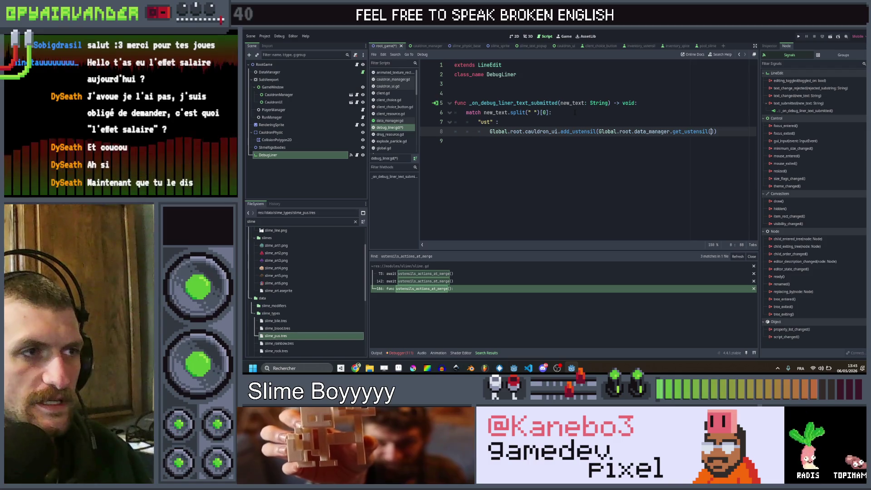
text(new)
key(Return)
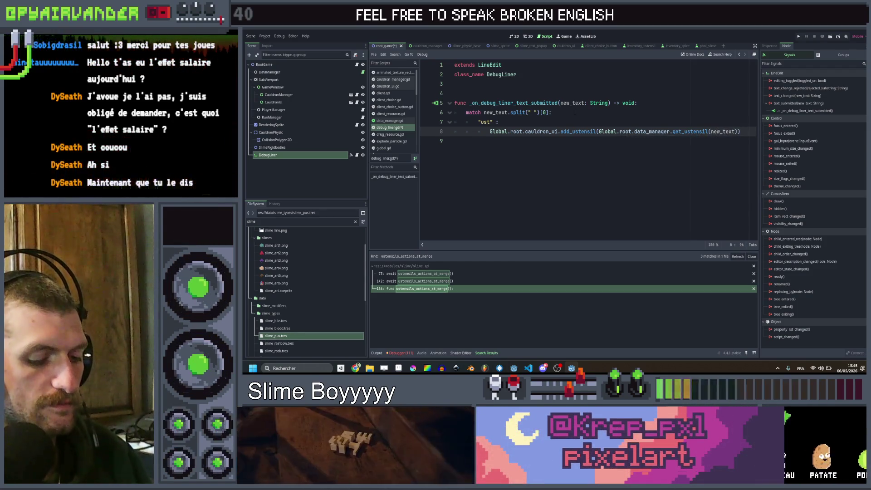
Try a split call on the argument, undo it, and return to the function header
text(.spl)
key(Return)
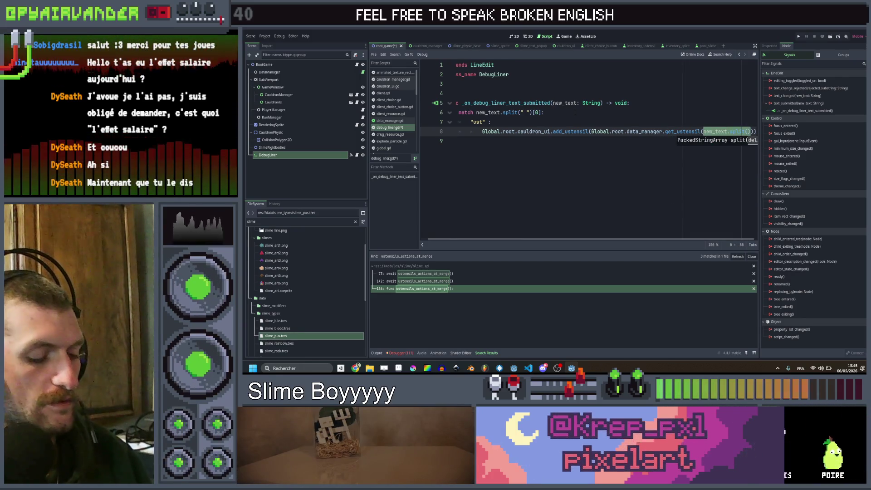
key(ctrl+z)
click(575, 112)
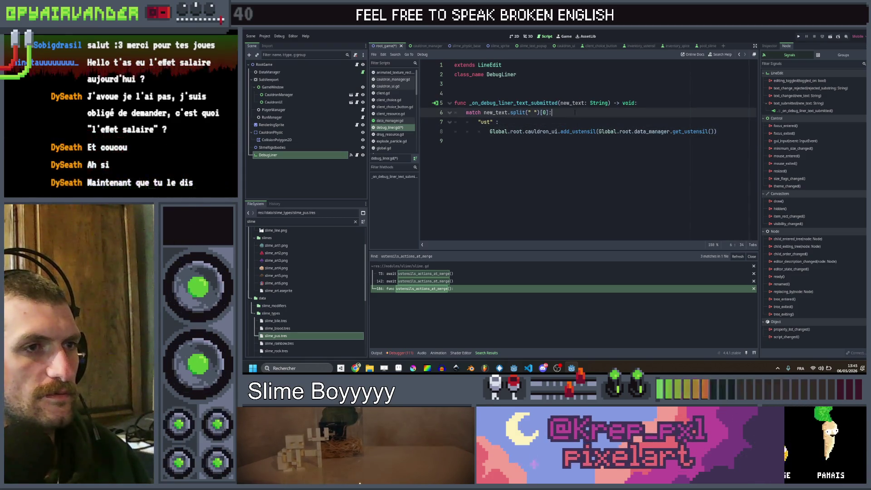
key(Up)
key(Home)
key(End)
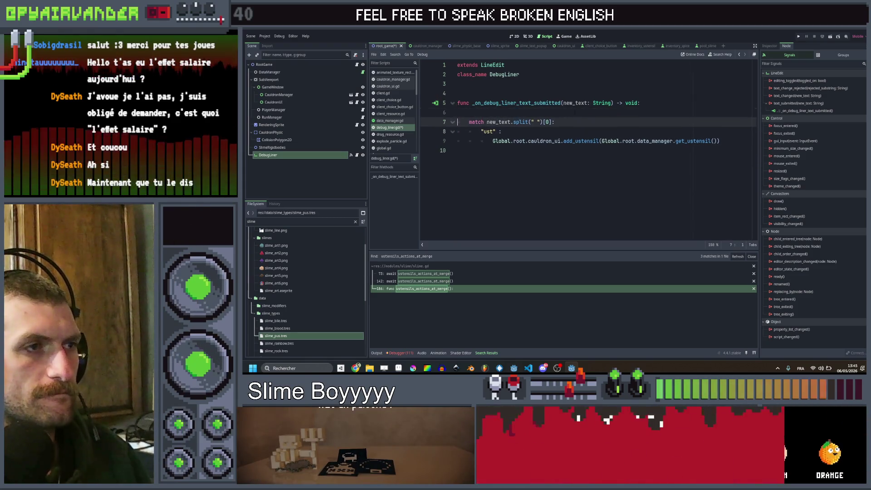
Add 'var cmd = new_text.split()' and make the match statement switch on cmd
key(Return)
text(var cmd )
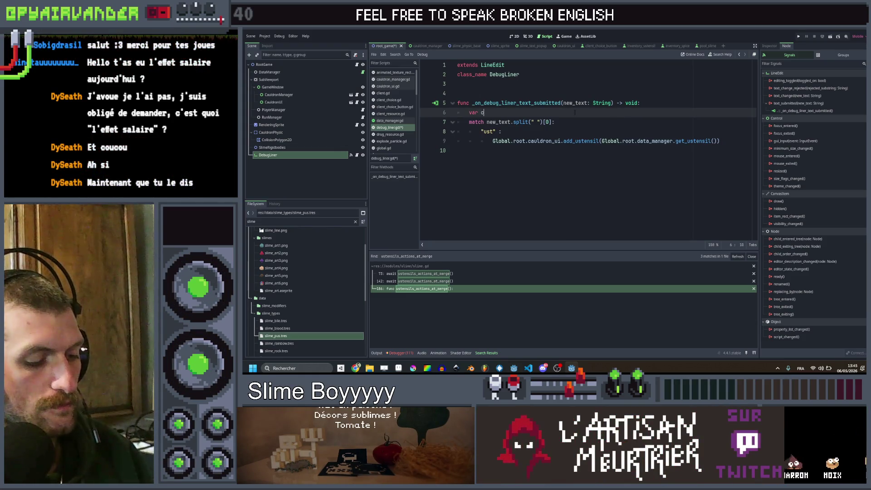
text(= new_text.split())
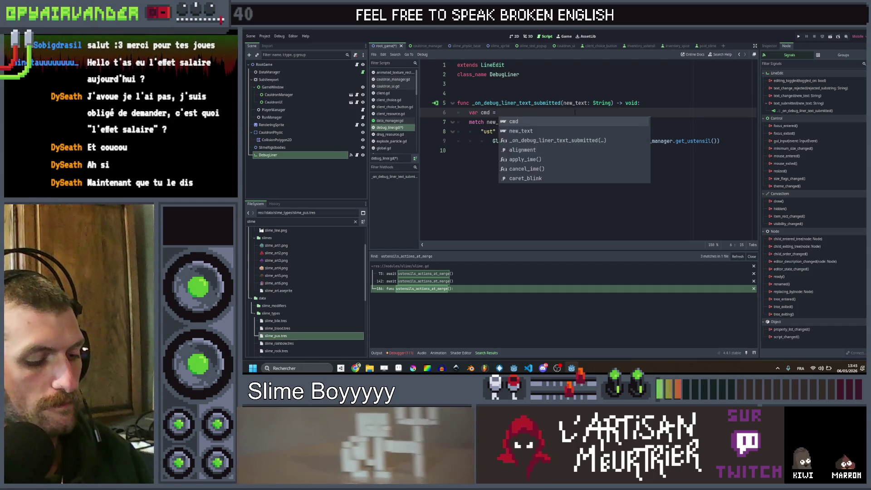
key(Escape)
key(Down)
key(ctrl+shift+Left)
key(ctrl+shift+Left)
key(ctrl+shift+Left)
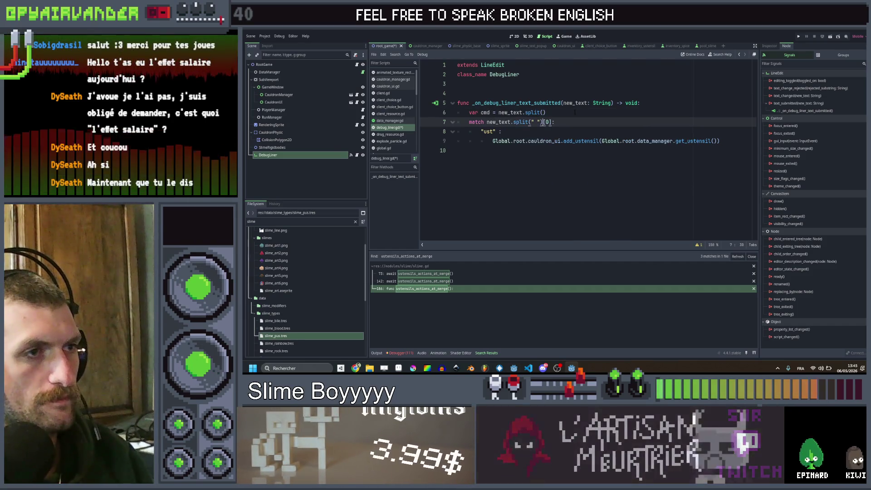
text(cmd)
Pass cmd[2] to get_ustensil in the add_ustensil call and save the DebugLiner script
key(Escape)
key(Down)
key(Down)
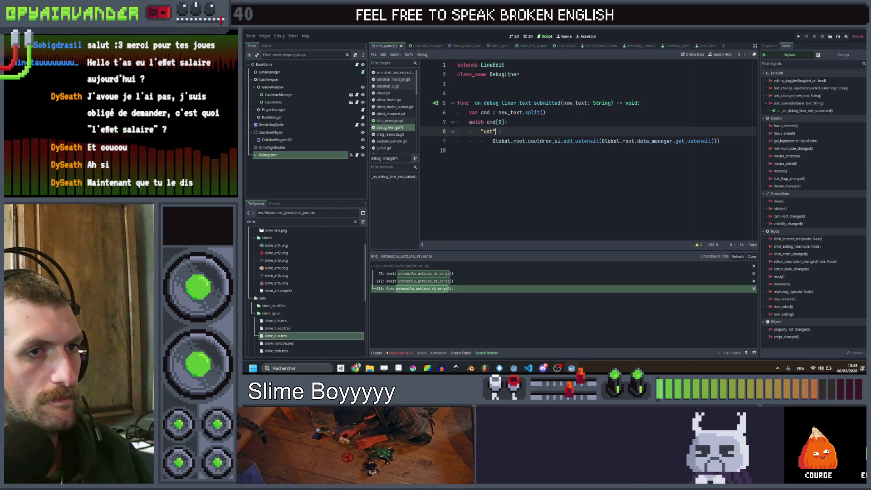
key(End)
key(Left)
key(Left)
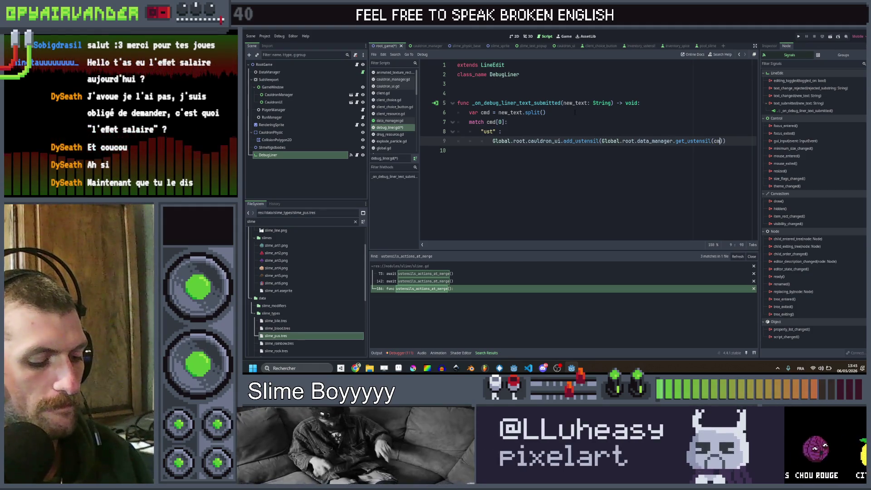
text(d2)
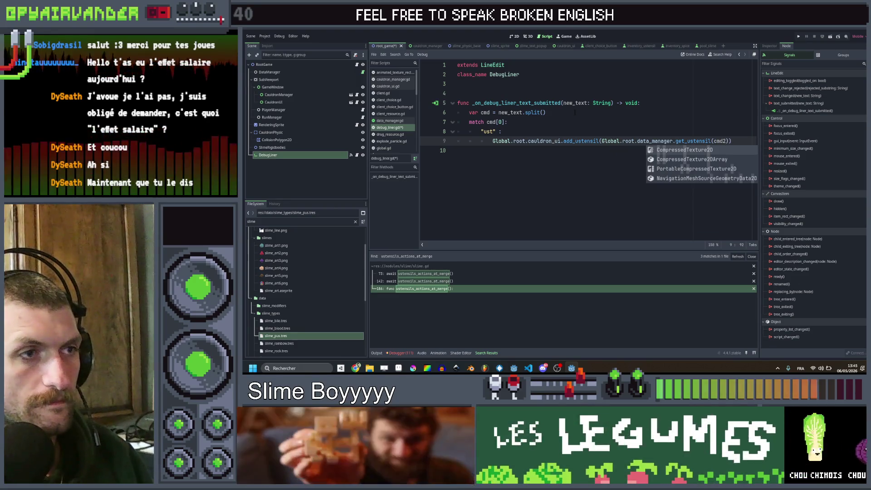
key(BackSpace)
text([2)
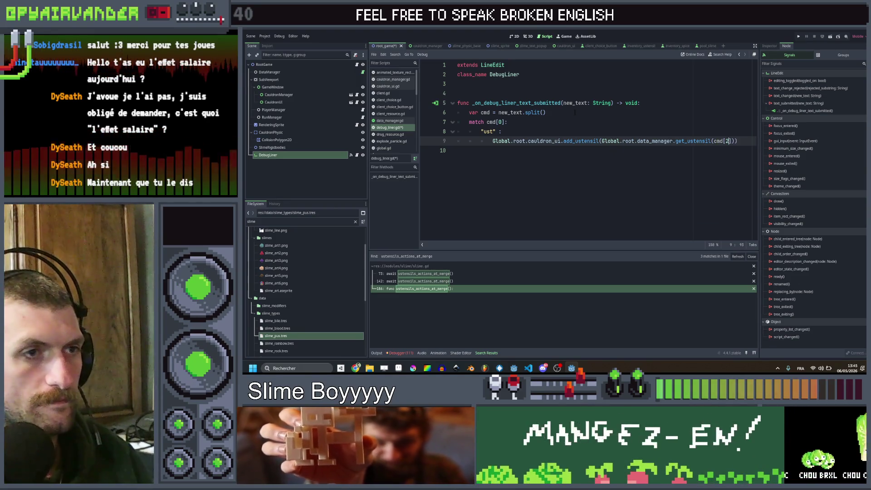
click(605, 131)
key(ctrl+s)
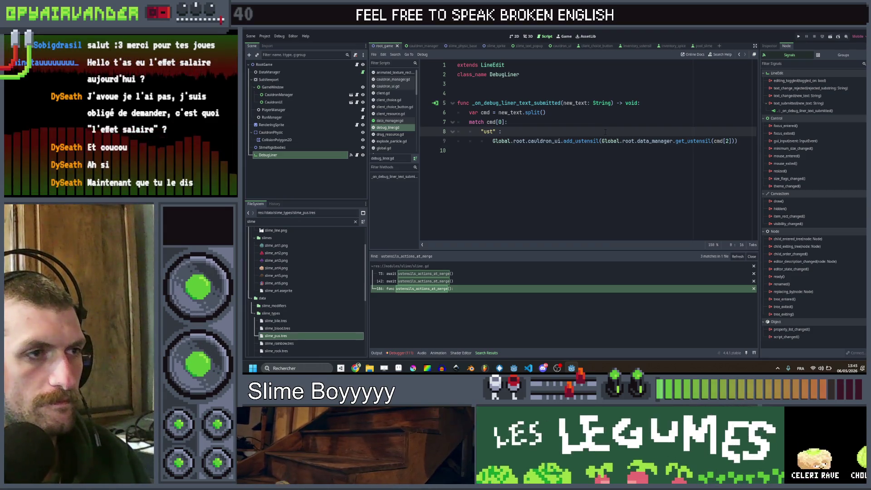
Duplicate the "ust" case line to start a second match case
key(Down)
key(ctrl+shift+Return)
key(BackSpace)
key(BackSpace)
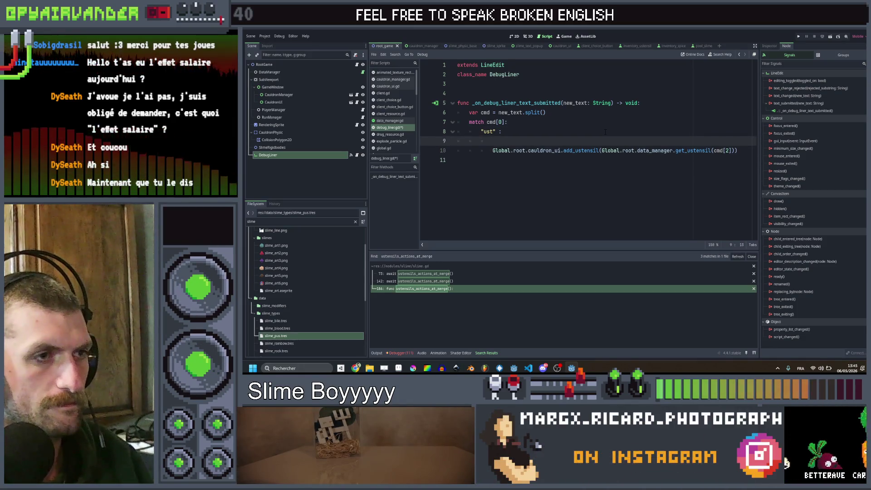
key(BackSpace)
key(BackSpace)
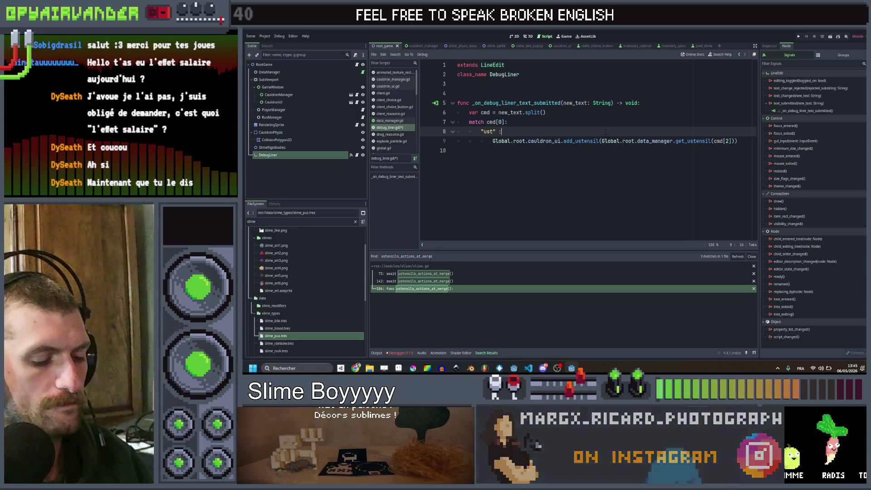
key(ctrl+shift+d)
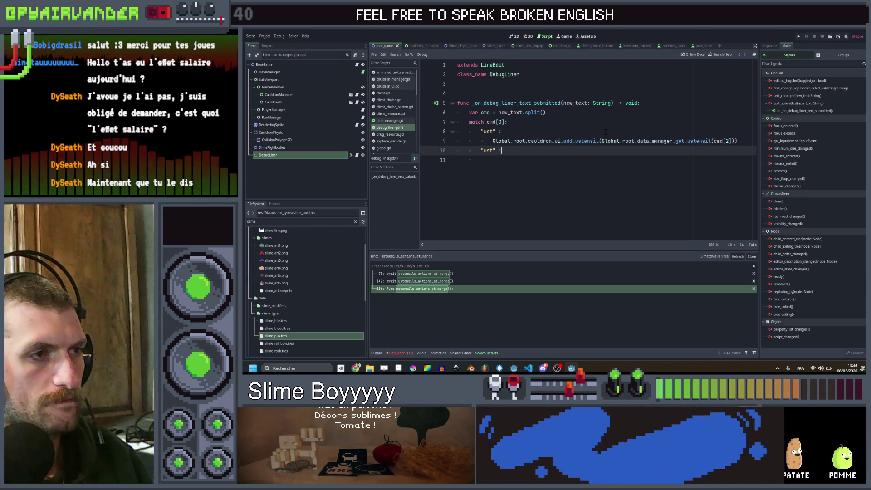
Move the copied case below the call, rename it to "m", and paste the call line under it
key(alt+Down)
key(Left)
key(Left)
key(Left)
key(shift+Left)
key(shift+Left)
key(shift+Left)
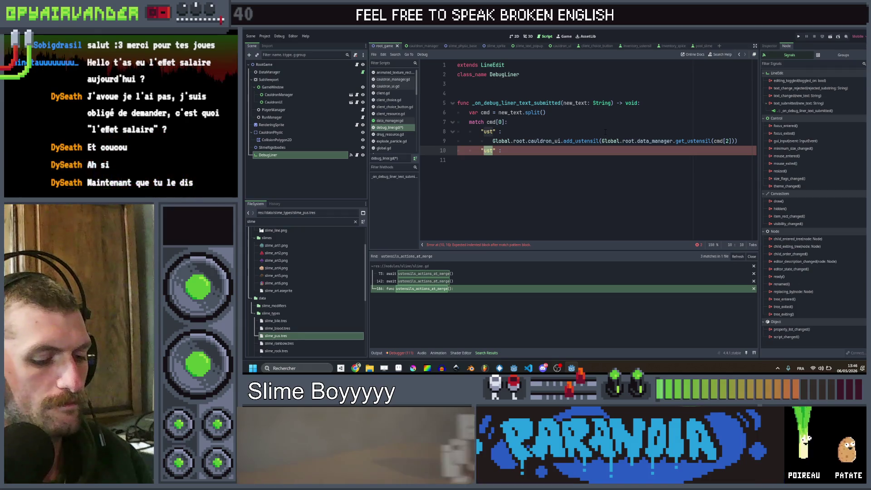
key(Right)
key(Right)
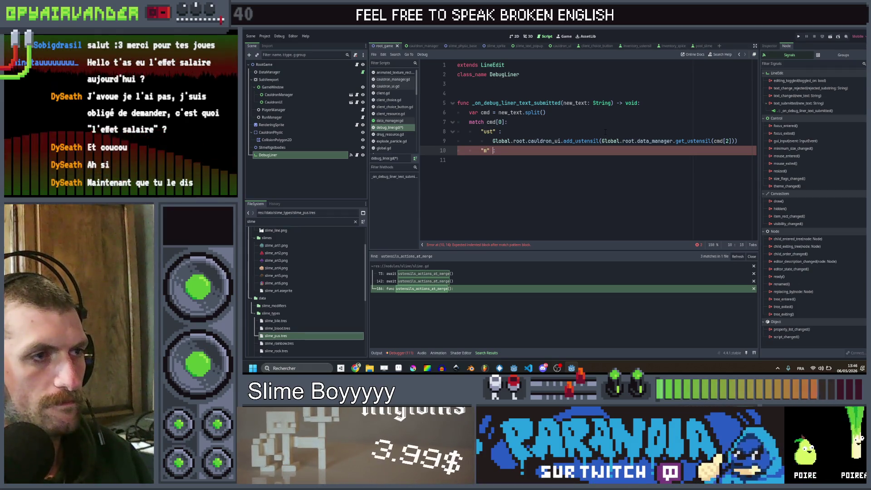
key(Up)
key(ctrl+c)
key(Down)
key(Down)
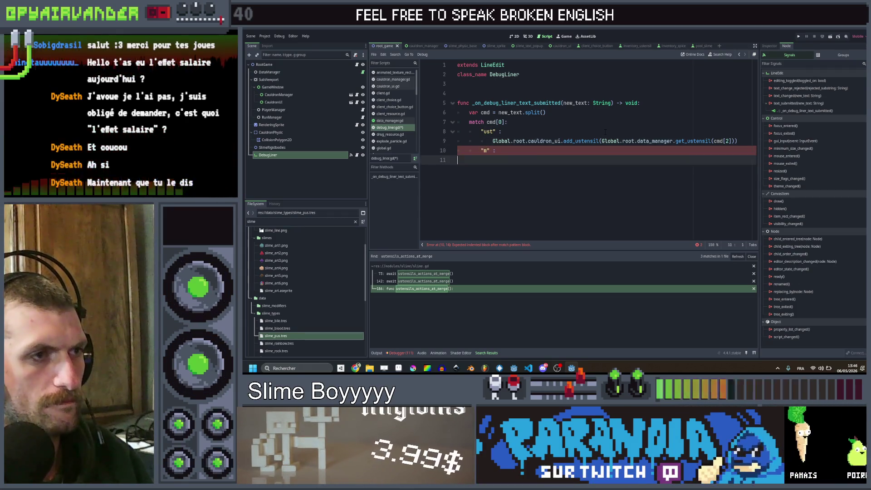
key(ctrl+v)
key(Left)
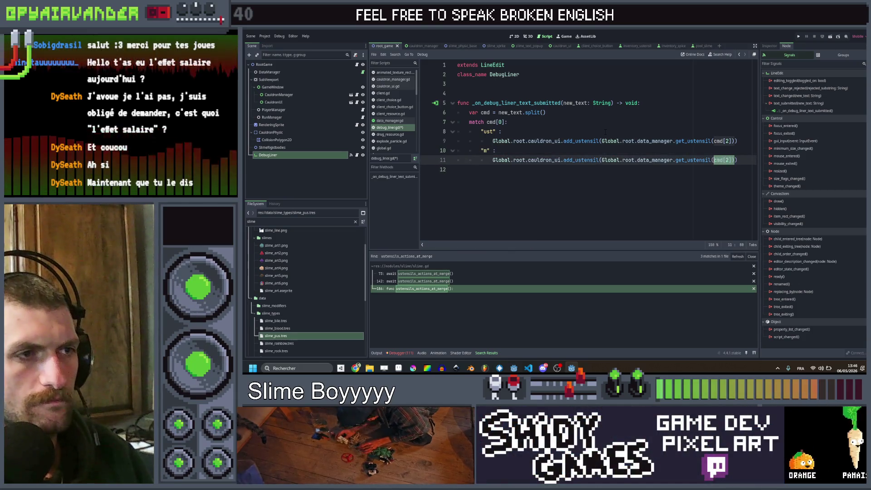
Replace the pasted call with Global.root.run_manager.add_money(int(cmd[1]))
key(ctrl+shift+Left)
key(ctrl+shift+Left)
key(ctrl+shift+Left)
key(BackSpace)
key(BackSpace)
key(BackSpace)
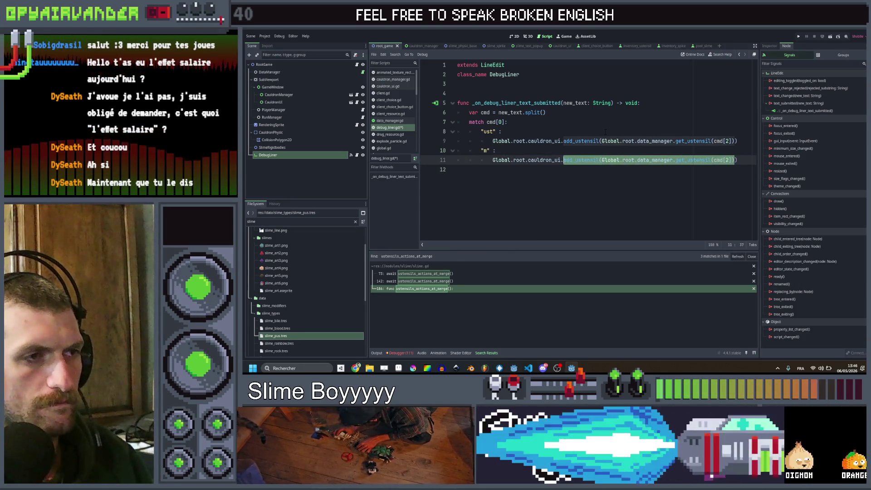
key(BackSpace)
key(BackSpace)
key(BackSpace)
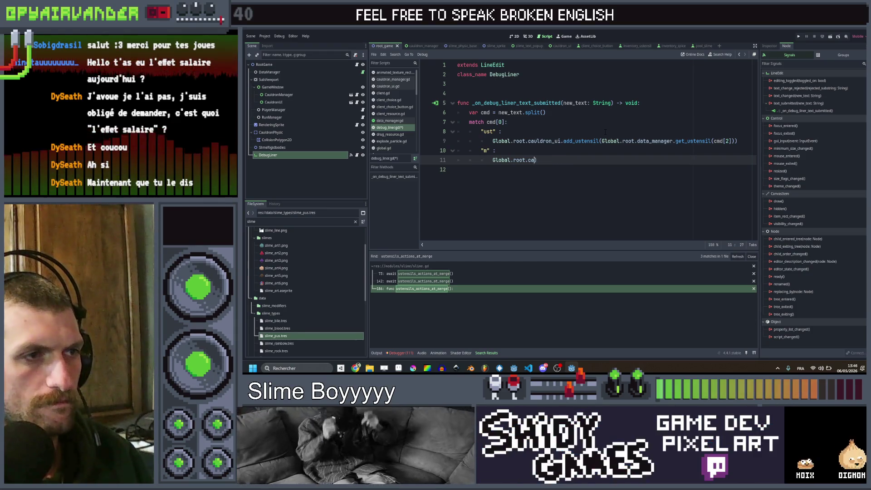
text(run_manager)
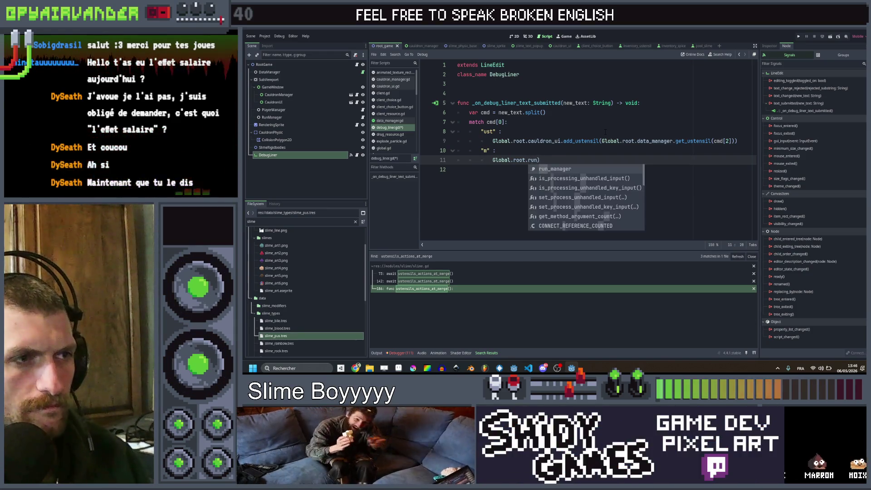
text(.add_money()
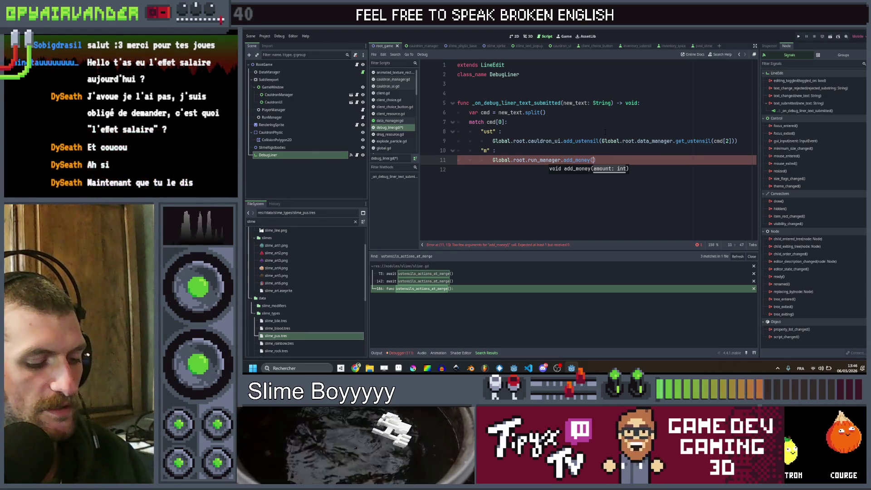
text(int()
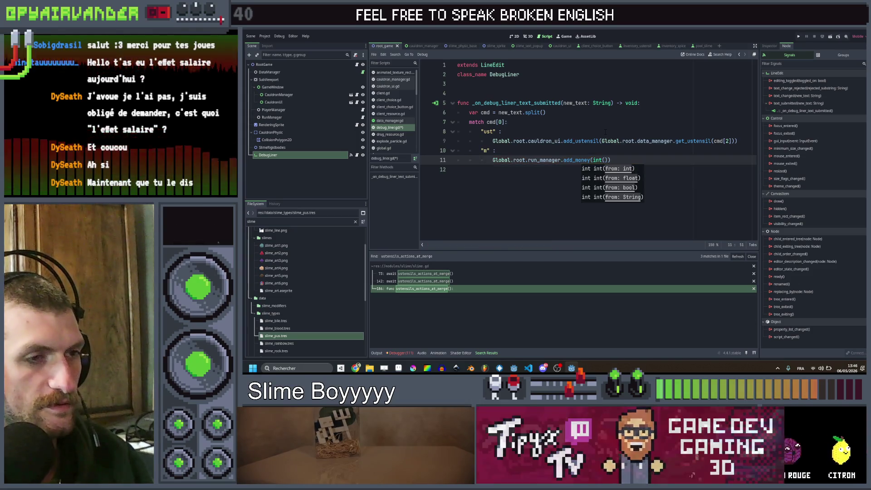
text(c)
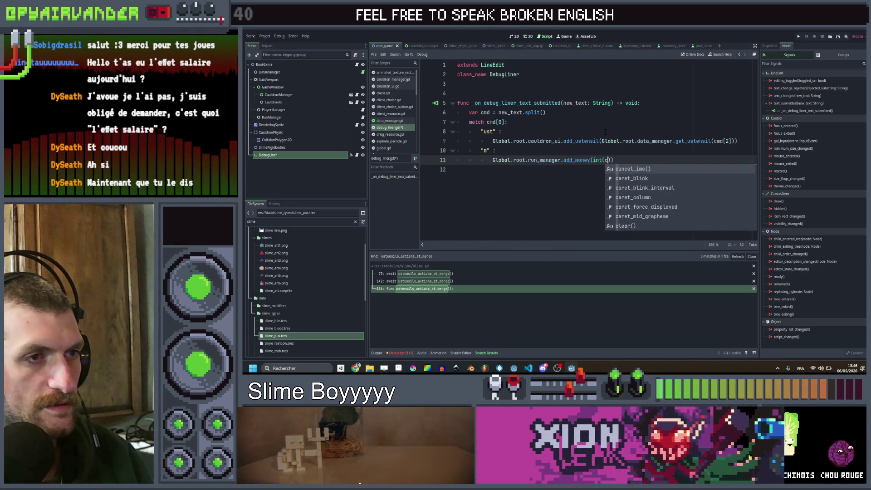
text(md[)
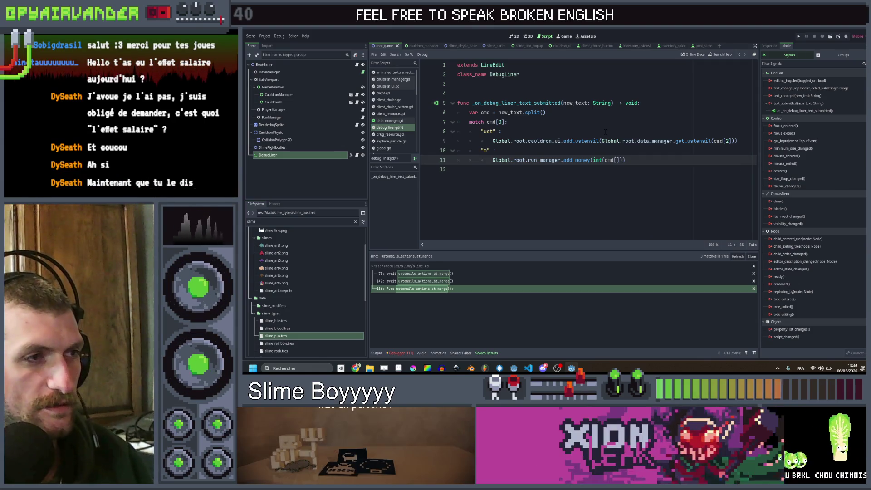
text(1)
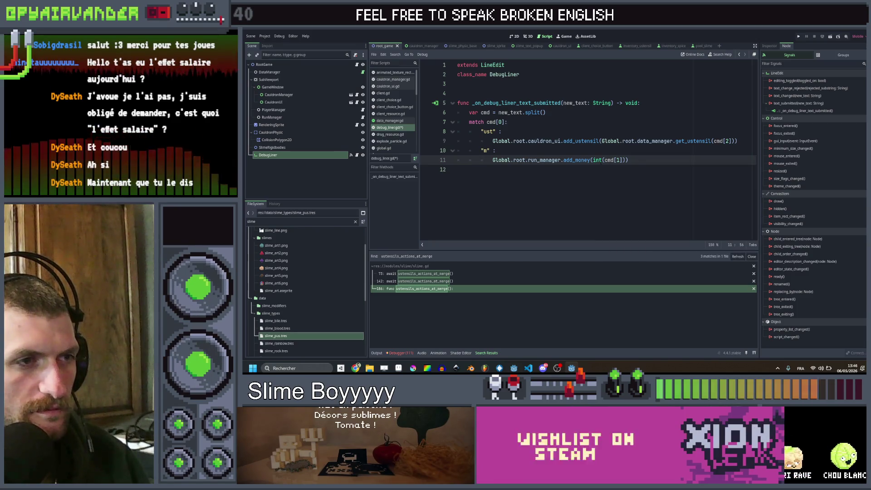
click(598, 160)
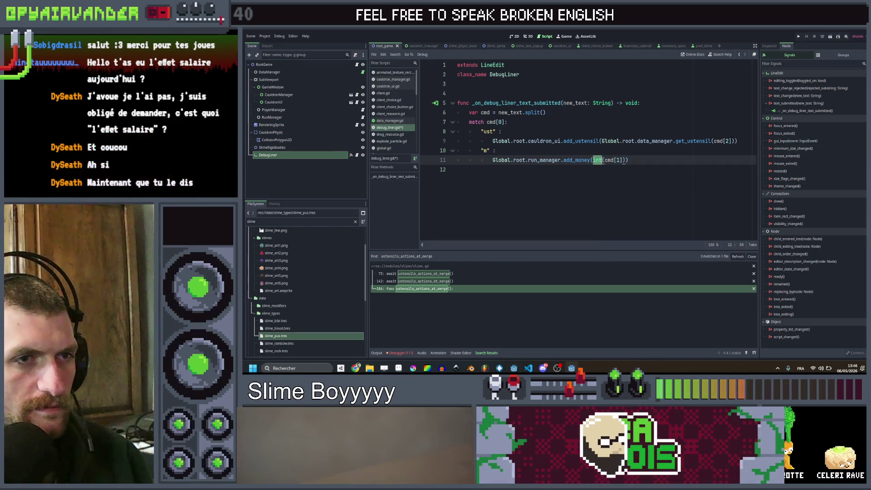
Change the "ust" case's get_ustensil argument to cmd[1] and open root_game.gd
click(727, 141)
text(1)
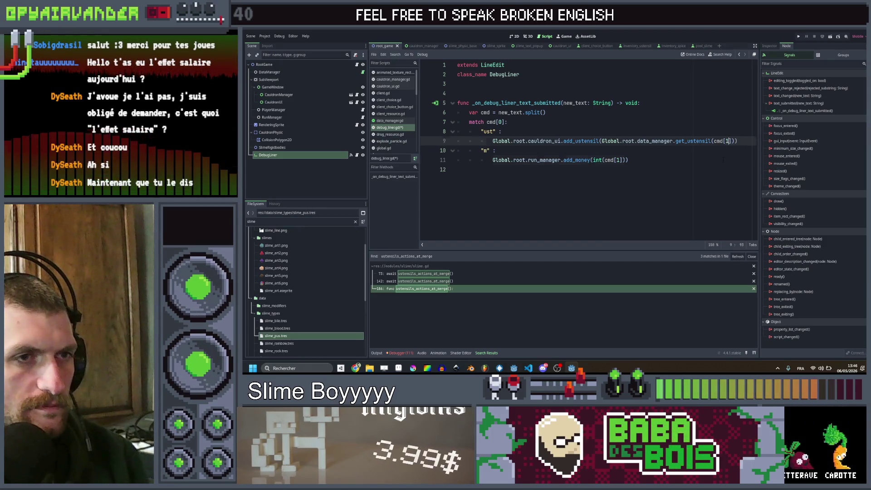
click(723, 159)
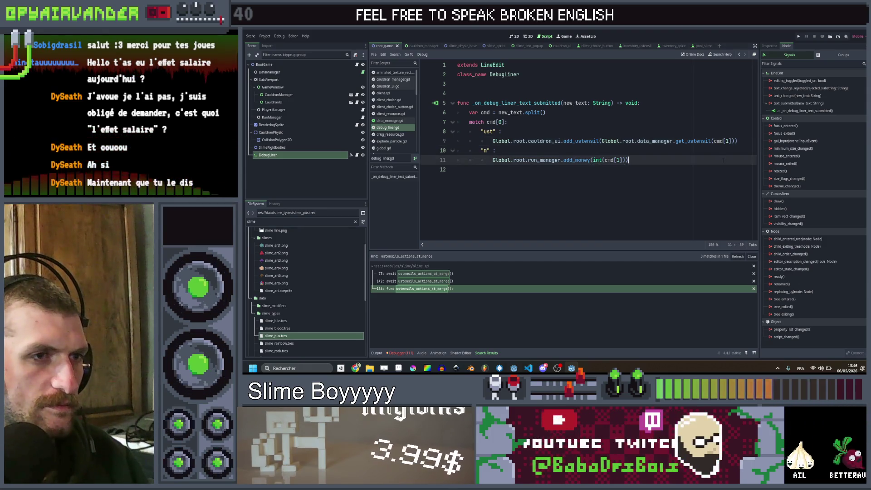
drag(722, 159, 482, 150)
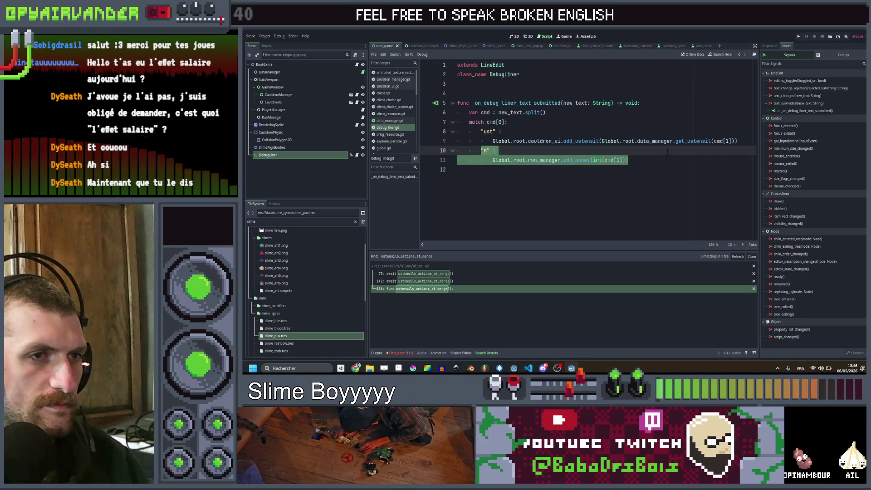
double_click(691, 141)
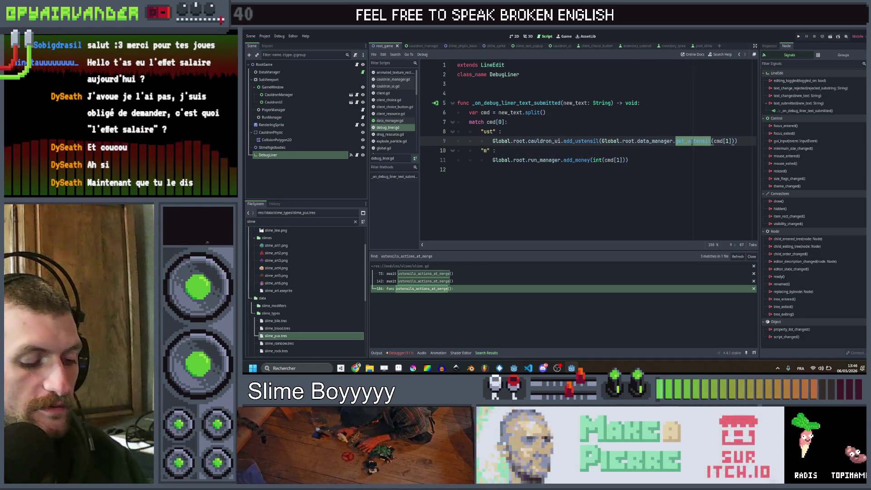
ctrl+click(652, 141)
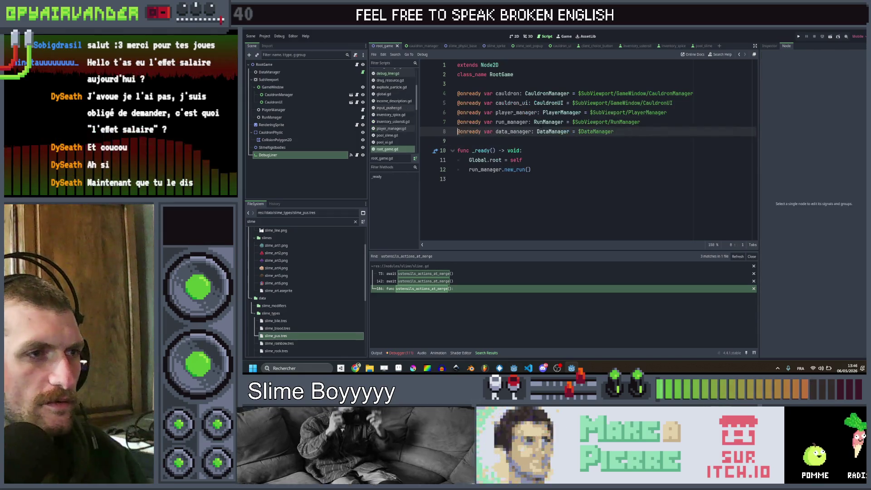
Paste a copy of get_slime_type into data_manager above get_slime_modifier
ctrl+click(559, 132)
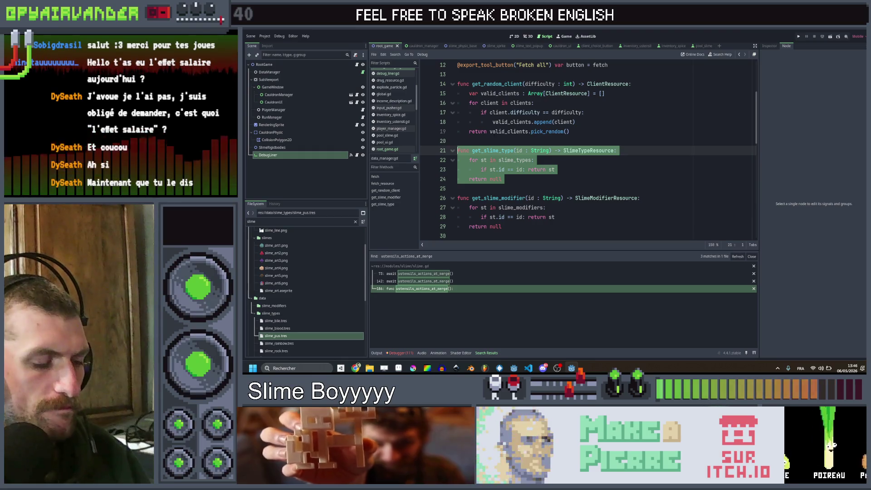
key(Down)
key(Down)
key(Down)
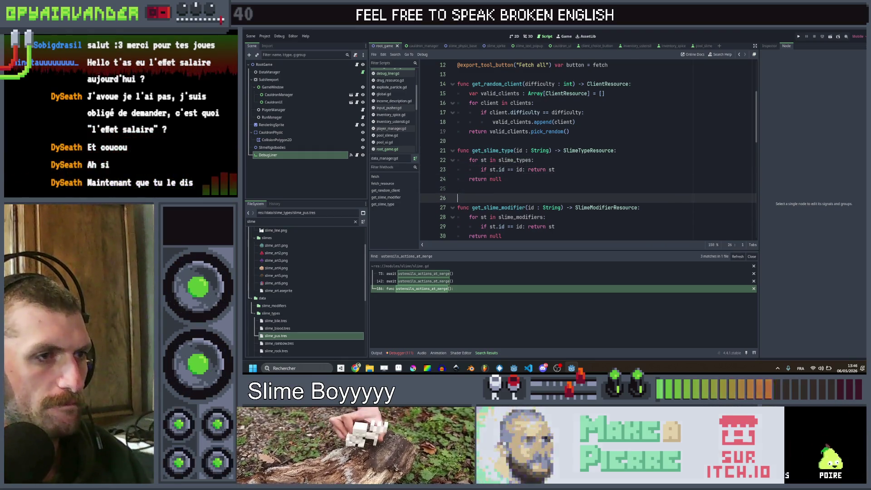
key(Return)
key(Return)
key(Up)
key(ctrl+v)
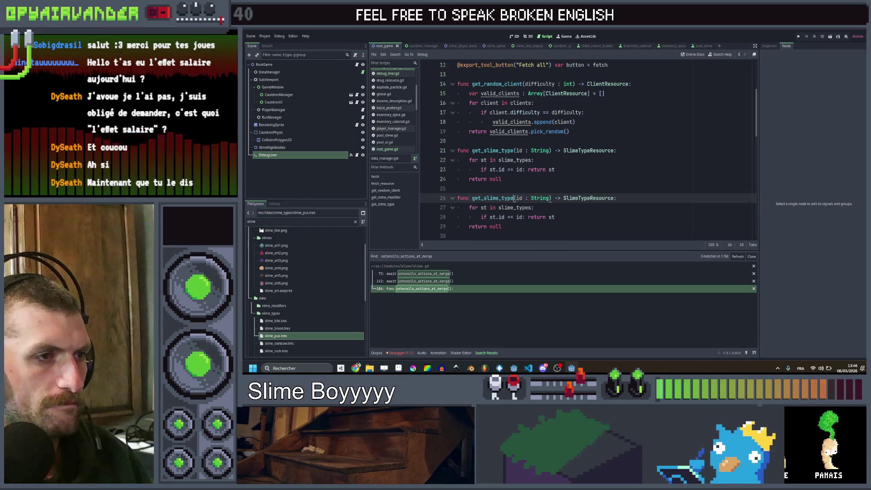
Rename the copied function to get_ustensil with return type UstensilResource
double_click(492, 198)
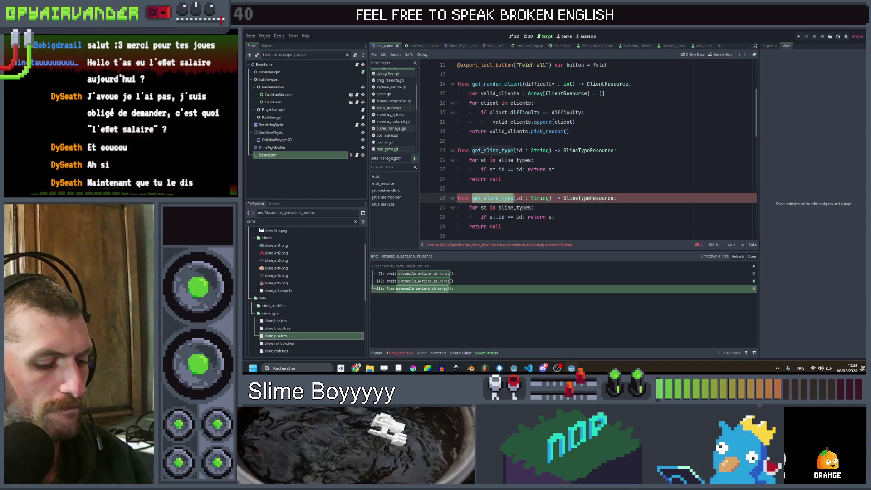
text(get_ustensi)
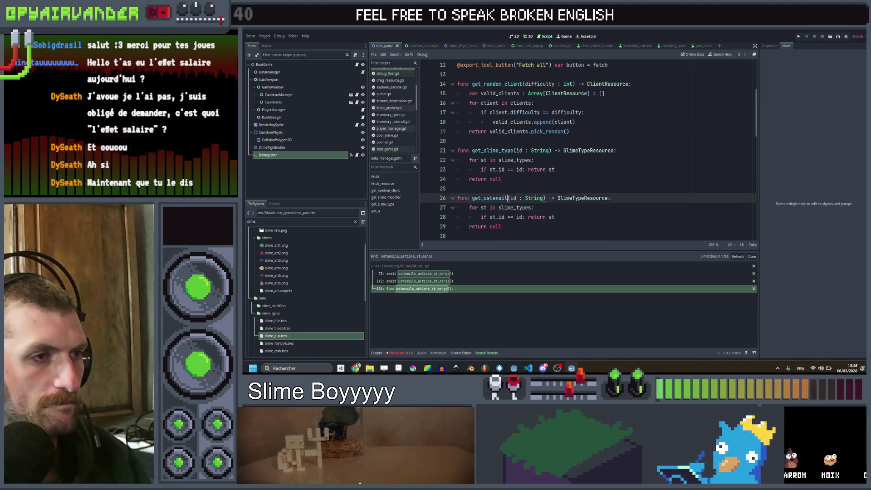
double_click(576, 197)
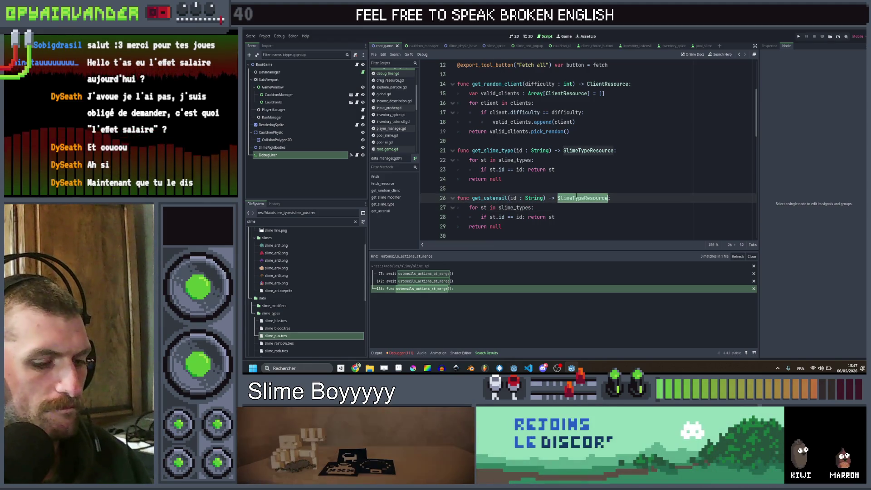
text(Ustens)
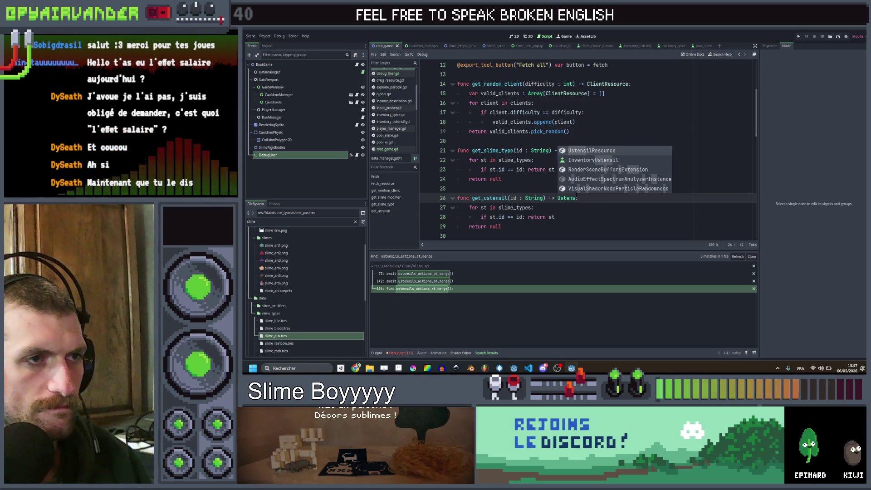
key(Return)
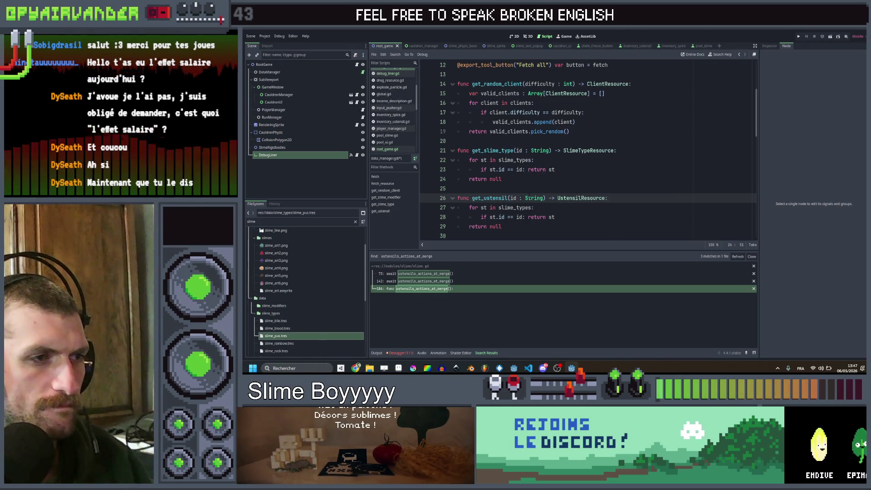
Make the new function's loop iterate over ustensils instead of slime_types
click(555, 218)
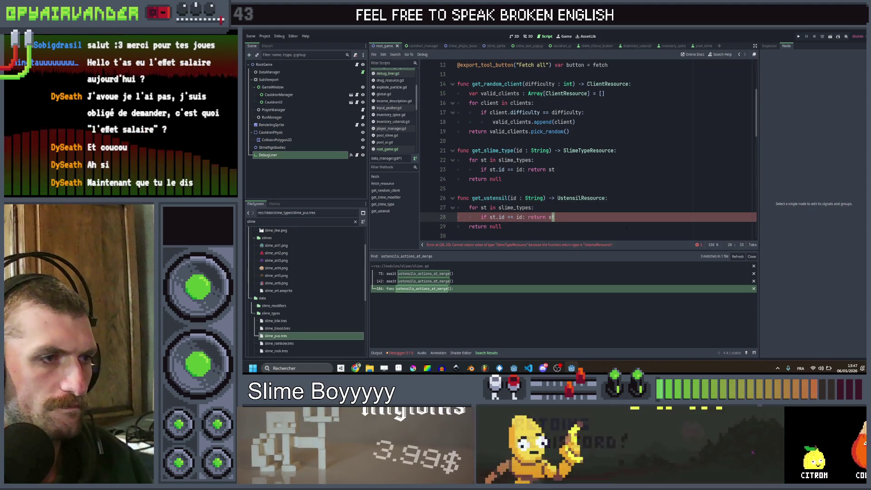
key(Up)
key(Left)
key(ctrl+shift+Left)
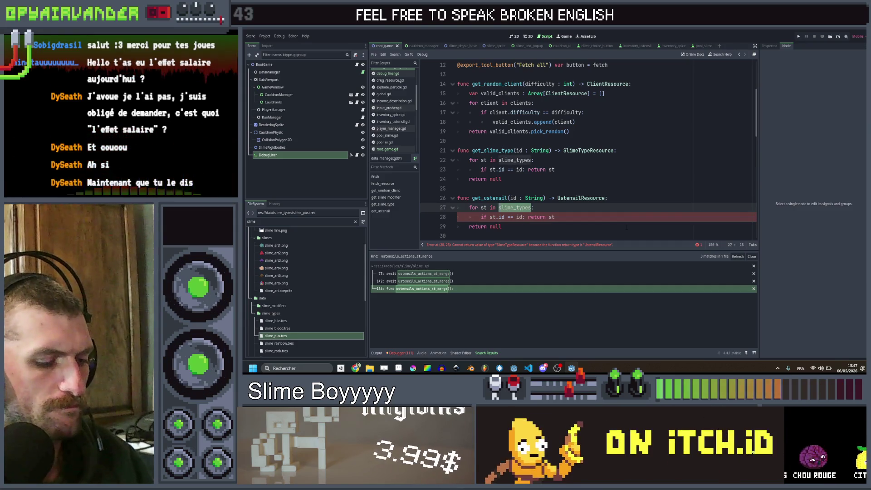
text(uste)
key(Return)
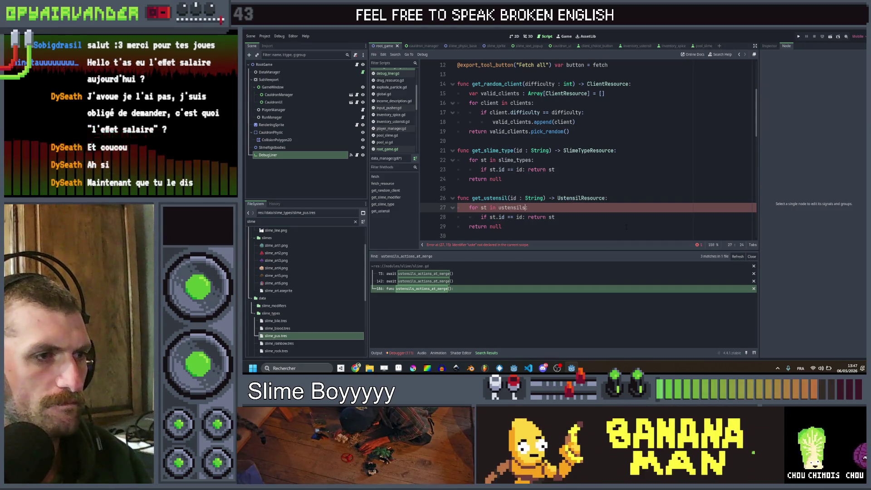
Rename the loop variable to u and fix the misspelled ustensils name on line 27
key(ctrl+Left)
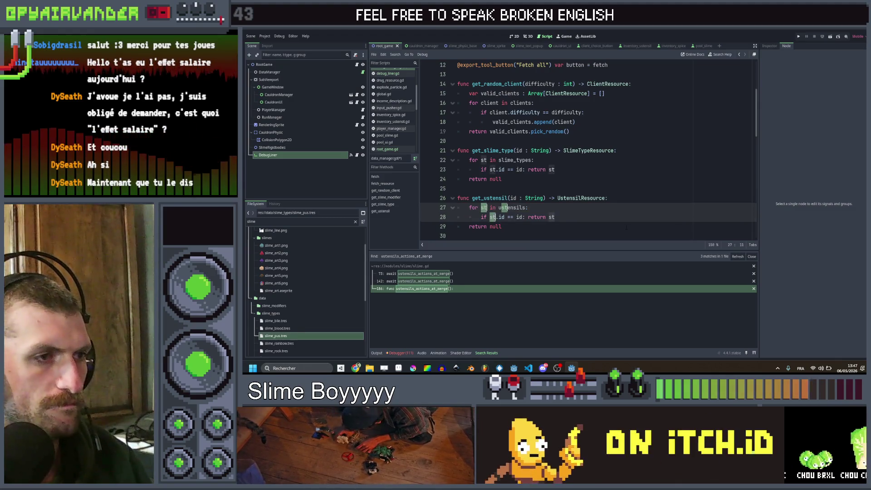
text(u)
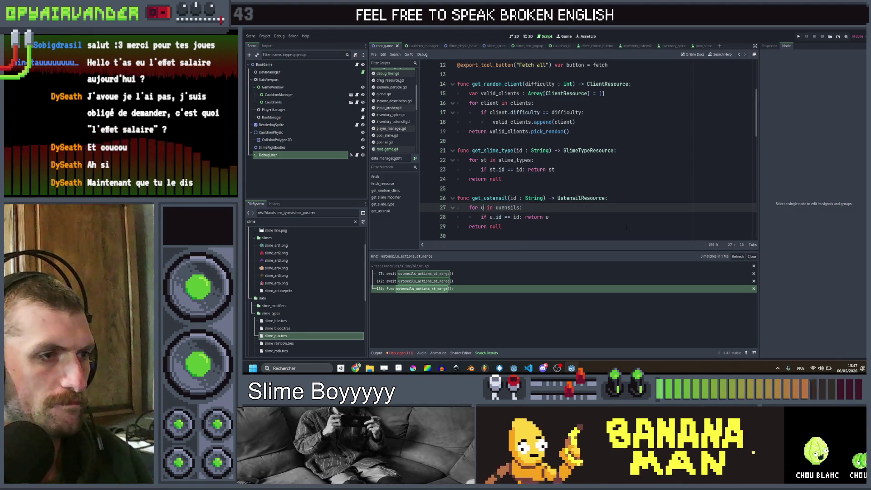
key(Right)
key(Right)
key(Right)
key(Delete)
key(BackSpace)
text(s)
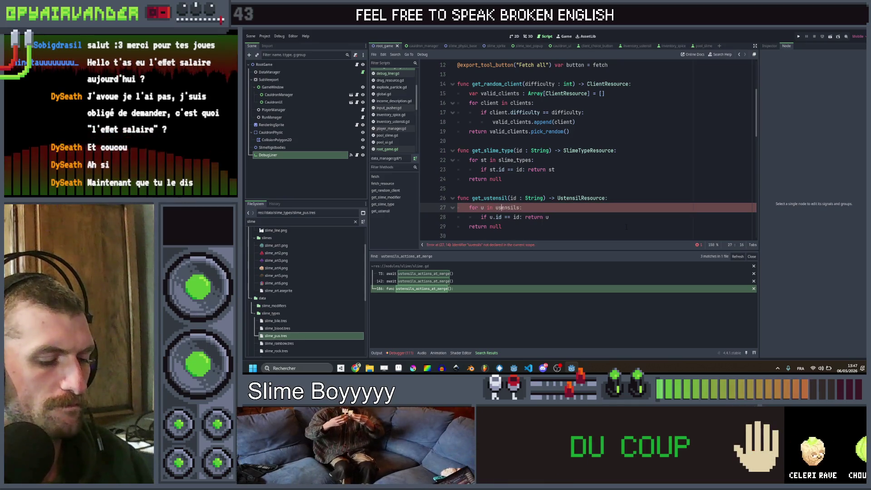
text(t)
Go to the end of the return null line, then switch back to debug_liner
click(626, 226)
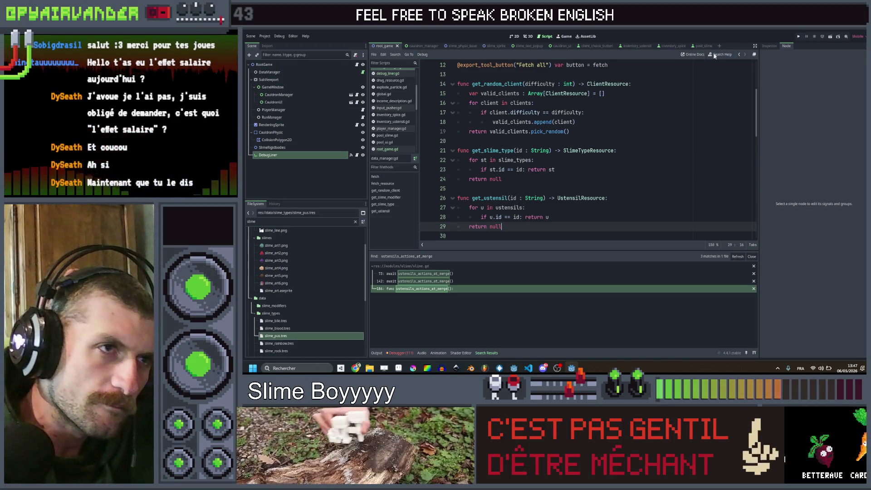
click(388, 73)
click(660, 160)
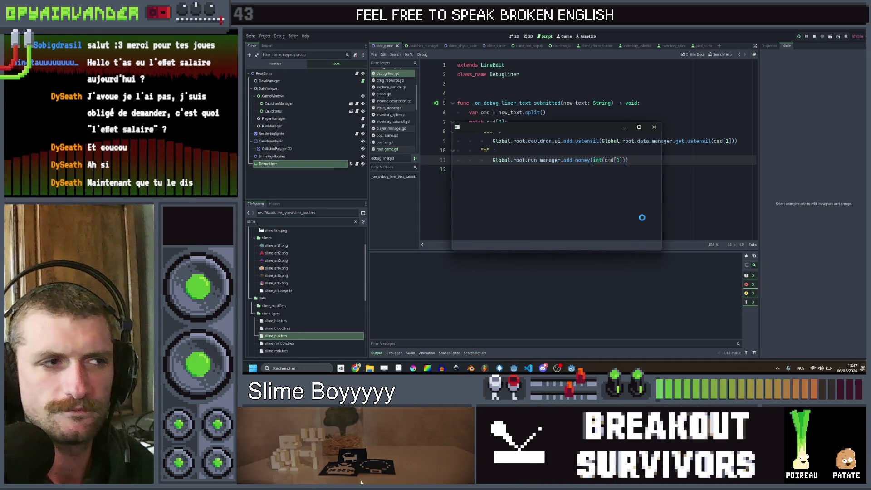
Run the game, enter the 'ust band_aid' debug command, play a cauldron turn, then stop it with F8
click(638, 127)
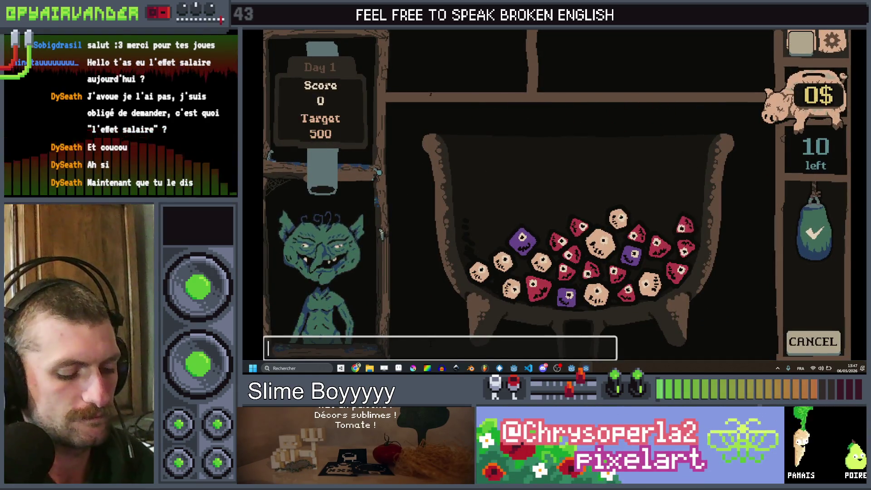
text(m 100)
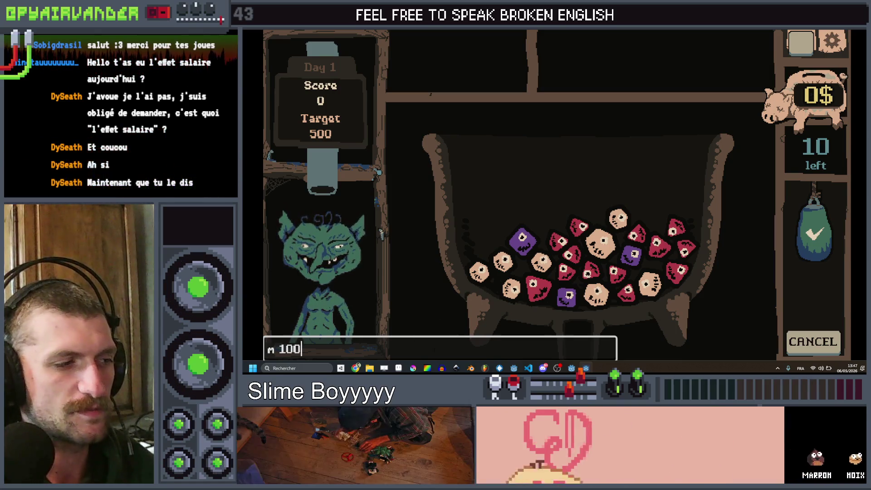
key(BackSpace)
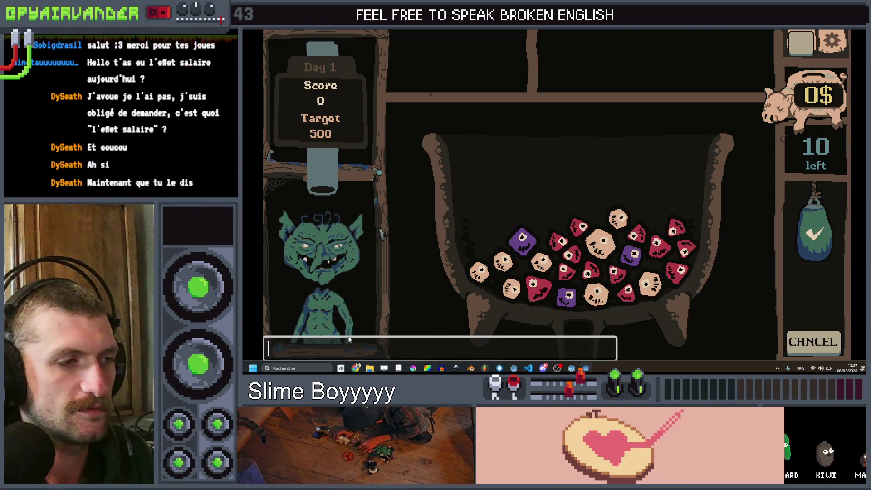
text(ust band_aid)
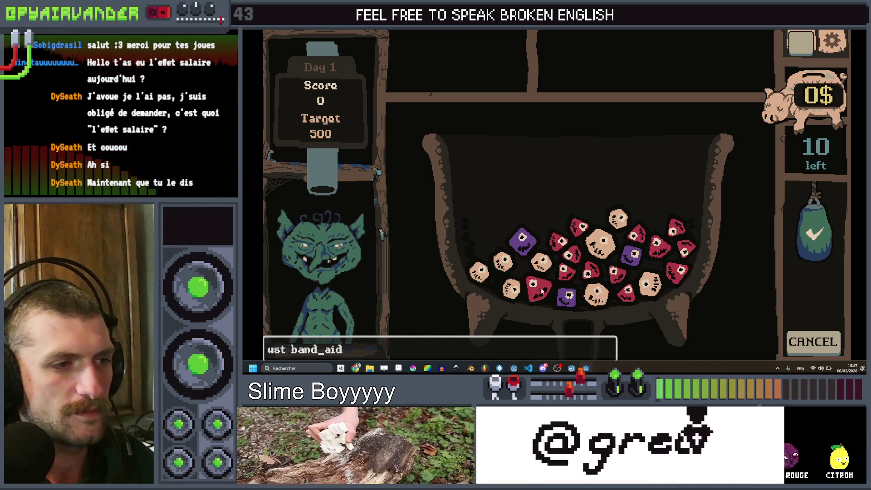
click(573, 275)
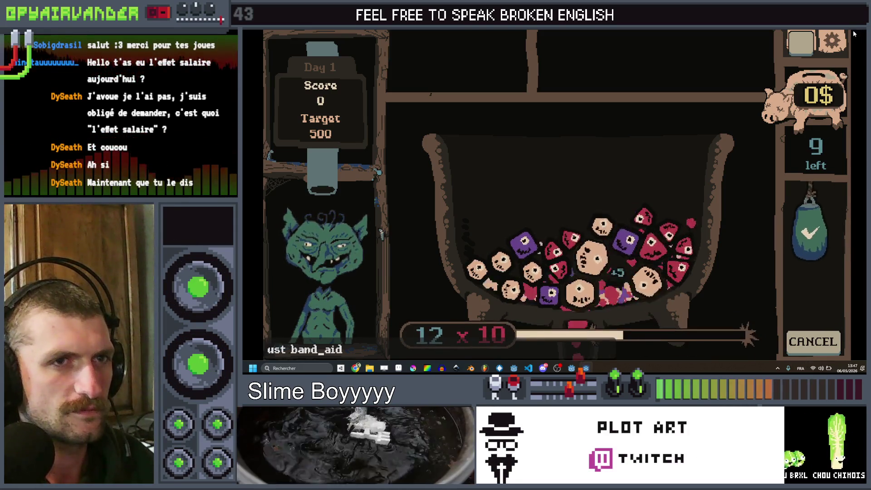
key(F8)
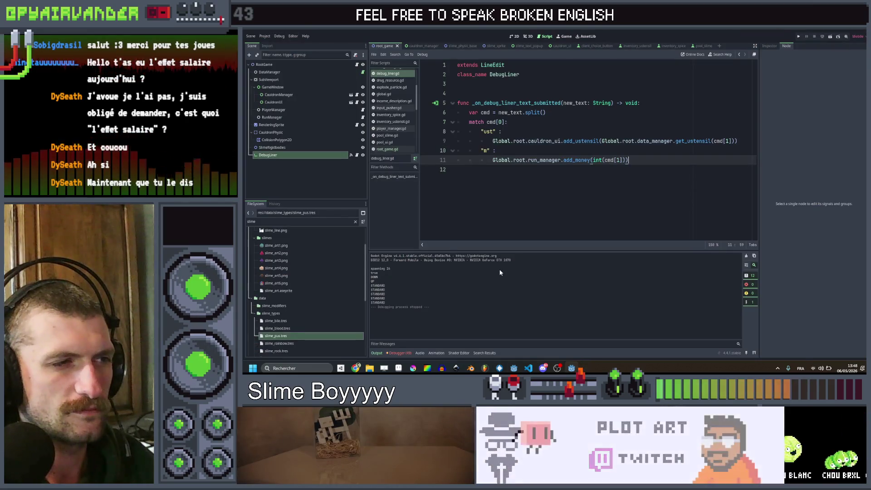
click(399, 353)
click(403, 254)
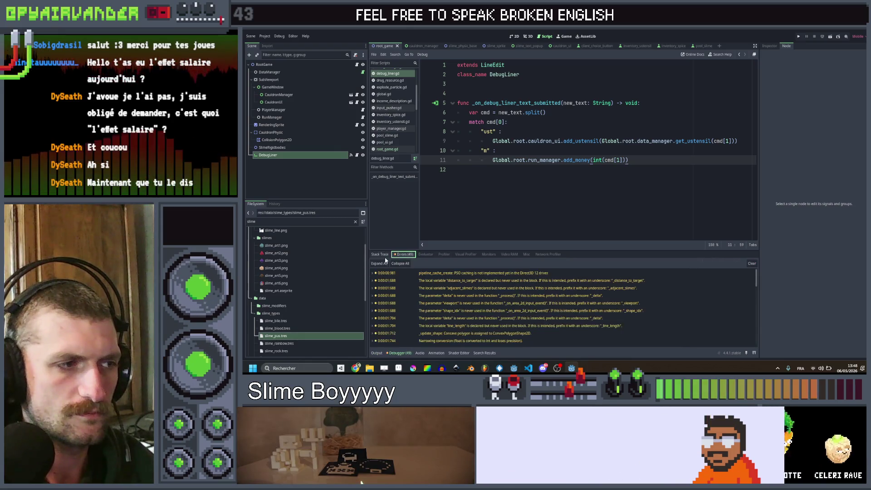
click(380, 254)
click(404, 254)
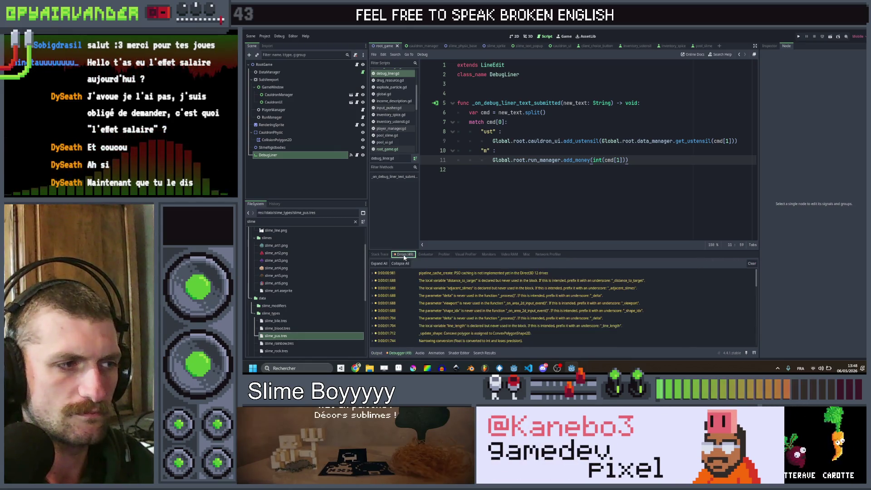
scroll(755, 343, down, 1)
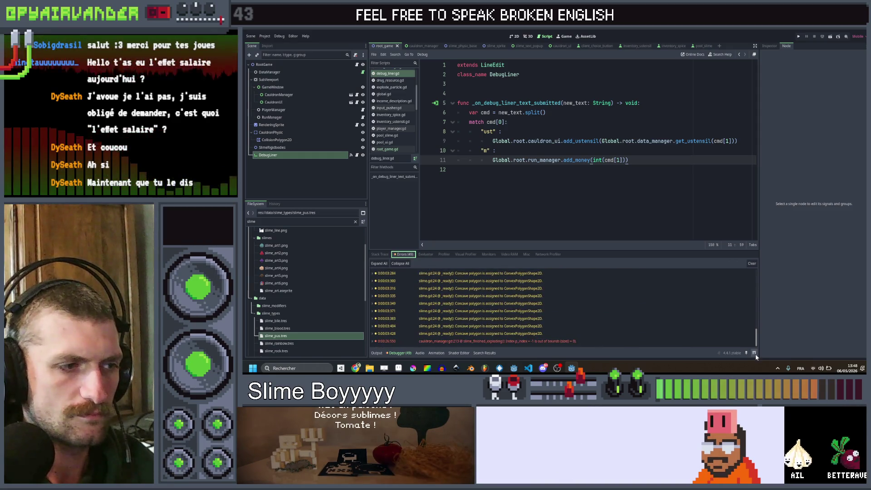
click(380, 353)
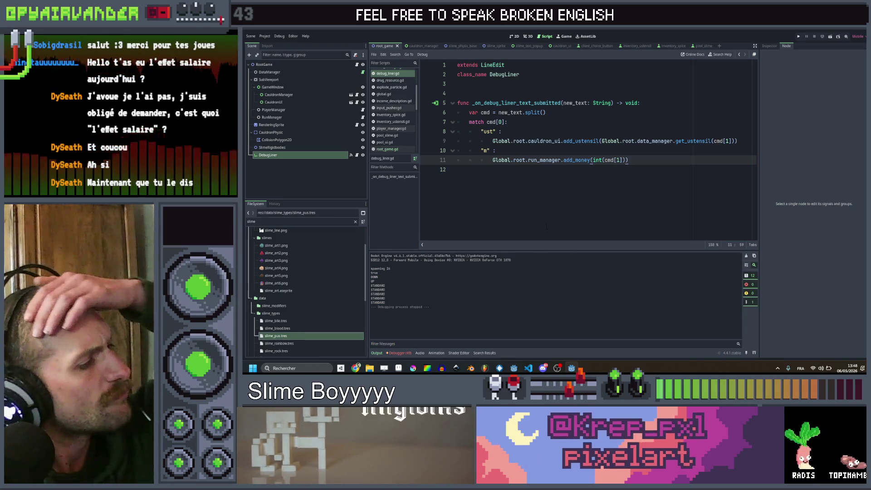
click(576, 169)
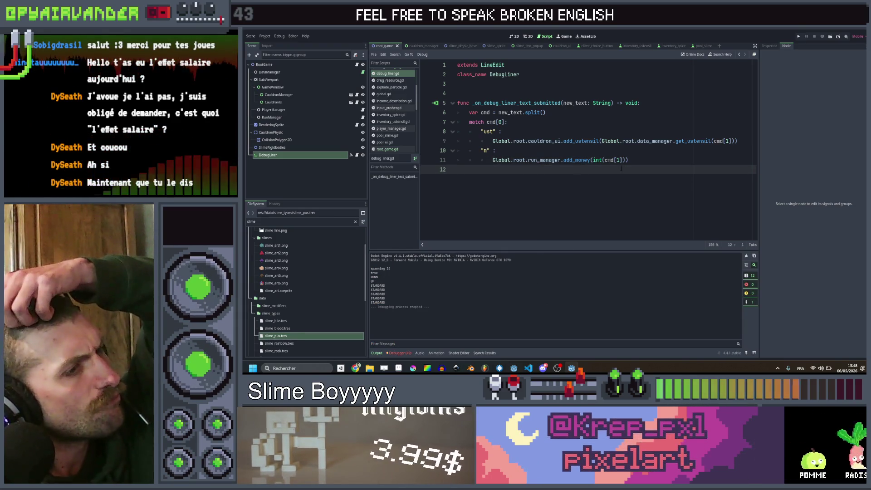
click(641, 152)
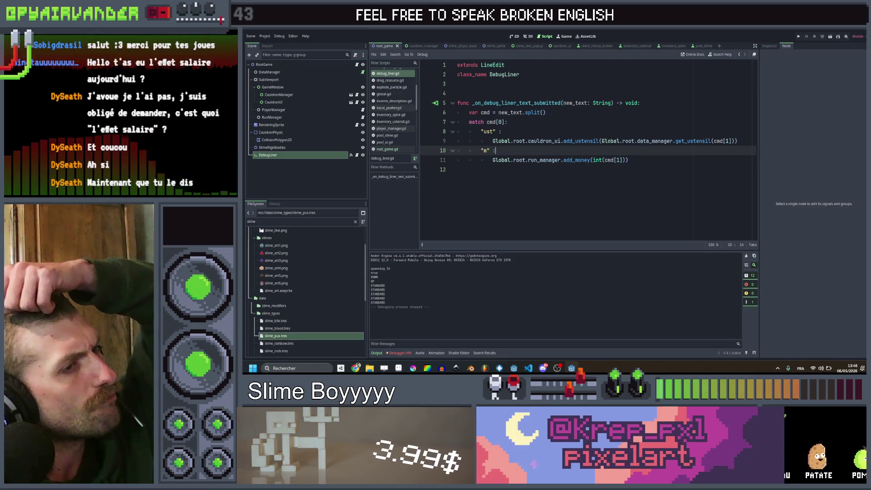
double_click(580, 141)
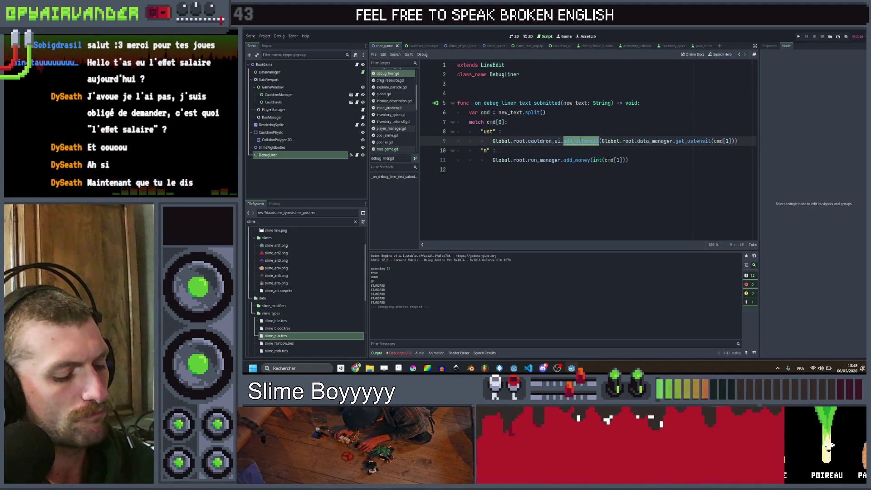
Search the whole project for add_ustensil and open its matches in run_manager.gd and shop.gd
key(ctrl+shift+f)
click(526, 216)
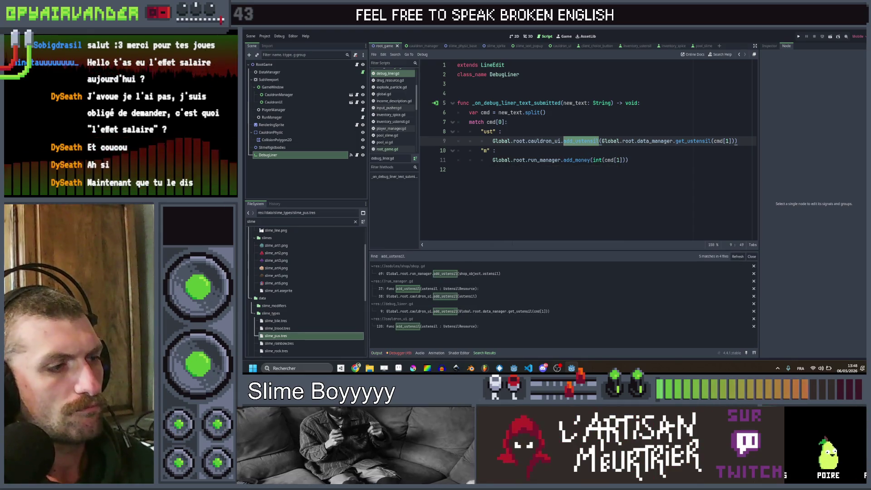
click(477, 295)
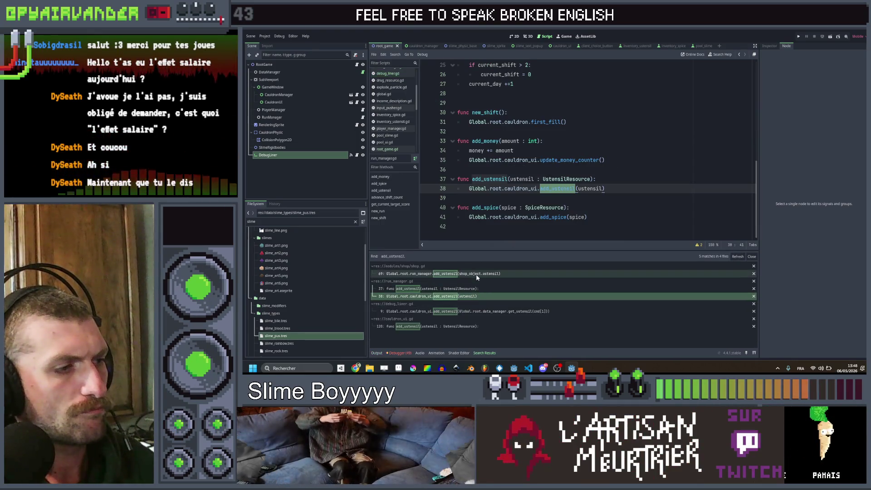
click(476, 275)
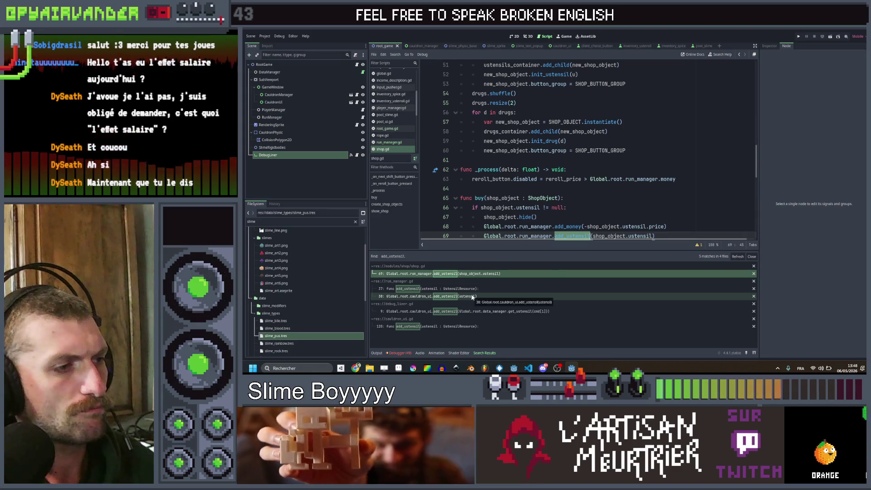
click(472, 296)
Step through the matches at shop.gd line 69 and run_manager lines 37-38, ending in debug_liner.gd
click(472, 273)
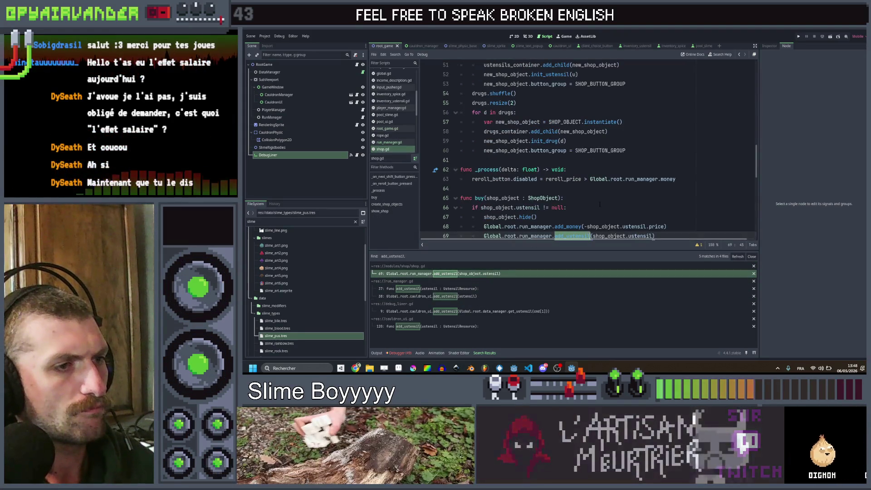
click(439, 290)
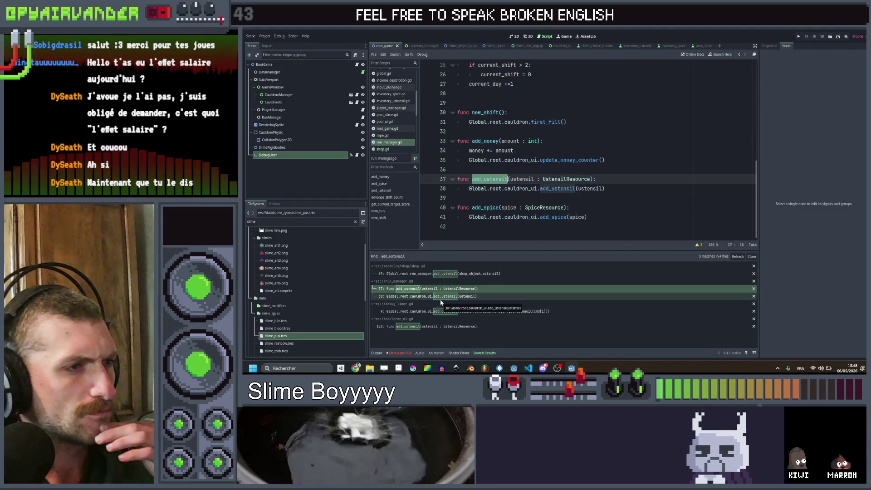
click(440, 300)
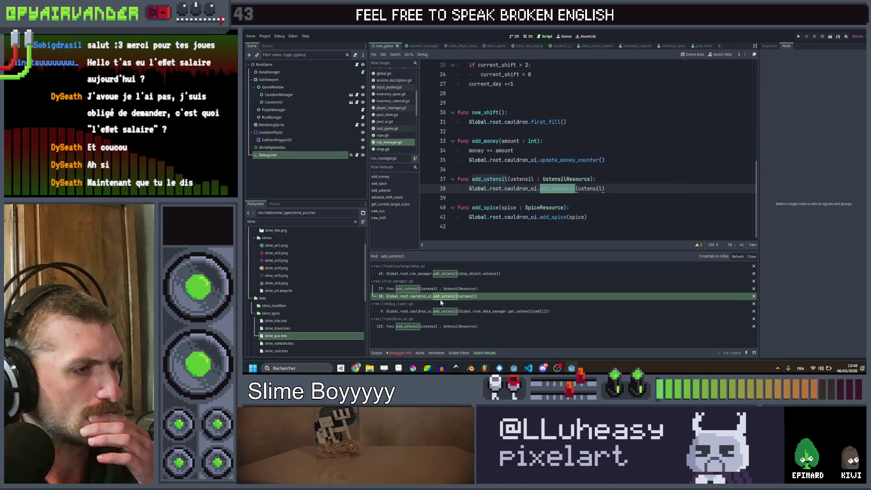
click(440, 290)
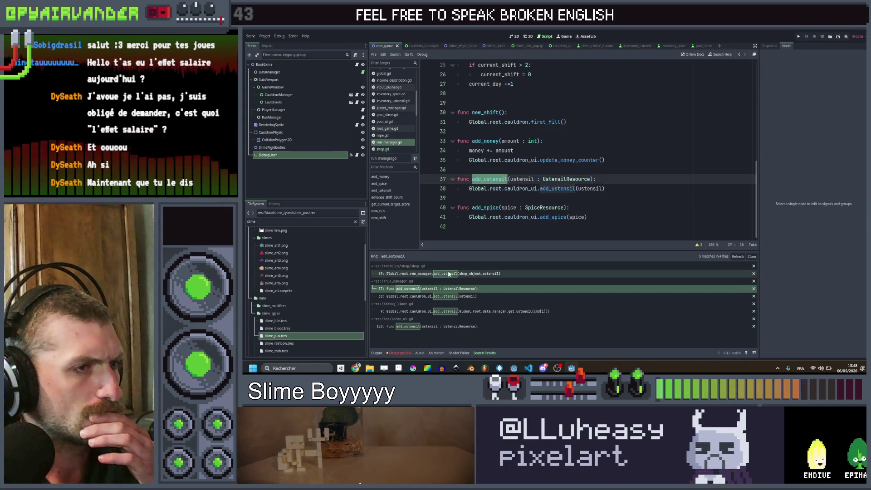
click(443, 297)
click(442, 311)
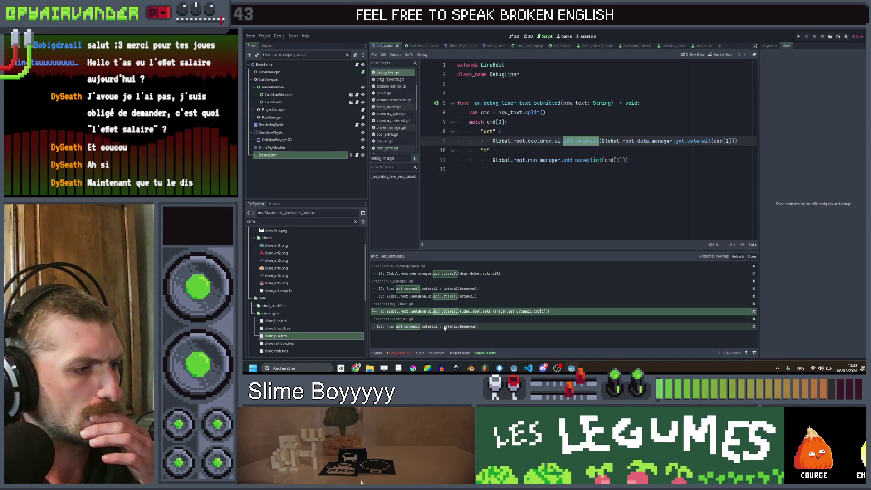
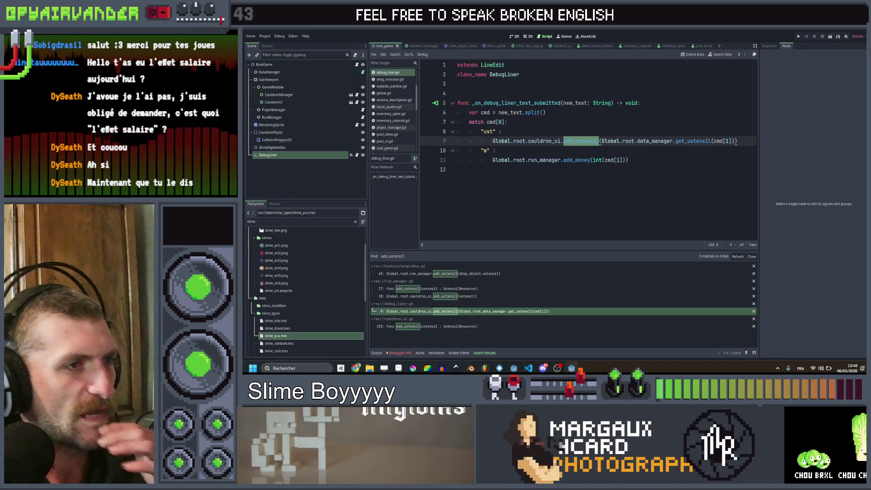
Change split() to split(" ") in debug_liner.gd and run the project
click(542, 113)
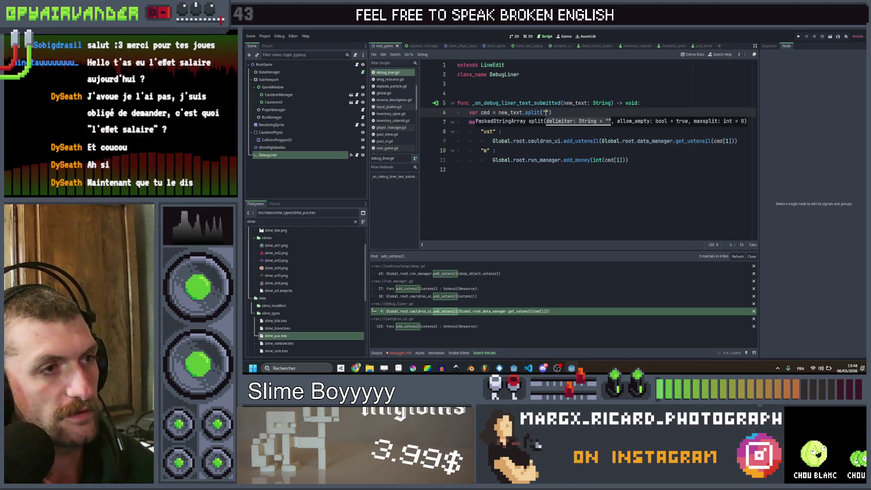
text(")
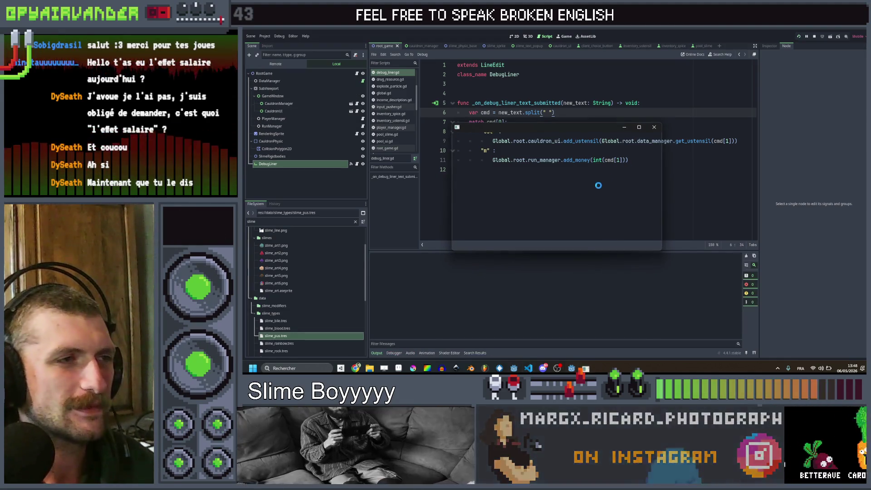
click(638, 130)
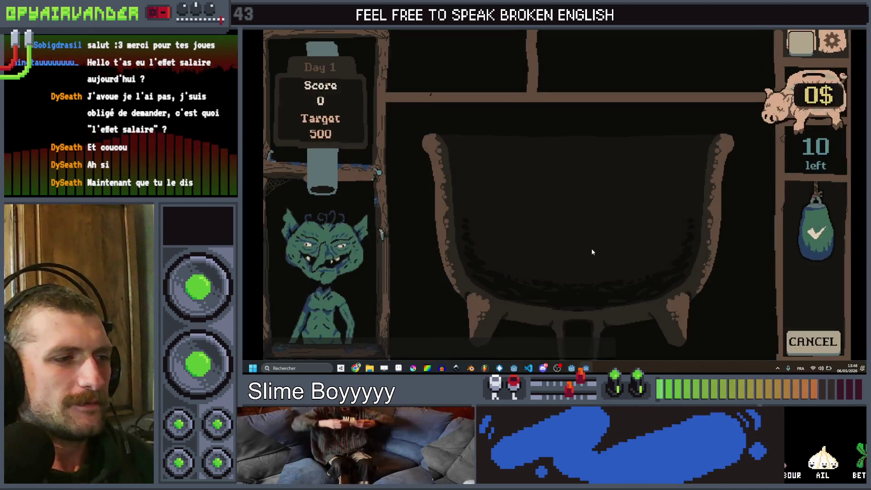
Submit the debug command 'm 100' to set money to 100
key(quoteleft)
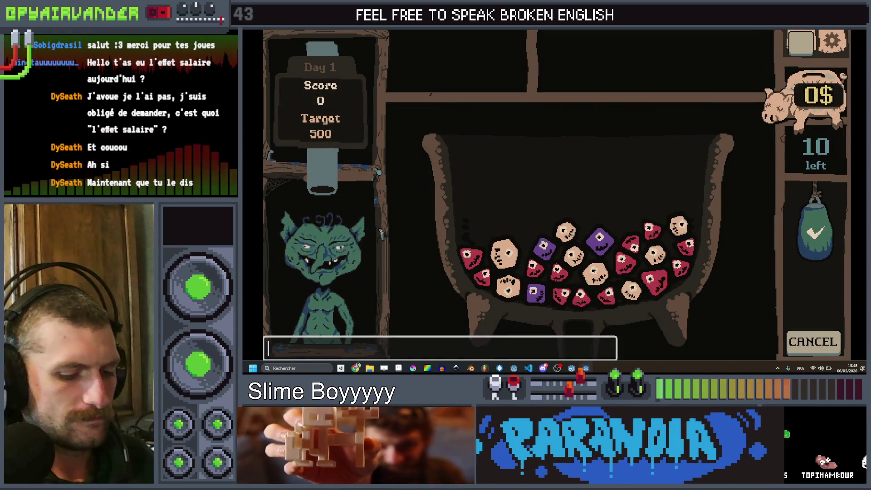
text(m 100)
key(Return)
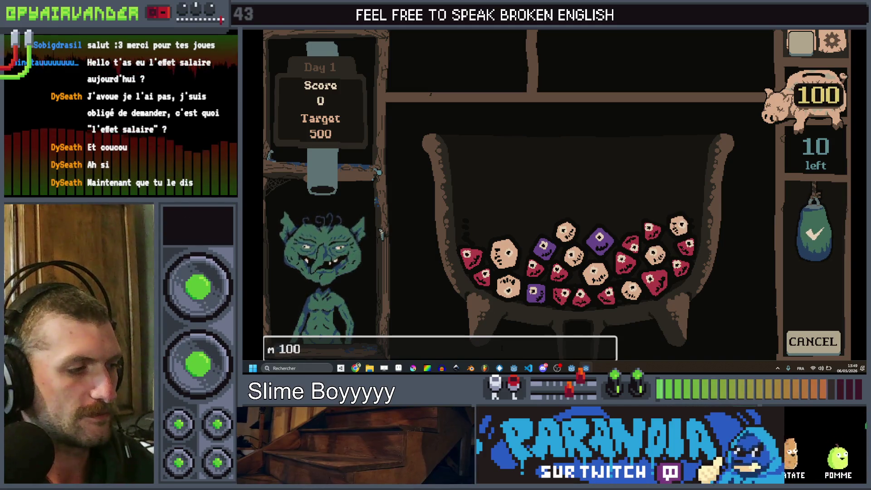
Clear the debug bar and submit 'ust band_aid', which crashes into the debugger
key(ctrl+a)
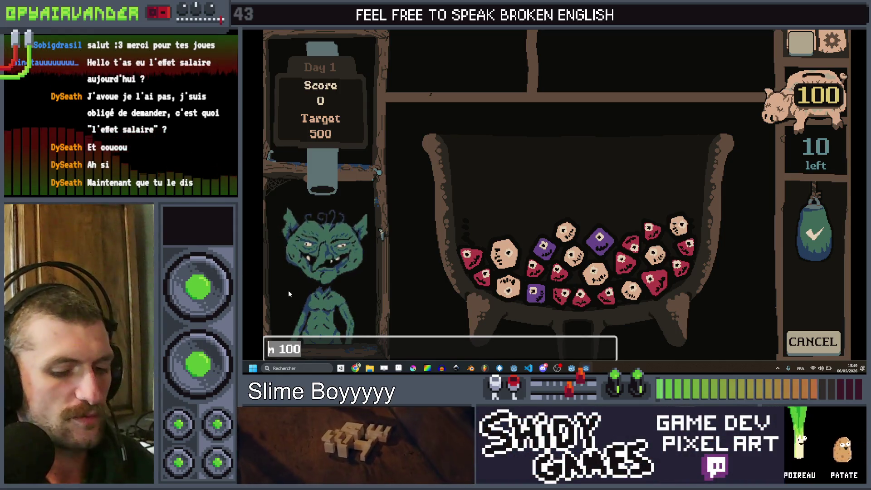
key(BackSpace)
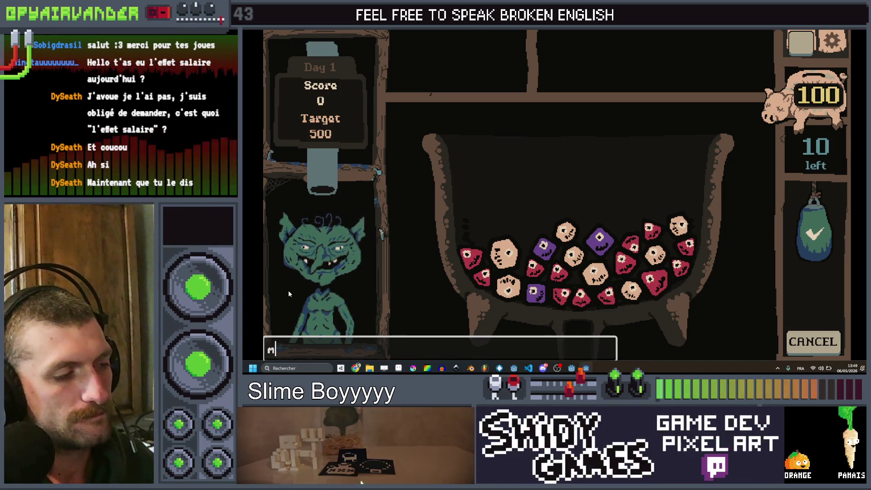
text(ust band)
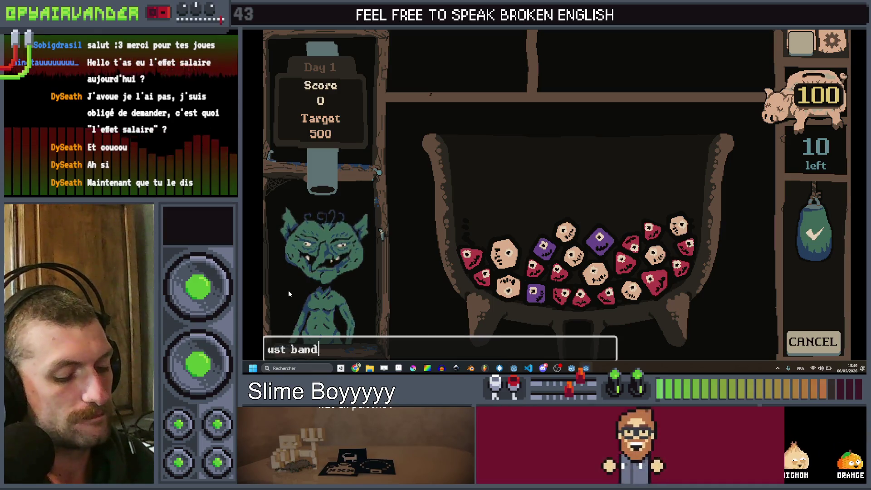
text(_aid)
key(Return)
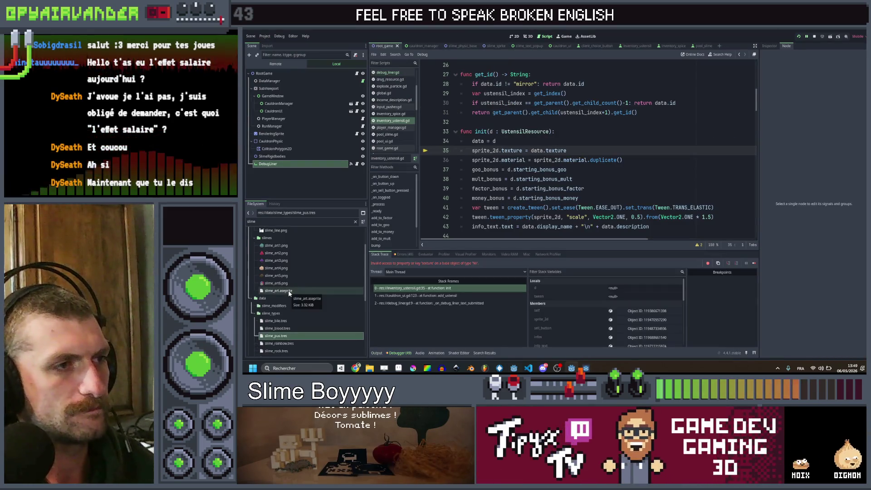
Follow the stack trace to debug_liner.gd line 9 and cut the get_ustensil(cmd[1]) lookup
click(456, 297)
click(455, 303)
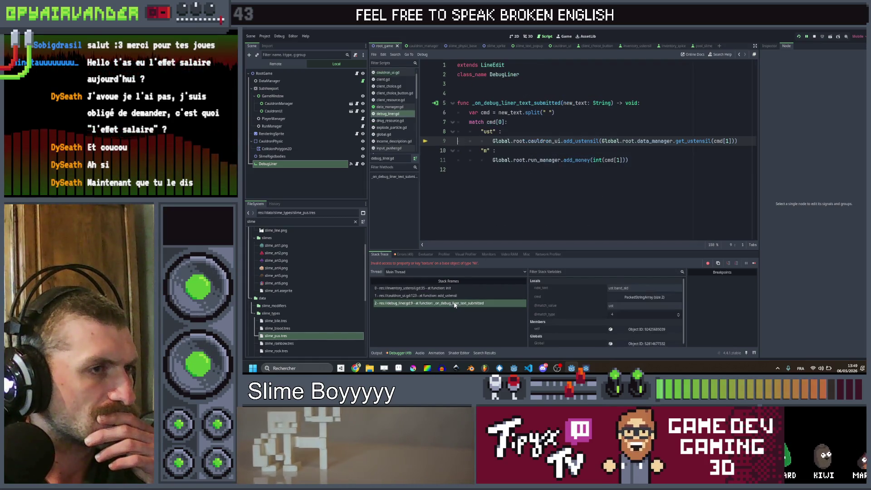
click(679, 150)
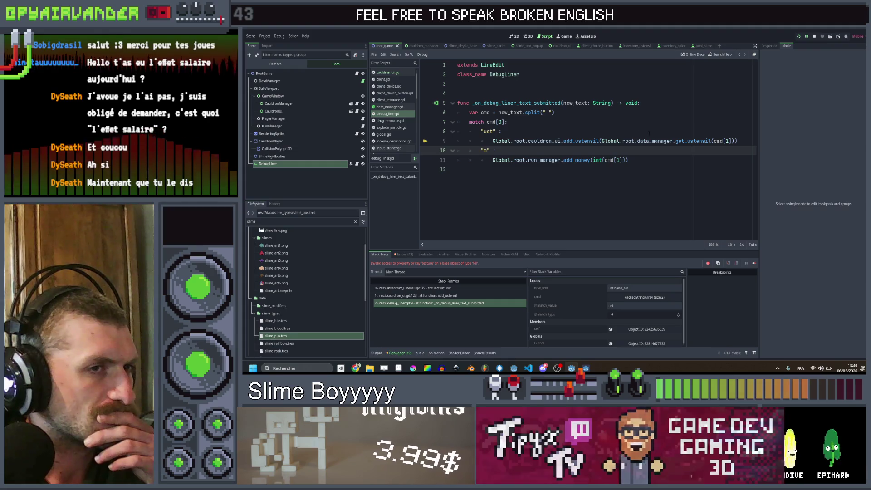
drag(735, 141, 600, 141)
key(ctrl+x)
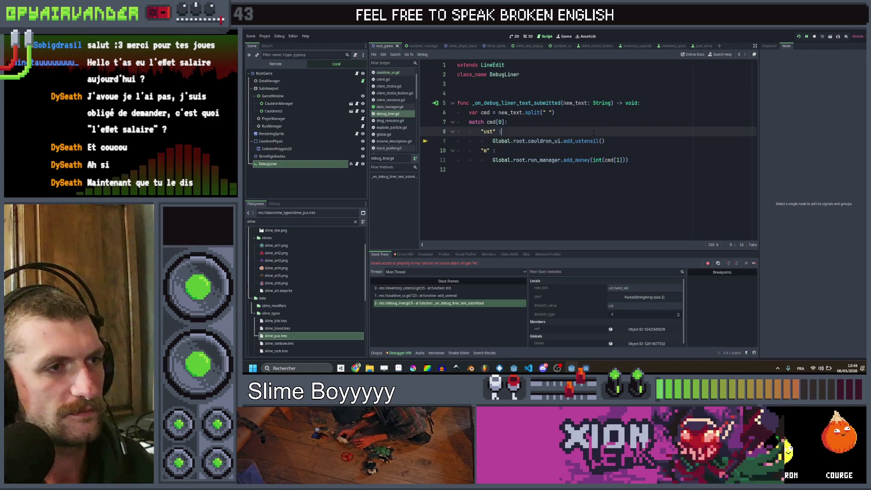
Add a 'var ust =' line holding the get_ustensil(cmd[1]) lookup above a new if line
click(593, 133)
key(Return)
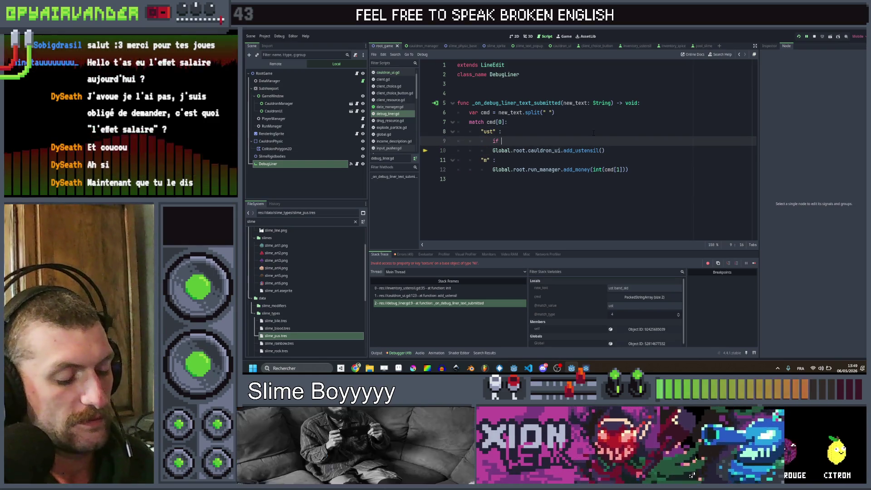
text(if)
key(ctrl+v)
key(ctrl+z)
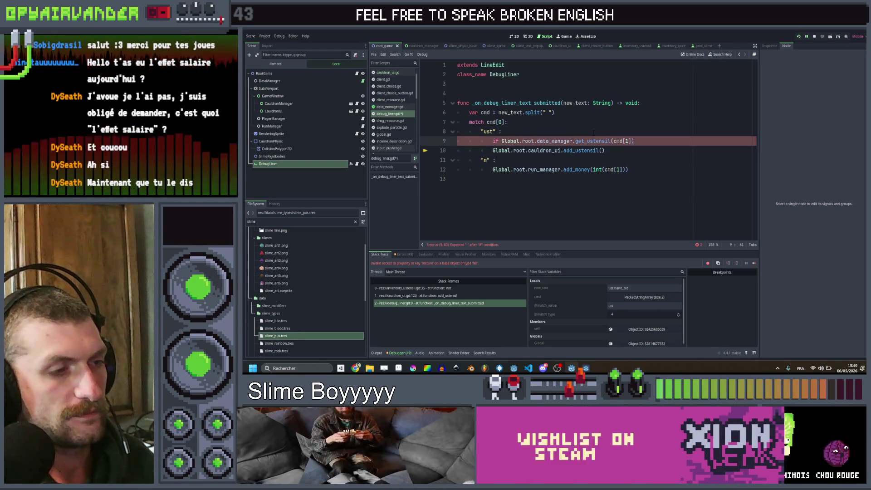
click(592, 132)
key(Return)
text(var ust =)
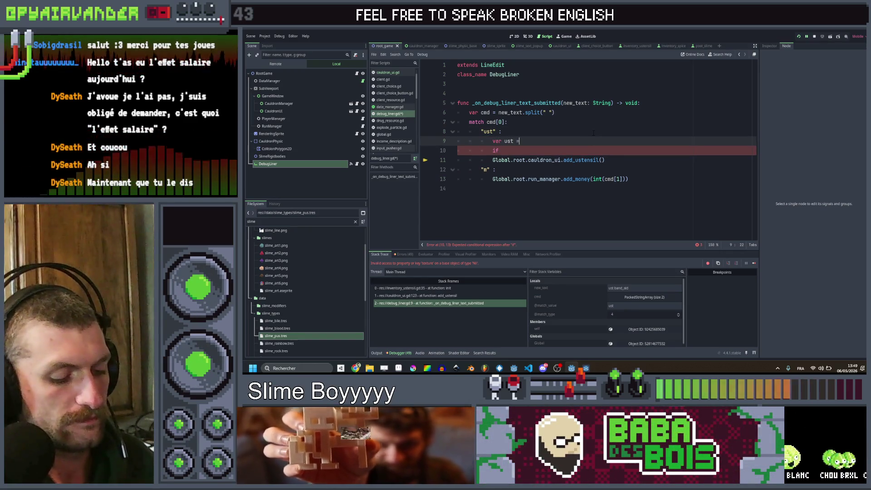
key(ctrl+v)
key(Escape)
Complete 'if ust == null:' and move the add_ustensil() call under an else: branch
key(Down)
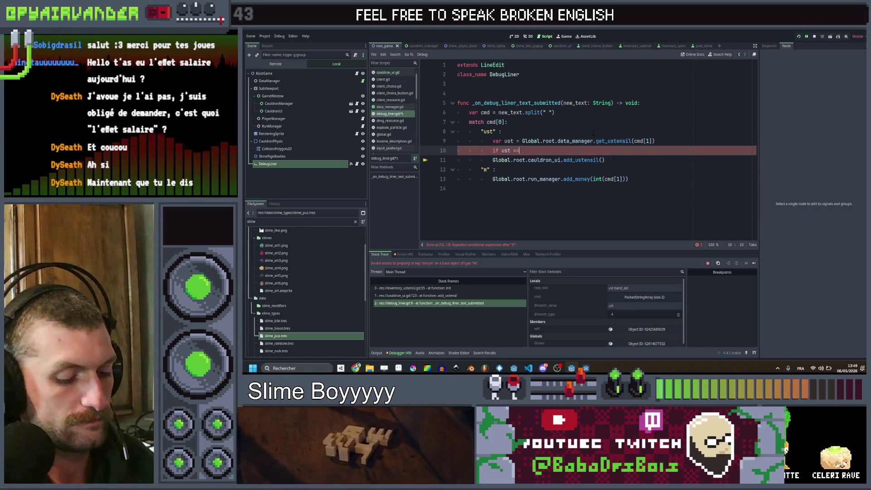
text(null:)
key(Return)
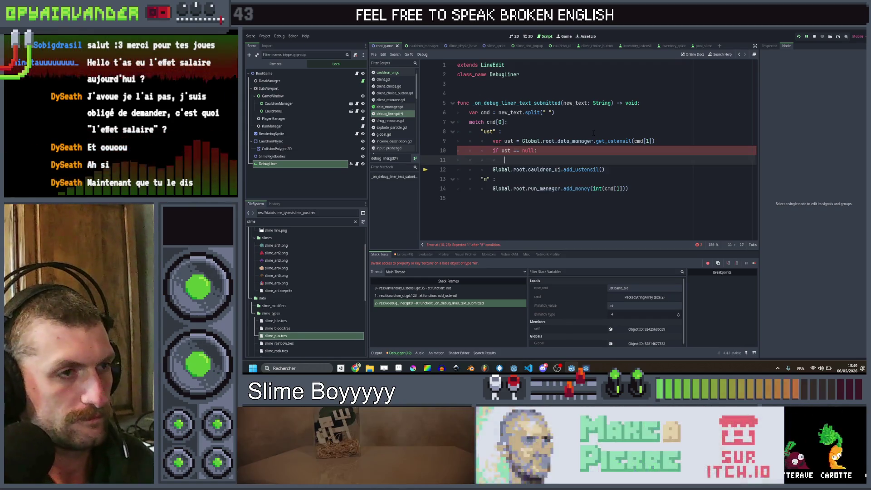
key(Down)
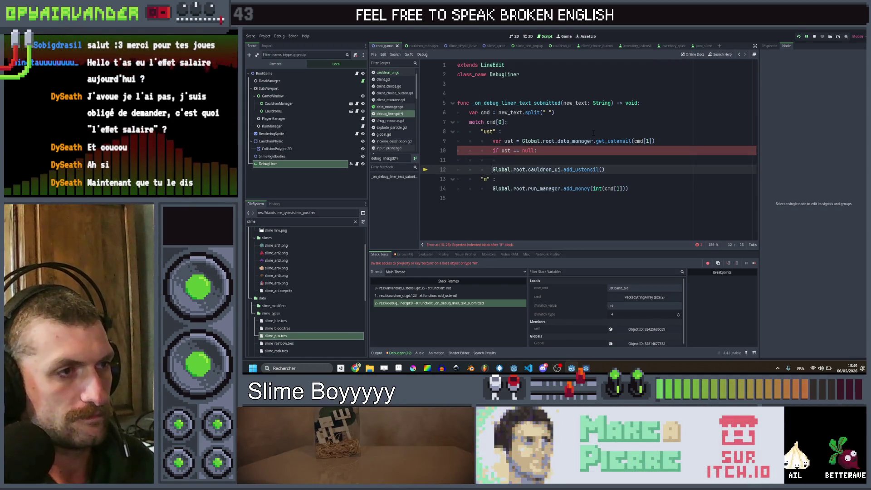
key(Tab)
key(Return)
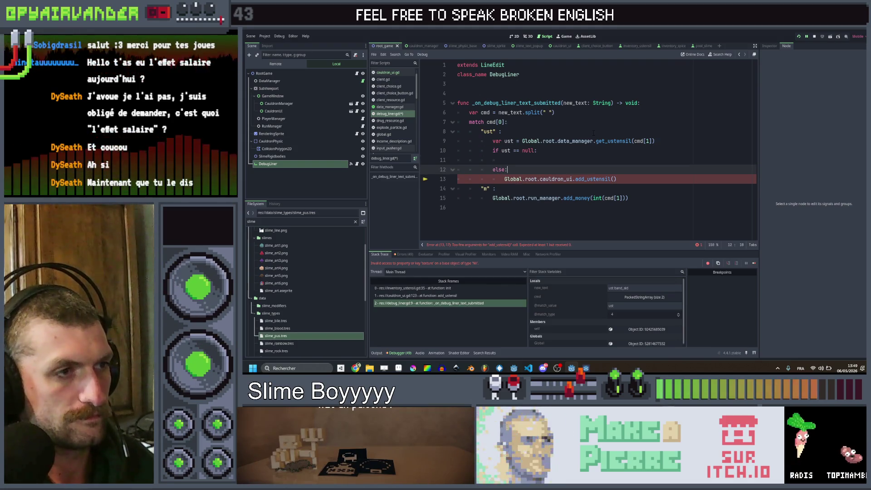
text(else:)
key(Down)
key(Up)
key(Up)
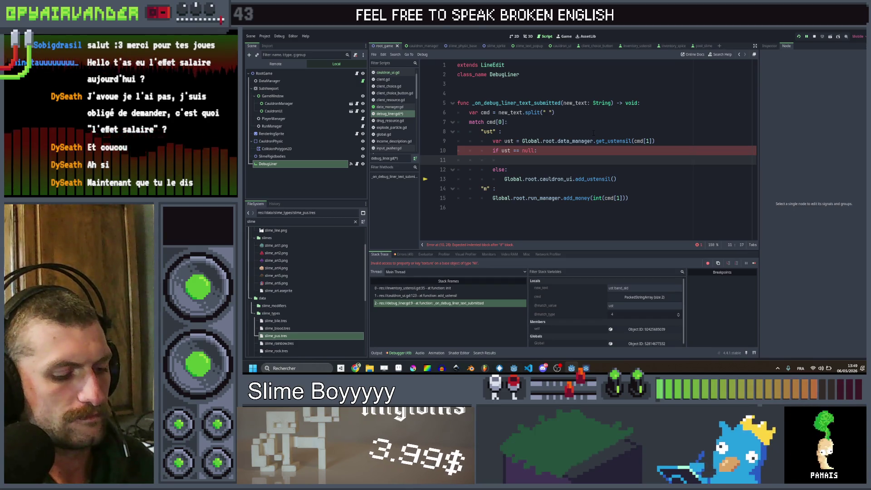
Make the null branch set text = "Id not found"
text(te)
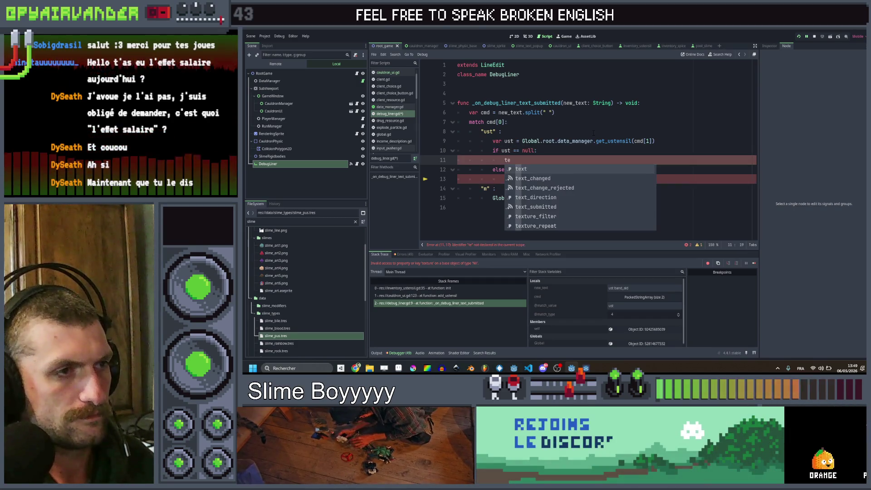
key(Return)
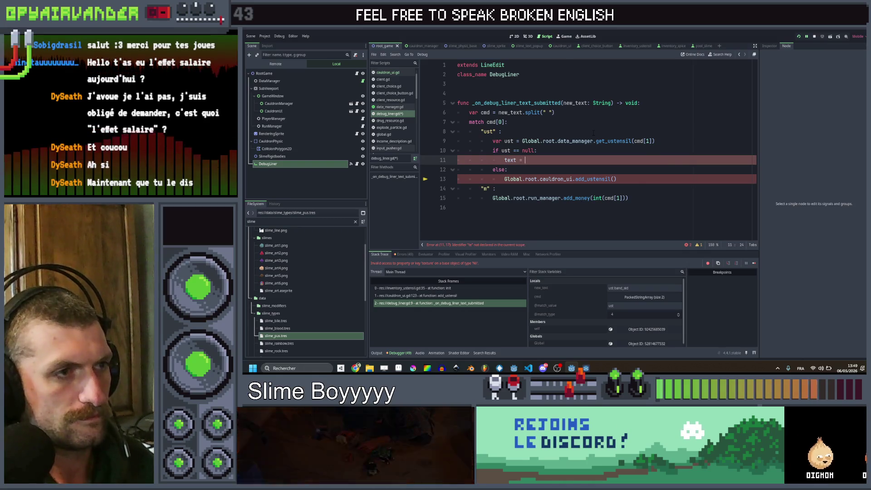
text(")
key(Escape)
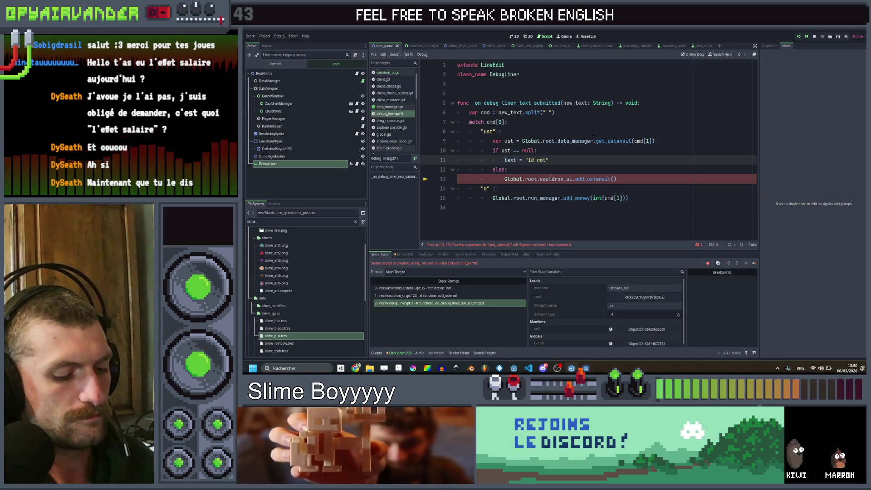
text(found)
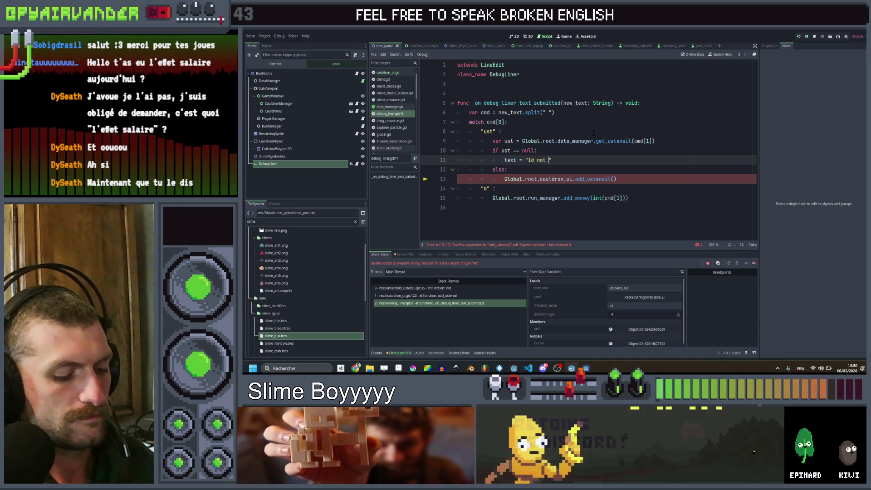
text( ")
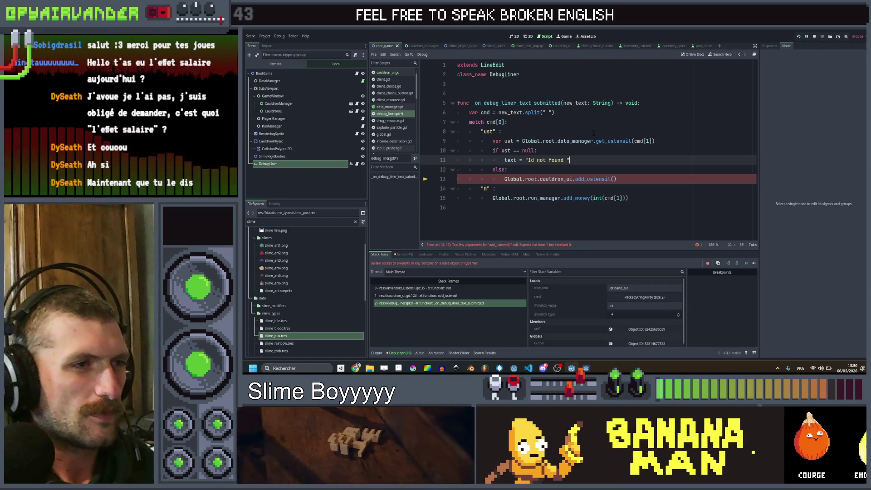
key(BackSpace)
Pass ust into the call as add_ustensil(ust) and save debug_liner.gd
key(Down)
key(Down)
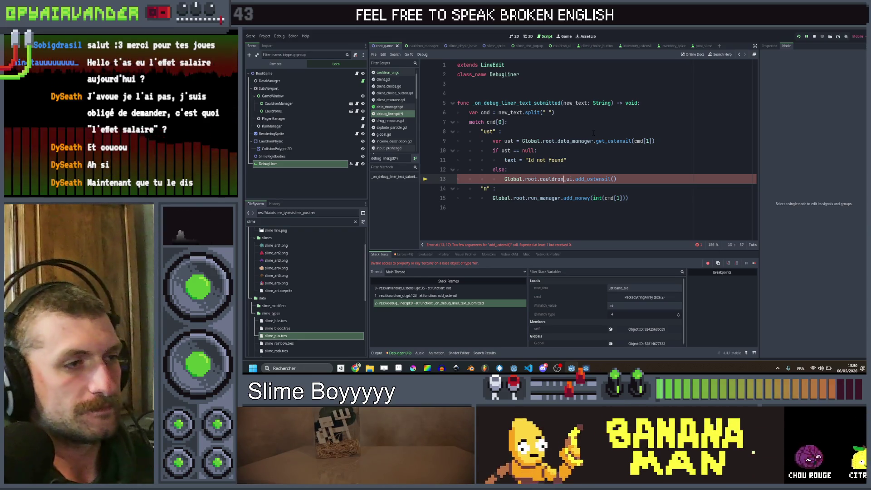
key(Up)
key(Down)
key(Left)
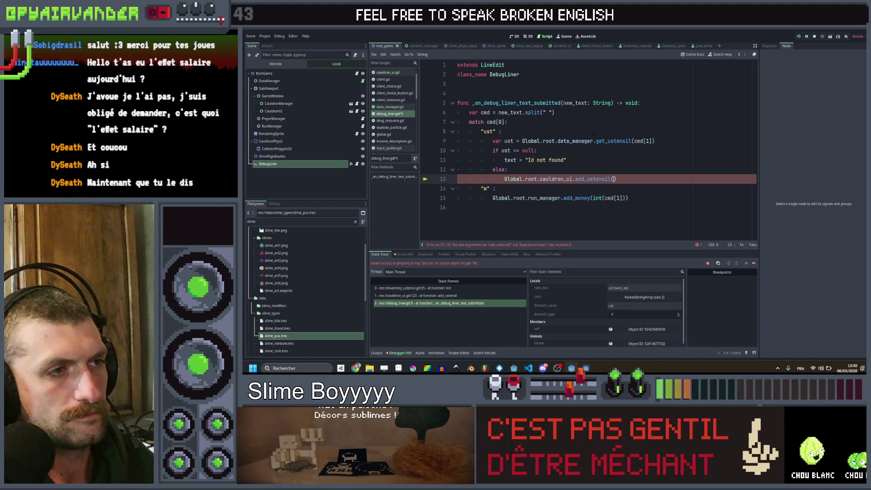
key(Up)
key(Up)
key(Up)
key(Down)
key(Down)
key(Down)
key(Up)
text(us)
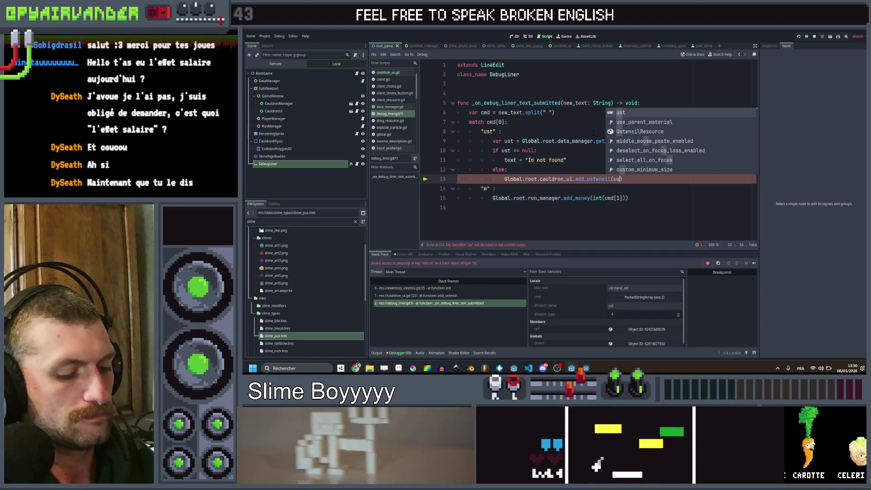
text(t)
key(Up)
key(ctrl+s)
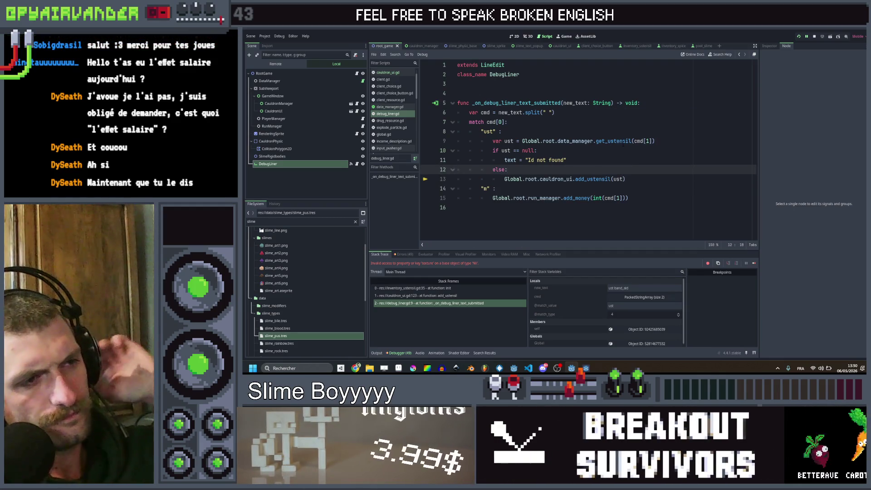
Relaunch the game with F5 to test the updated script
double_click(616, 141)
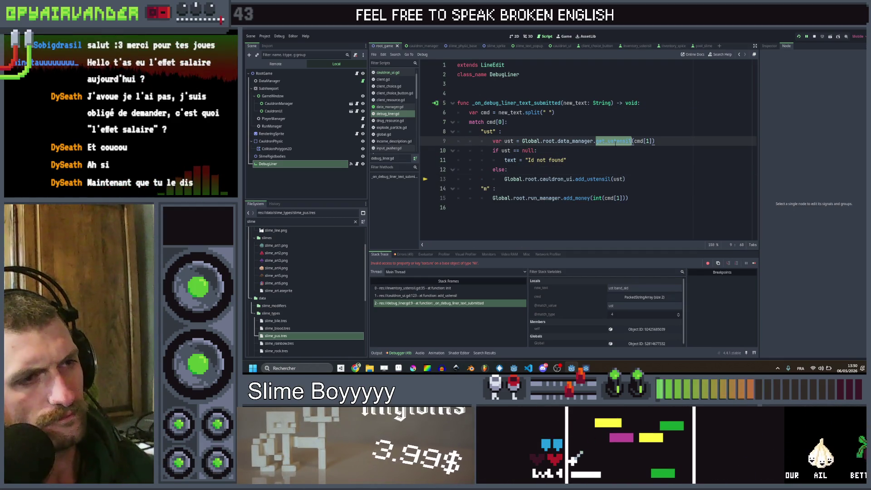
click(627, 161)
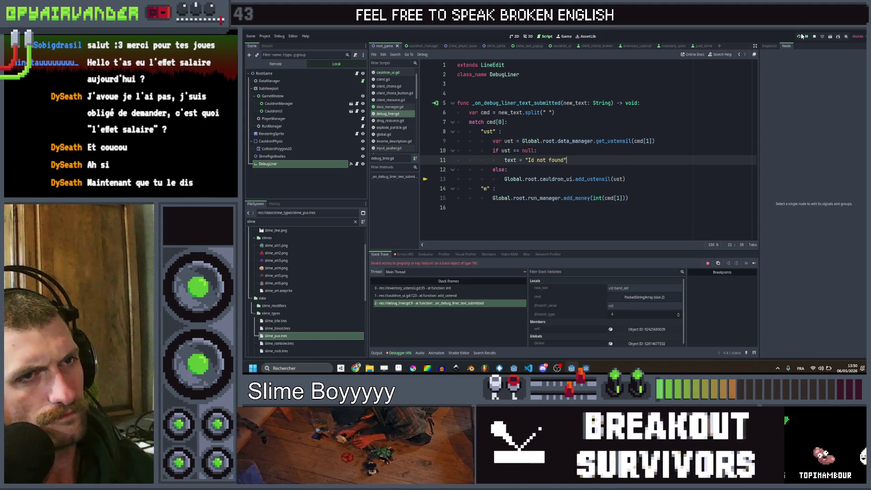
key(F5)
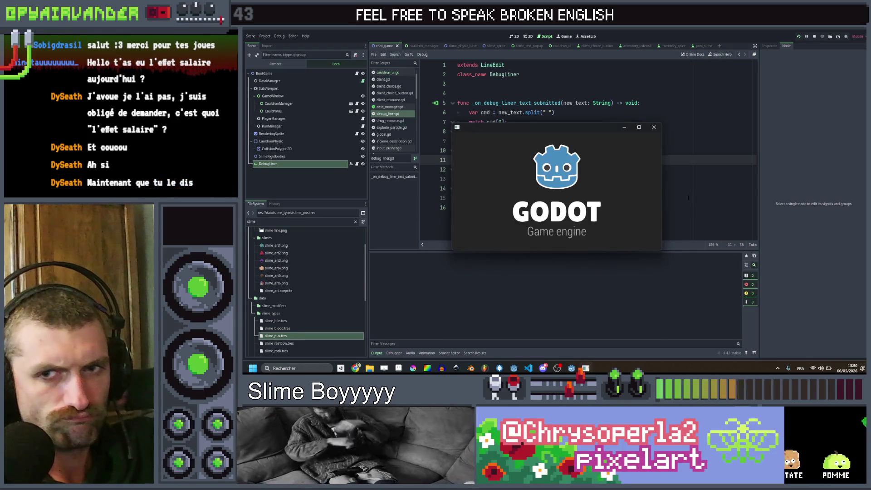
Maximize the game window and add dynamite and bandaid utensils with ust commands
click(640, 126)
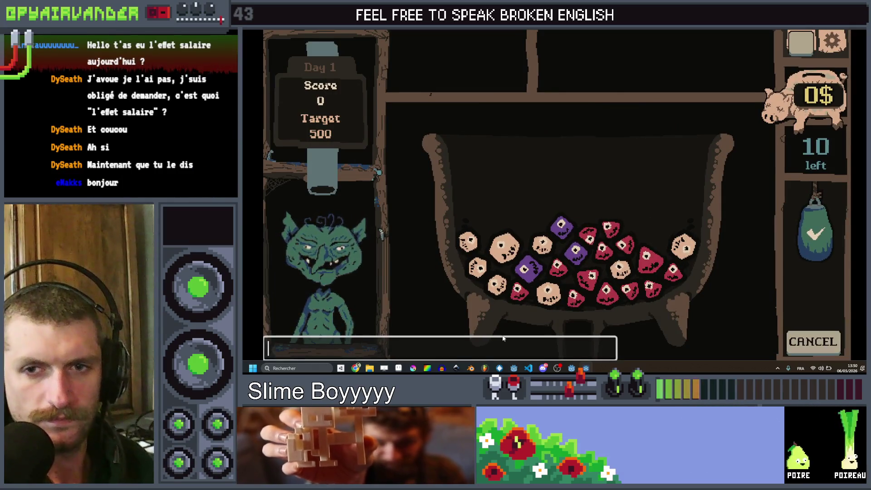
text(ust)
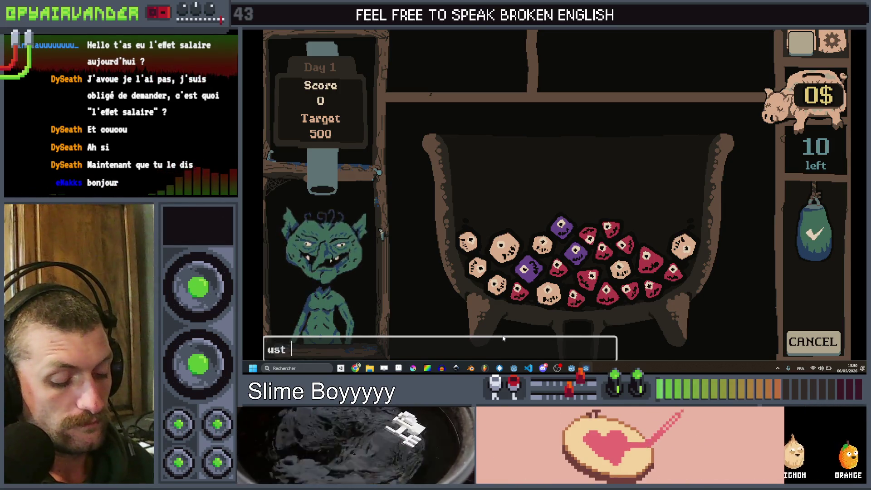
text(dyna)
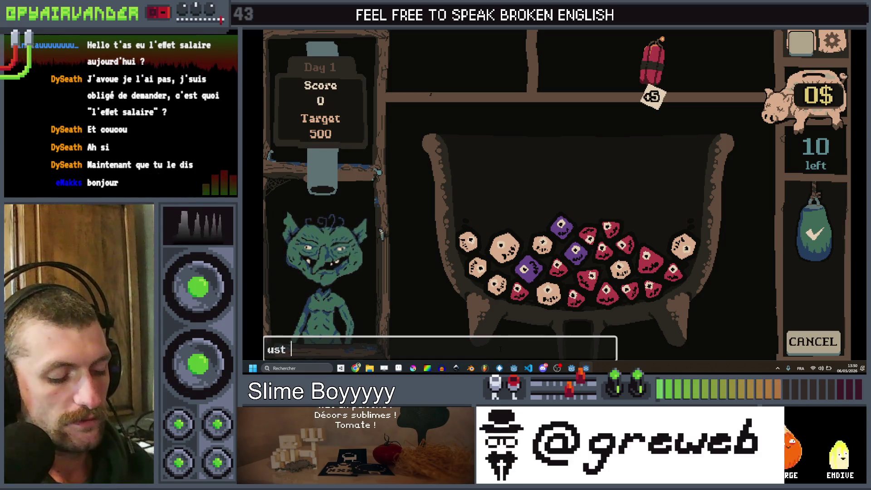
text(andaid)
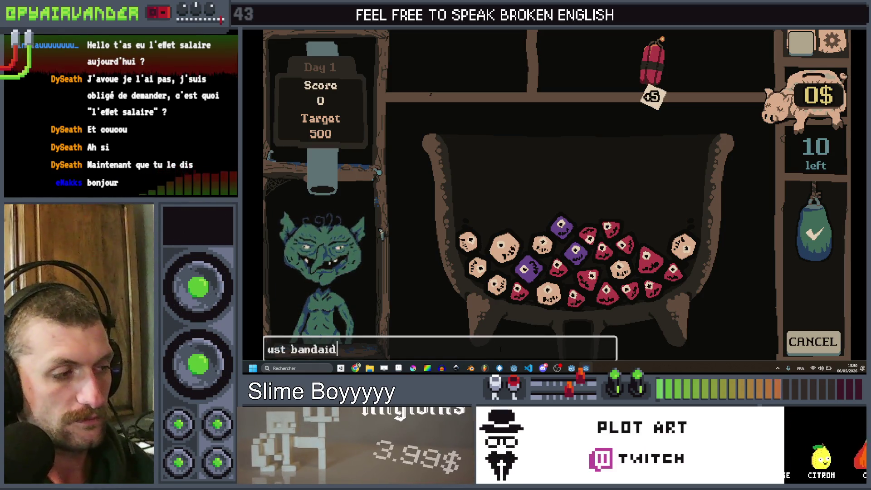
key(Return)
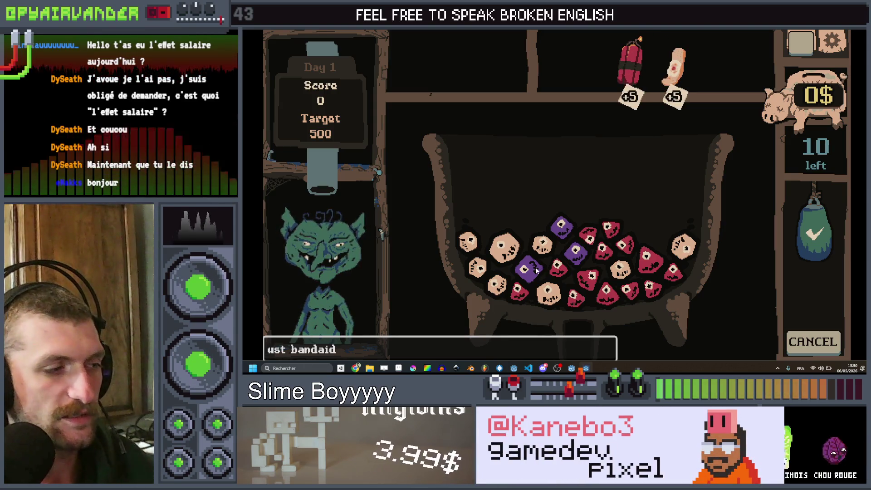
text(des)
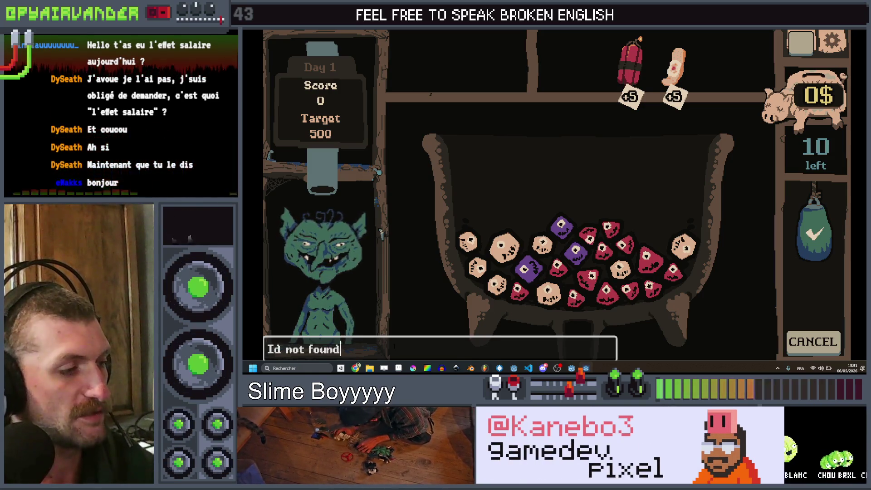
Link and merge chains of red and beige slimes
mouse_move(560, 274)
mouse_down()
mouse_move(587, 277)
mouse_move(599, 290)
mouse_move(585, 282)
mouse_up()
mouse_move(542, 244)
mouse_down()
mouse_move(503, 247)
mouse_move(476, 265)
mouse_move(486, 272)
mouse_move(467, 242)
mouse_up()
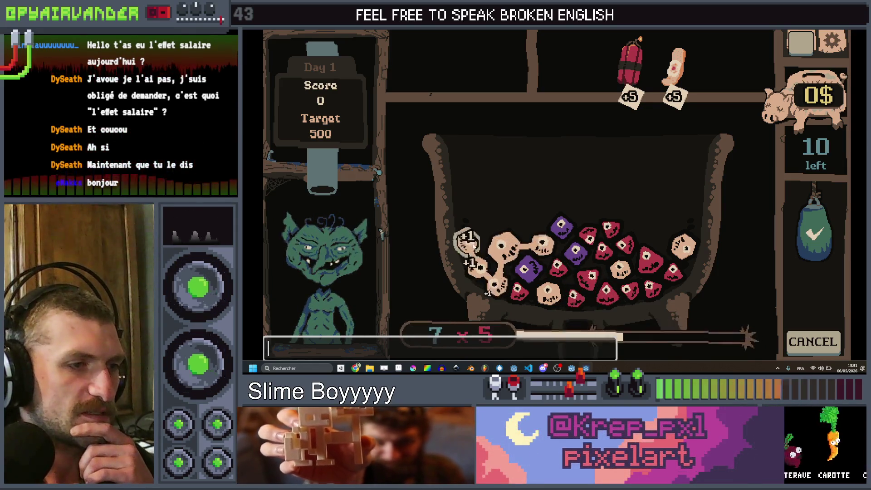
click(822, 232)
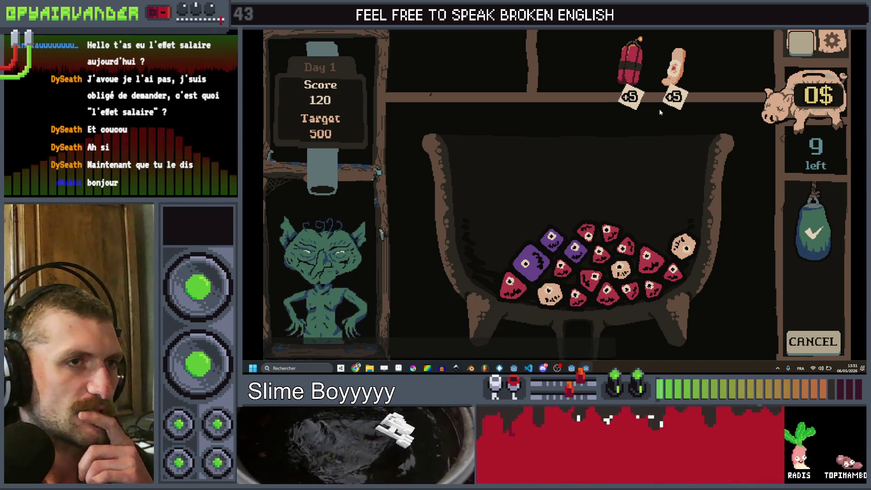
Add the blood_bag utensil with a corrected ust command, then merge red slimes
text(ust bl)
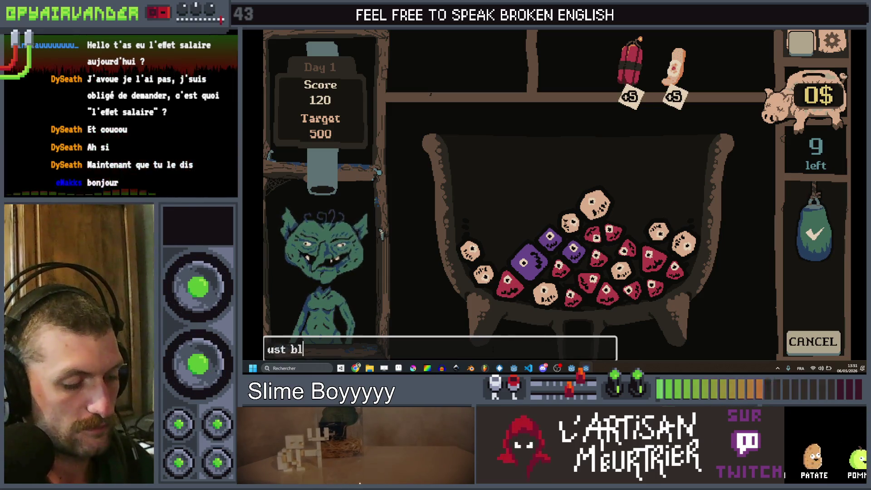
text(oo)
text(dbag)
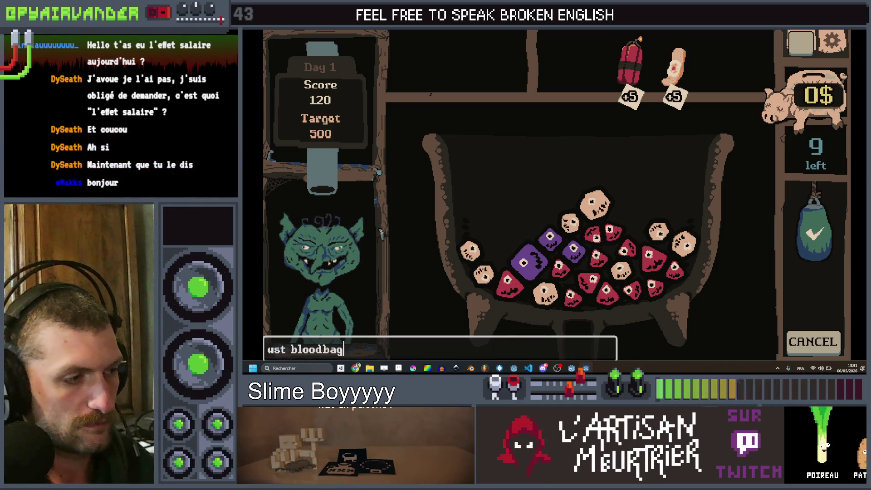
key(Return)
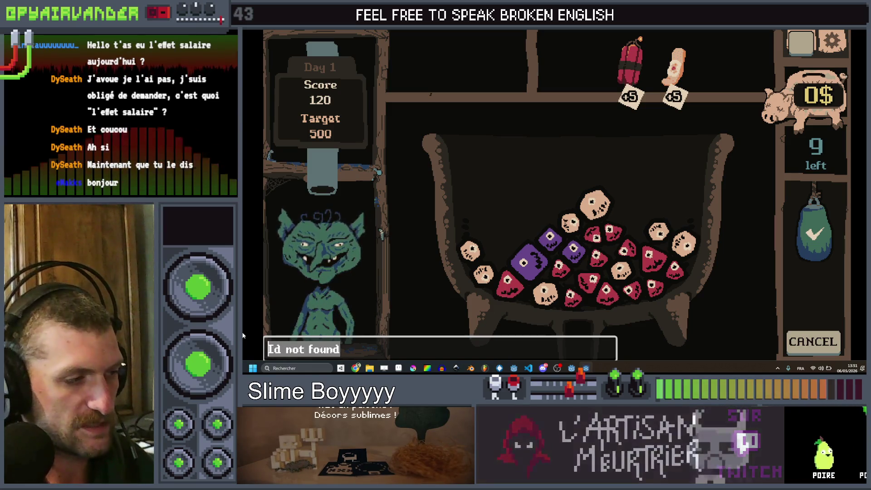
text(ust blood_bag)
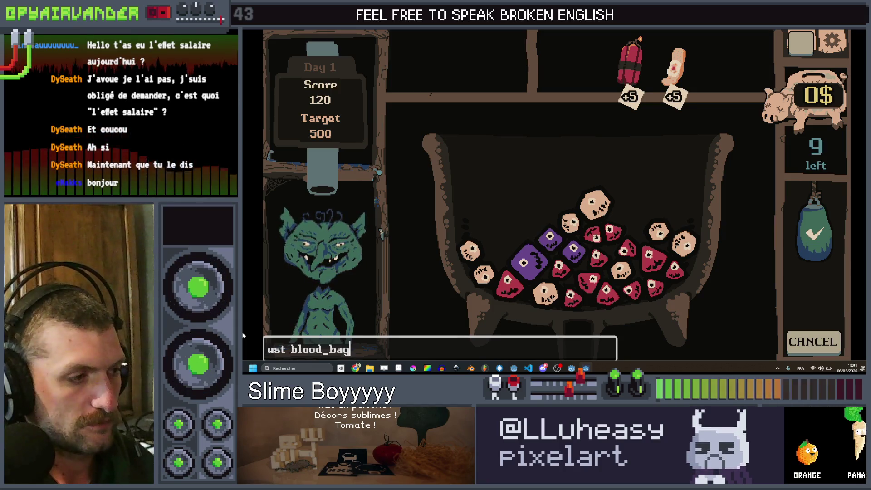
key(Return)
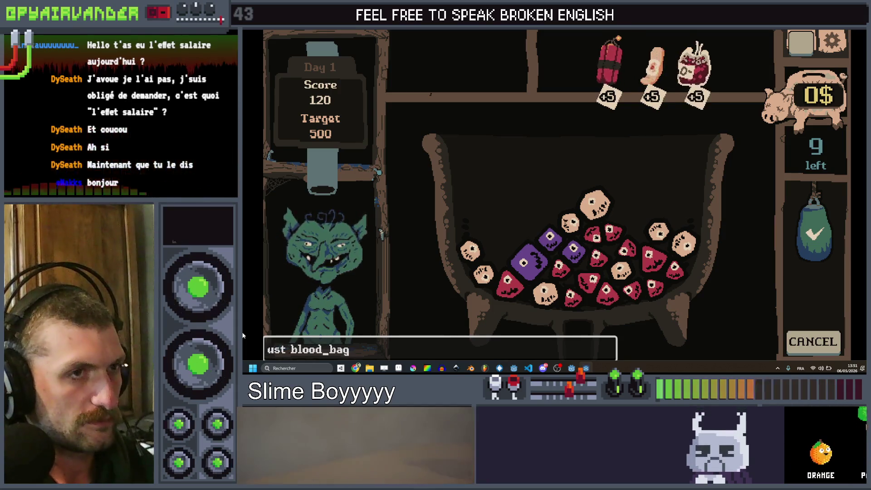
click(568, 275)
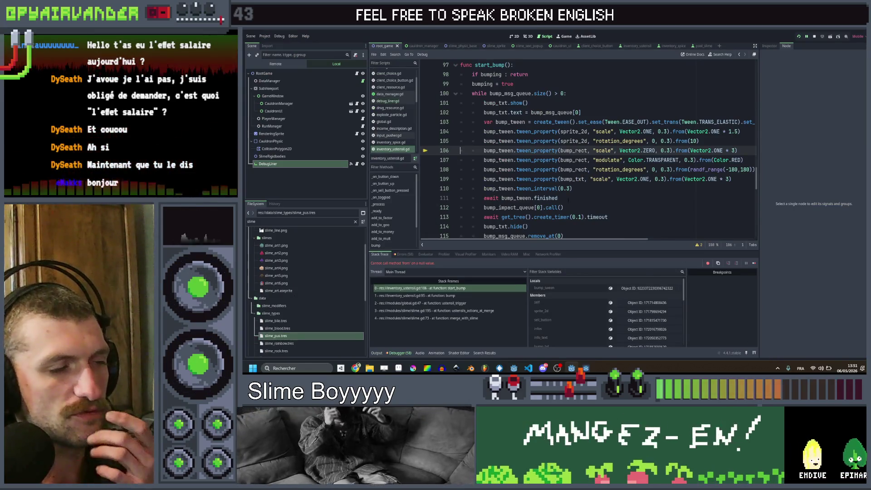
Search the project for 'band_a' and open the match in slime.gd
scroll(630, 188, up, 1)
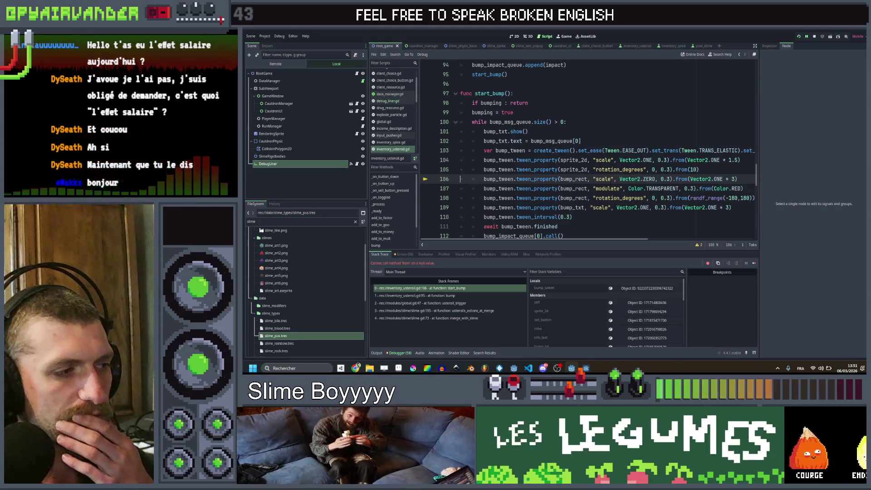
scroll(608, 190, down, 1)
click(610, 198)
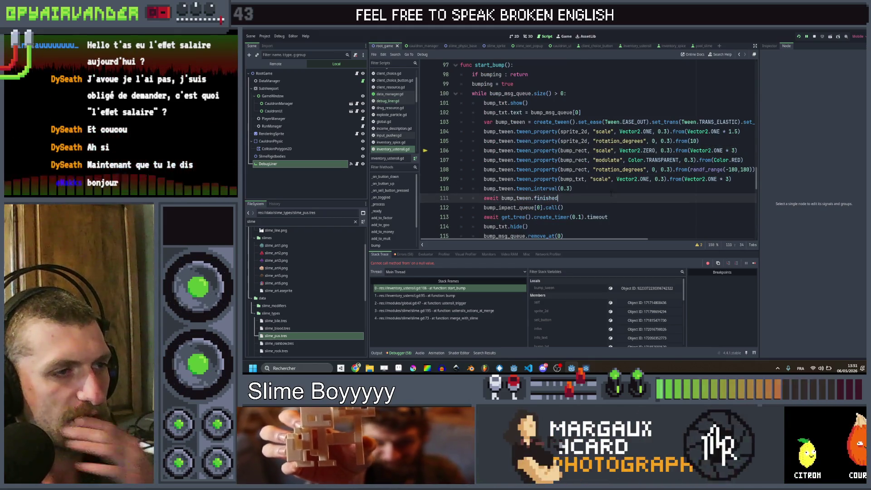
key(ctrl+shift+f)
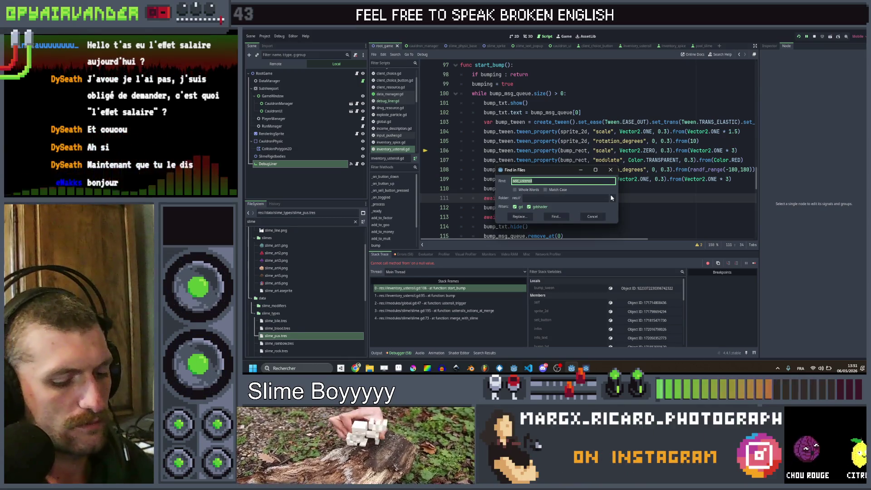
text(band_a)
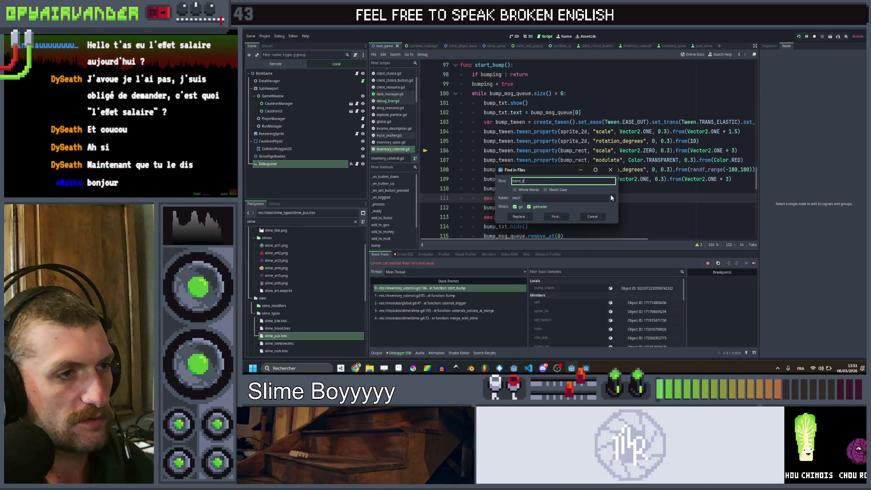
key(Return)
click(465, 274)
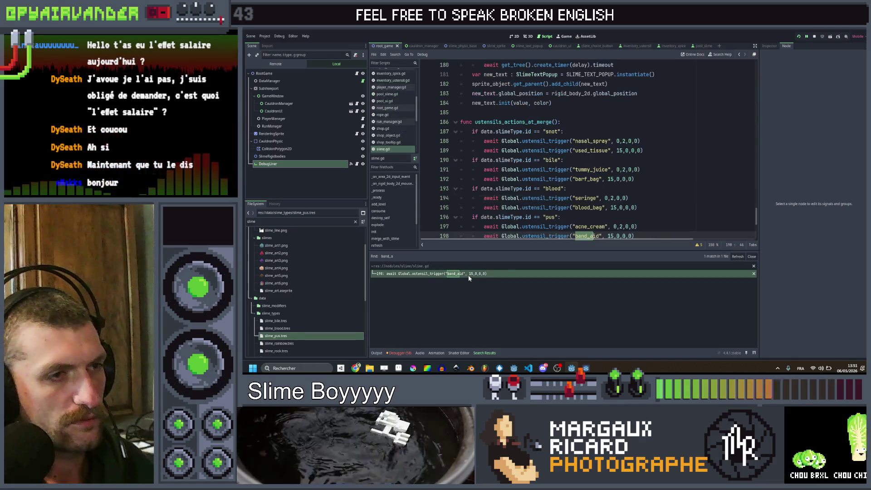
Keep line 198 as ustensil_trigger("band_aid", ...) and save slime.gd
key(Up)
key(Up)
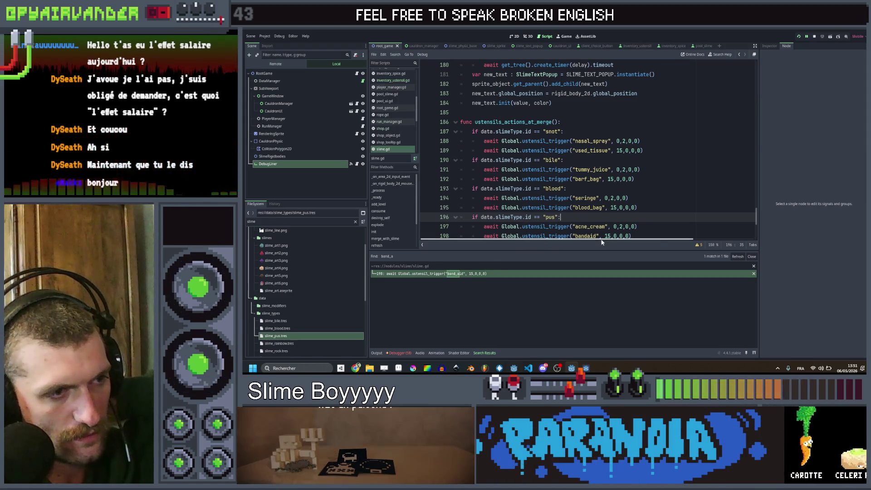
key(Down)
key(Down)
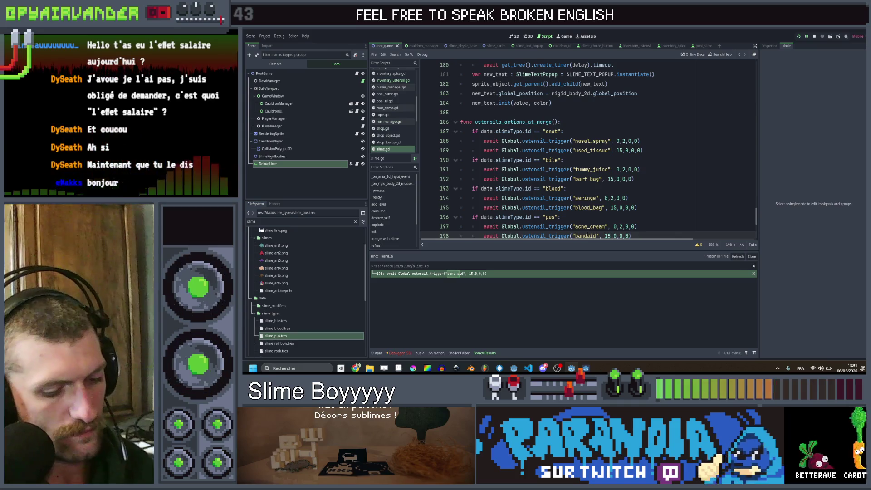
text(_)
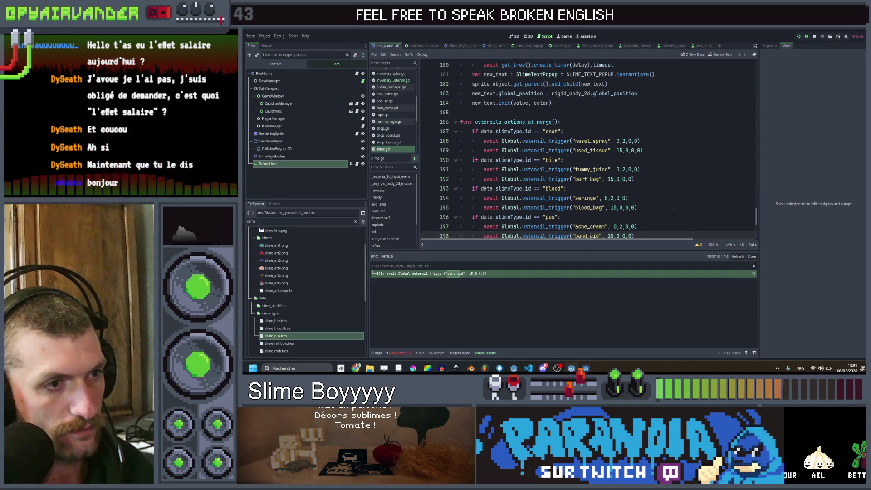
key(Up)
key(Up)
key(ctrl+s)
Filter the FileSystem by 'ban' and select ust_bandaid.tres
double_click(303, 221)
text(ba)
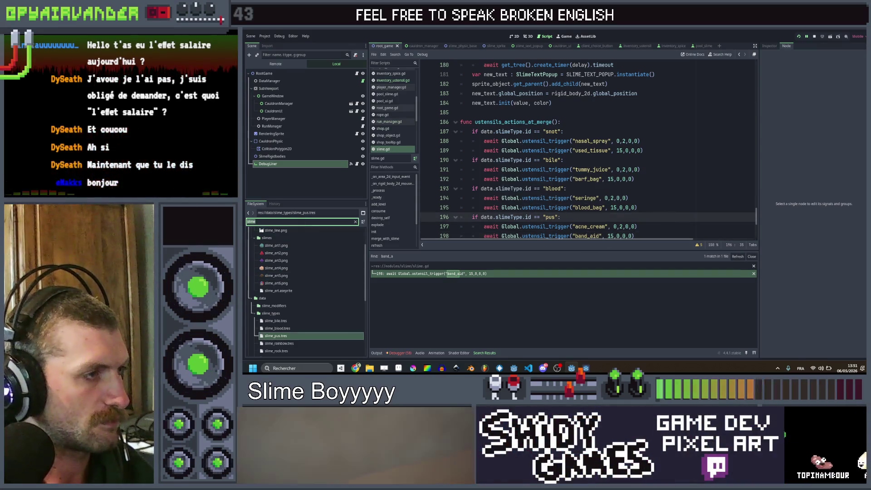
text(n)
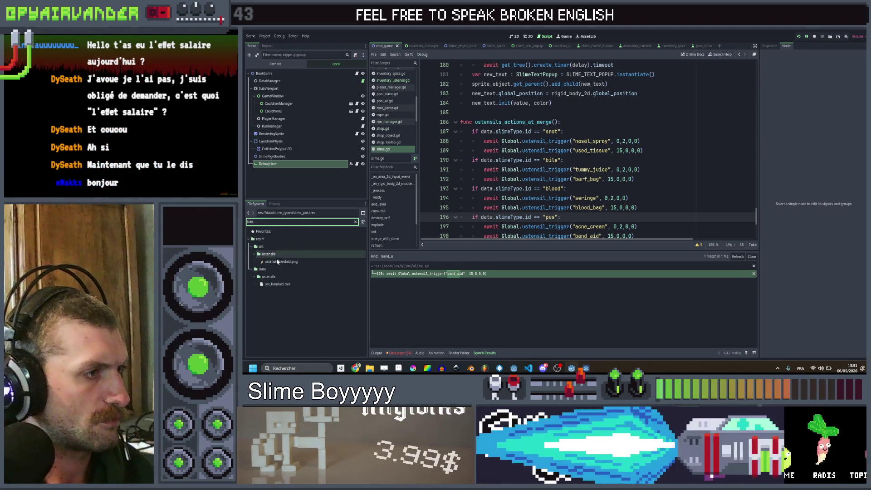
click(279, 262)
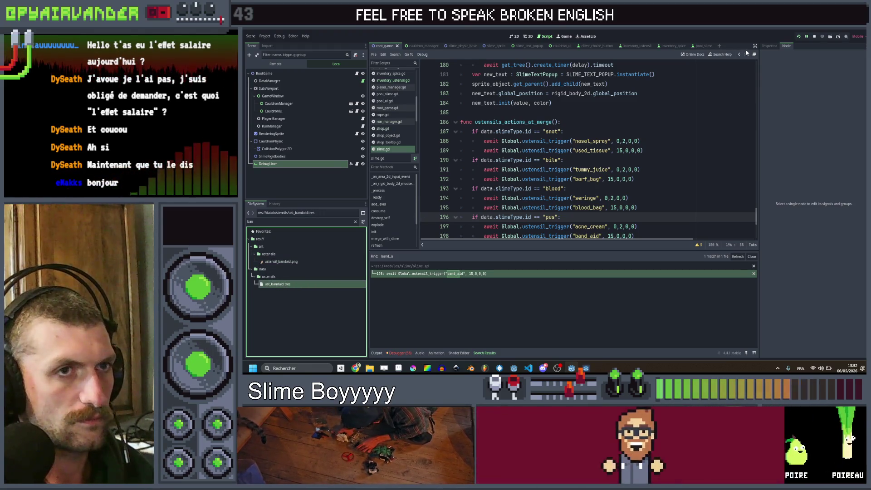
Commit ust_bandaid.tres's ID as band_aid, review ustensils_actions_at_merge, and view the Debugger stack trace
click(767, 46)
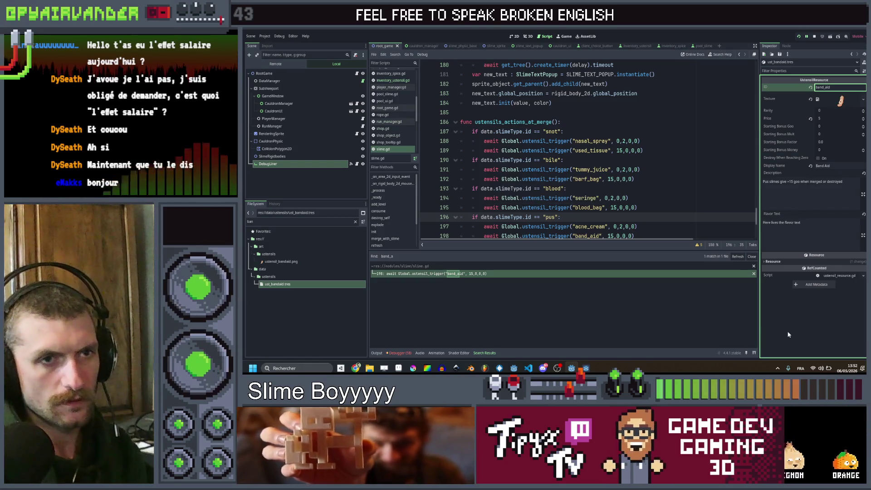
key(Return)
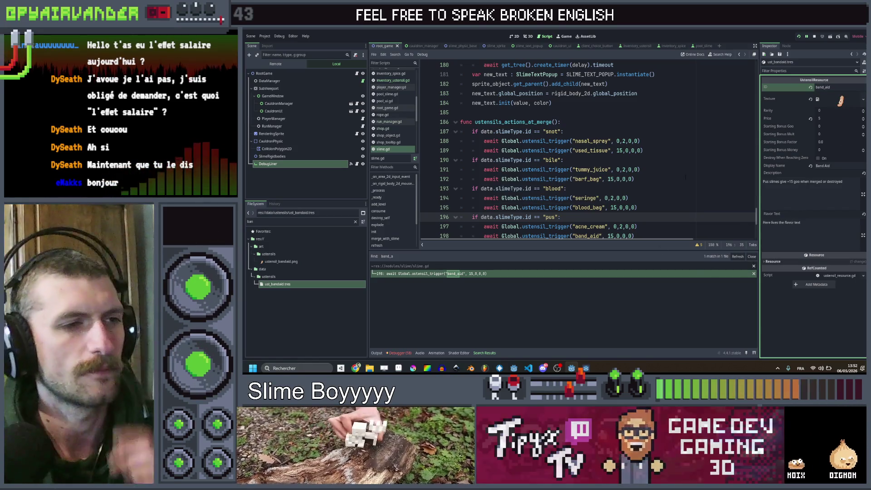
click(691, 160)
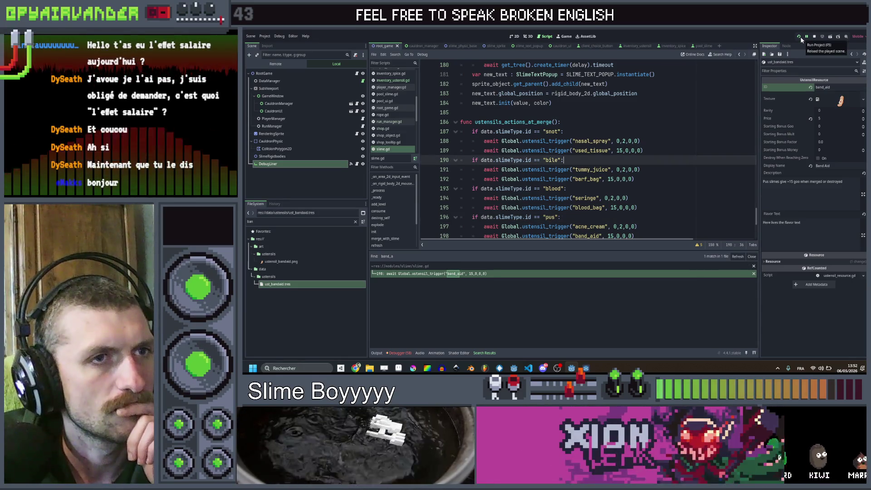
click(716, 139)
scroll(716, 139, down, 2)
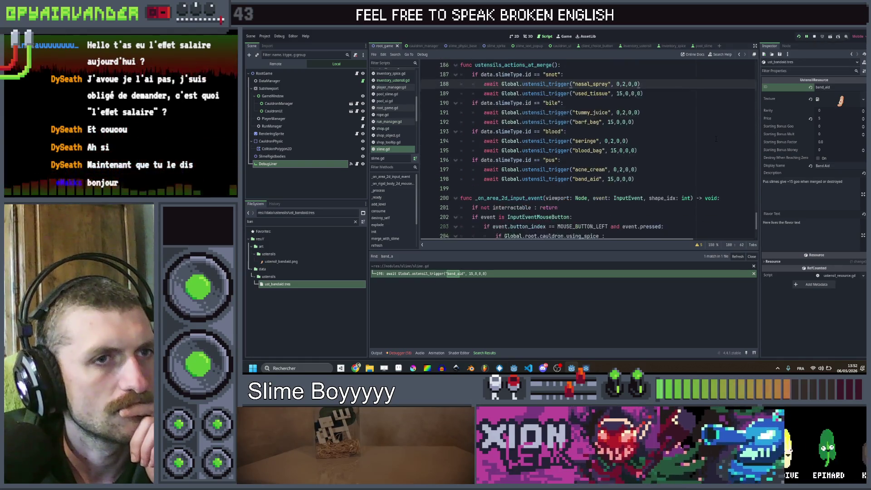
scroll(716, 139, down, 1)
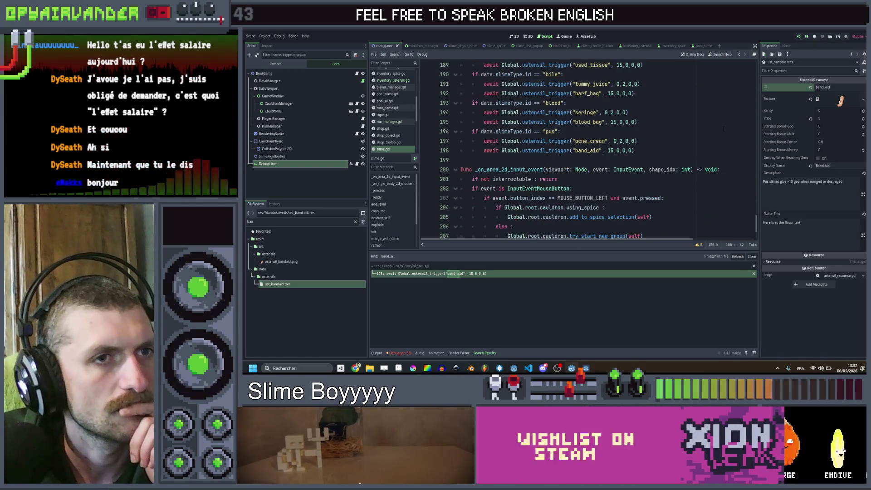
scroll(723, 129, up, 2)
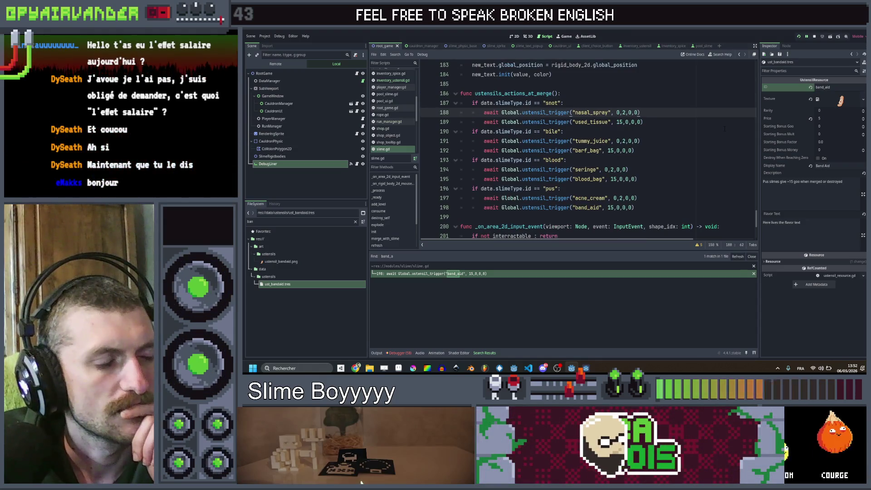
click(407, 355)
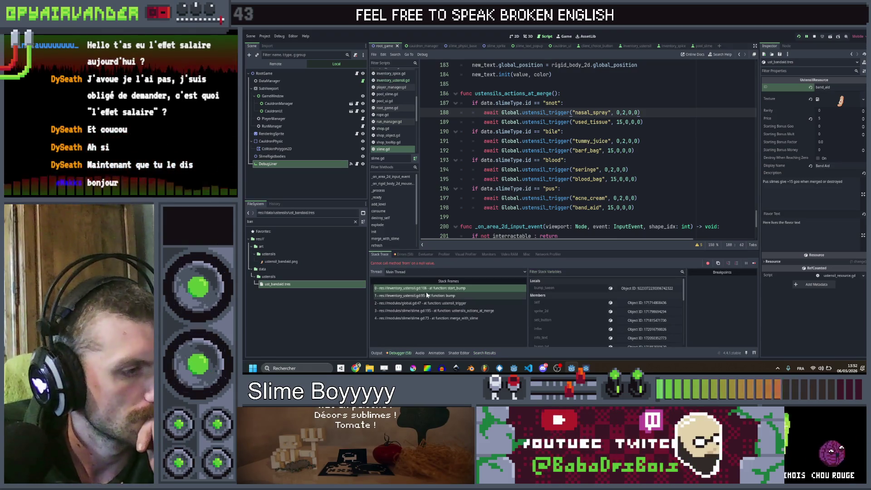
Open start_bump in inventory_ustensil.gd from stack frame 0 and select both bump_rect uses
click(425, 288)
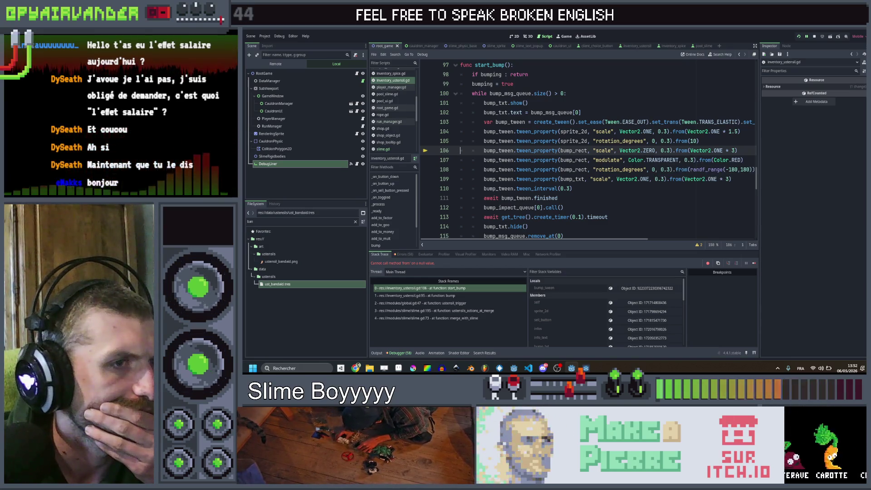
scroll(635, 161, right, 2)
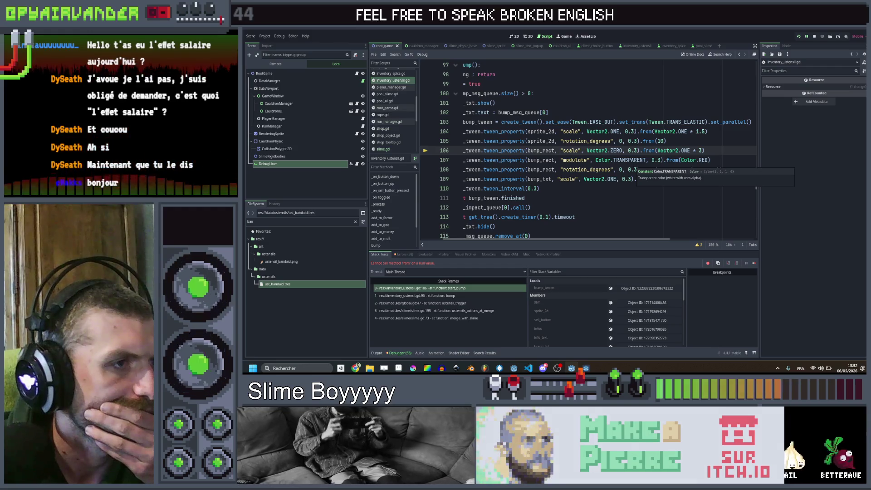
scroll(635, 167, left, 2)
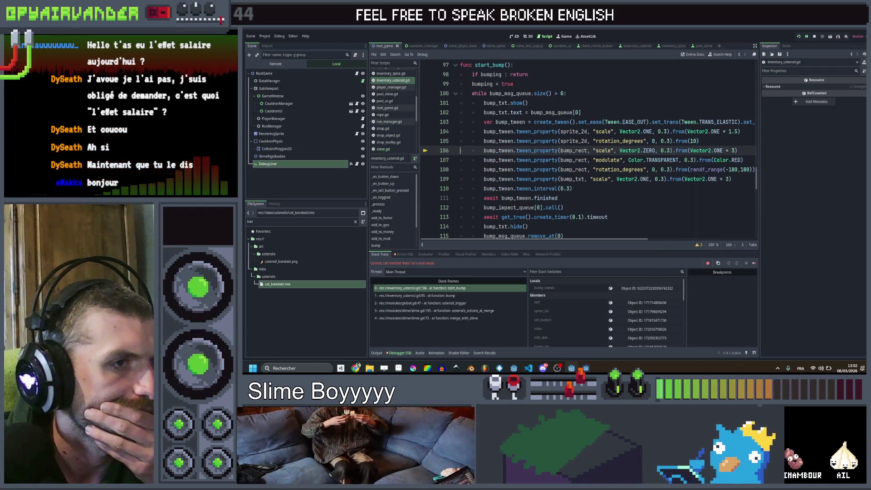
double_click(574, 151)
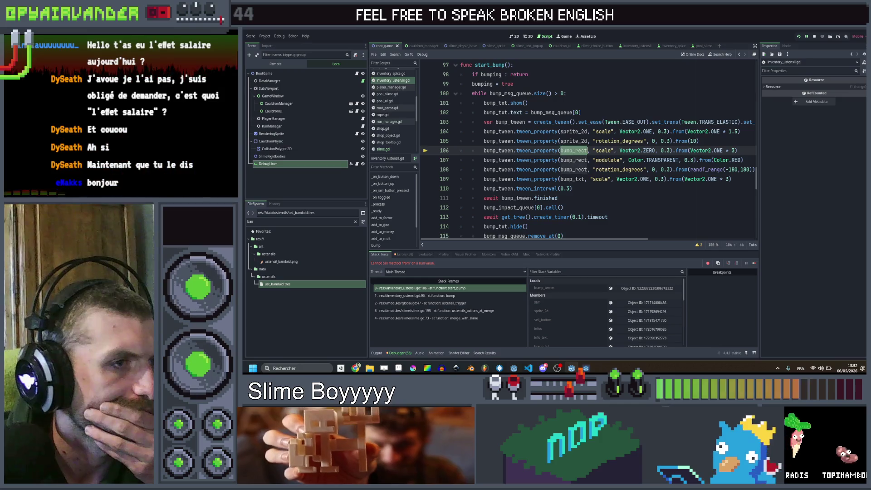
scroll(603, 139, up, 3)
scroll(603, 139, down, 2)
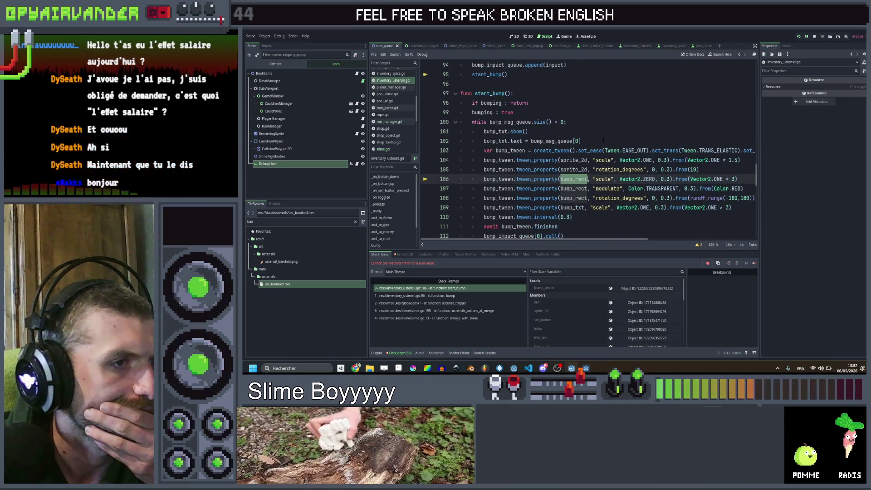
key(ctrl+d)
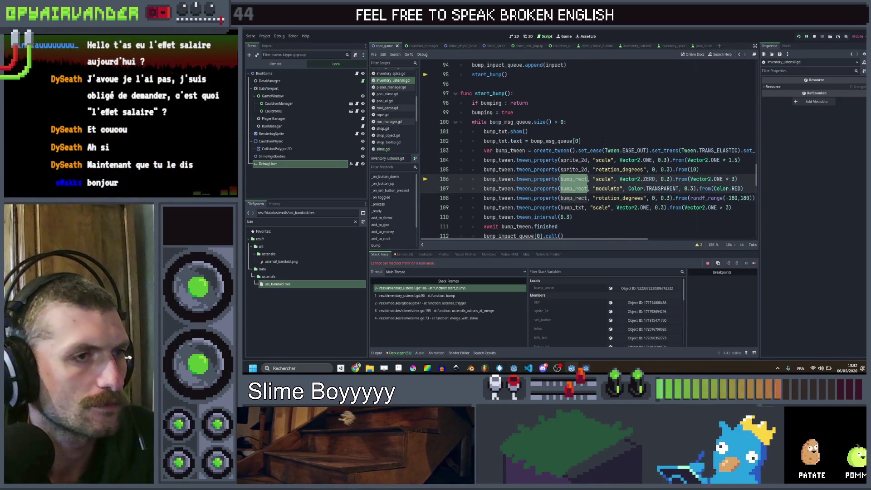
scroll(602, 139, up, 20)
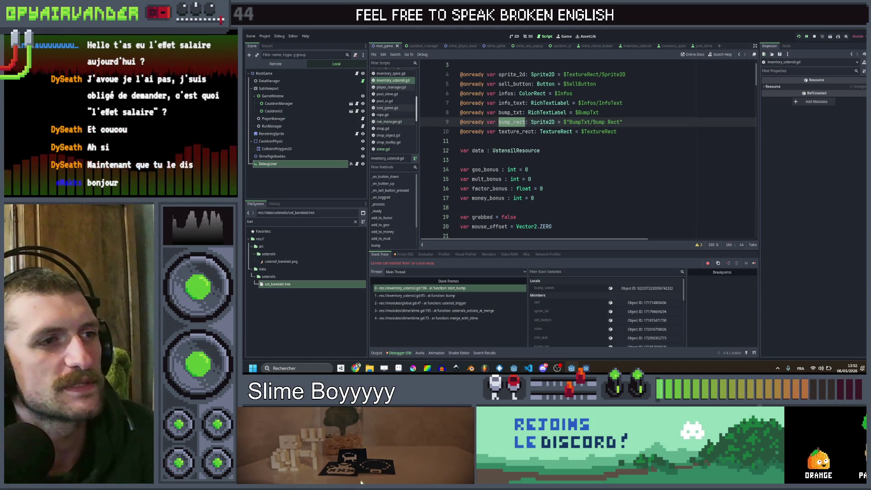
Try removing the BumpTxt/ prefix from line 9's node path, then undo those edits
drag(592, 121, 576, 122)
key(BackSpace)
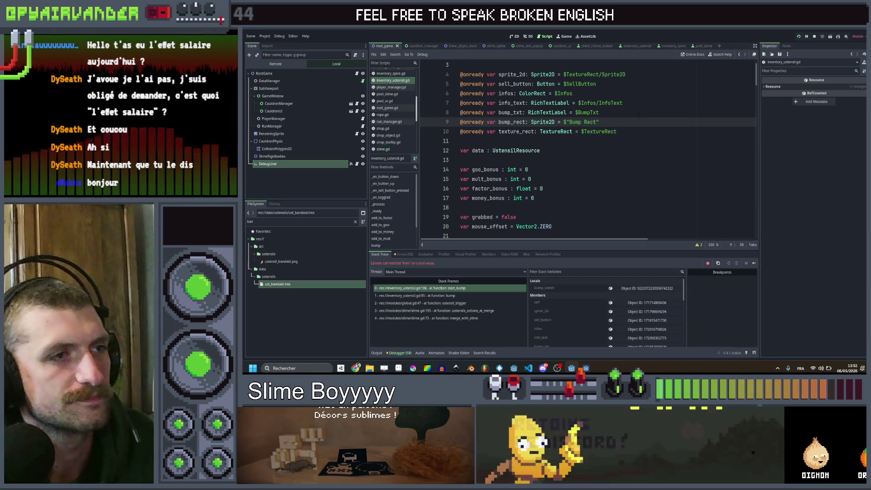
click(638, 113)
key(ctrl+s)
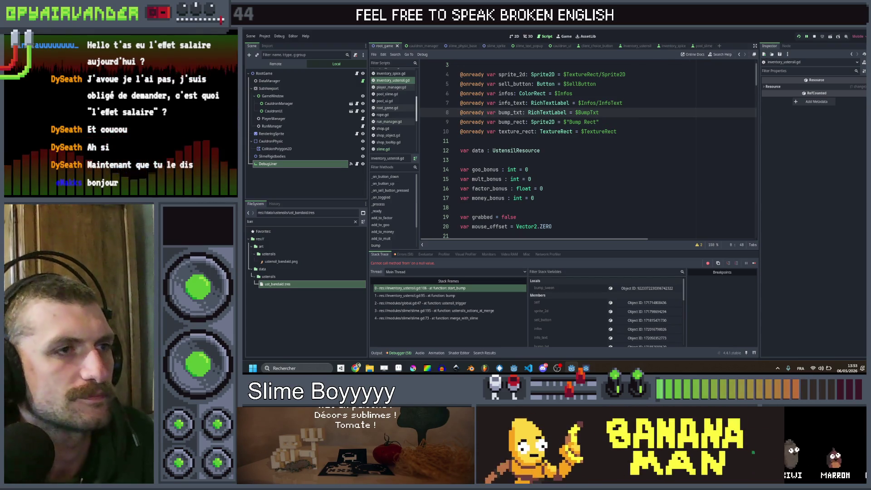
click(635, 123)
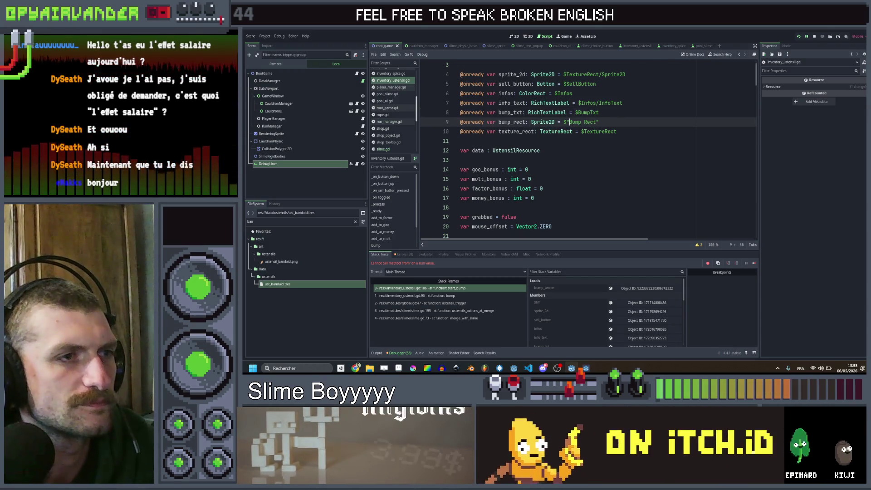
key(BackSpace)
key(BackSpace)
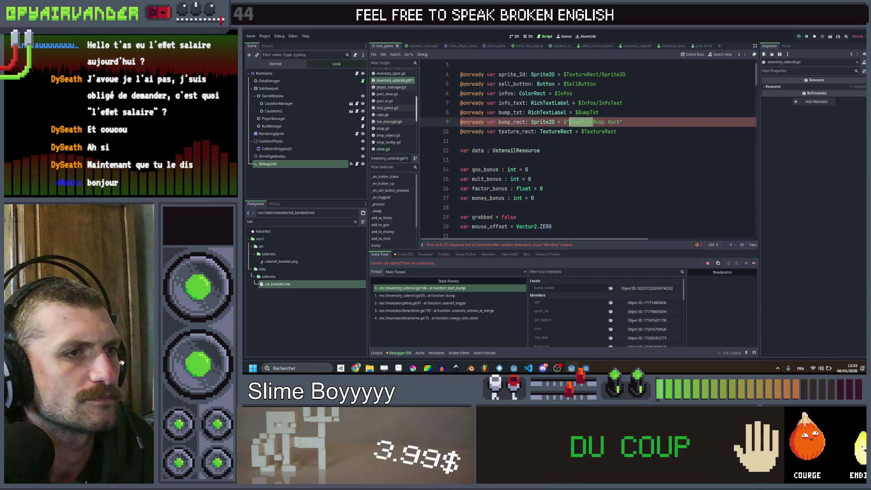
scroll(608, 122, down, 15)
click(525, 235)
key(ctrl+z)
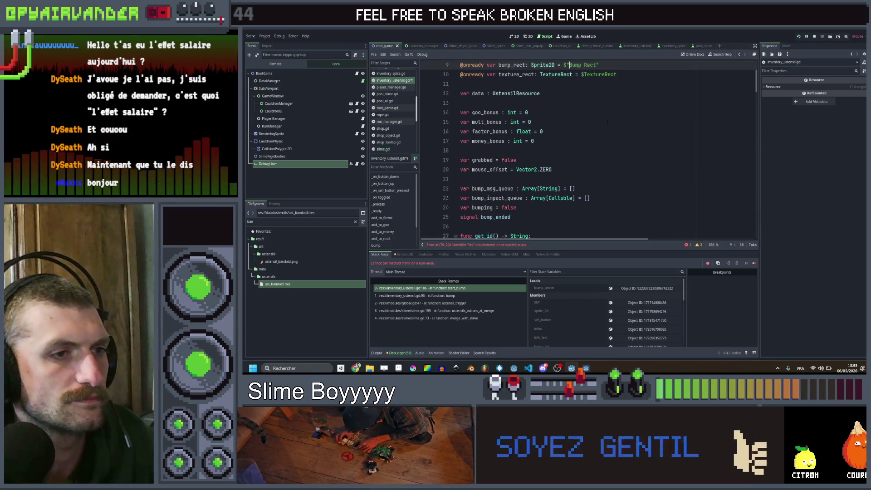
key(ctrl+z)
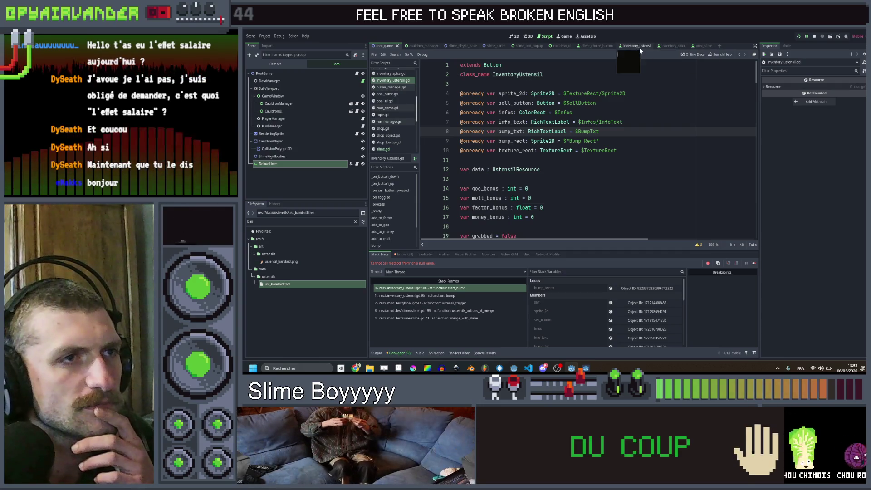
Rename the Bump Rect node to BumpRect in the inventory_ustensil scene
click(638, 47)
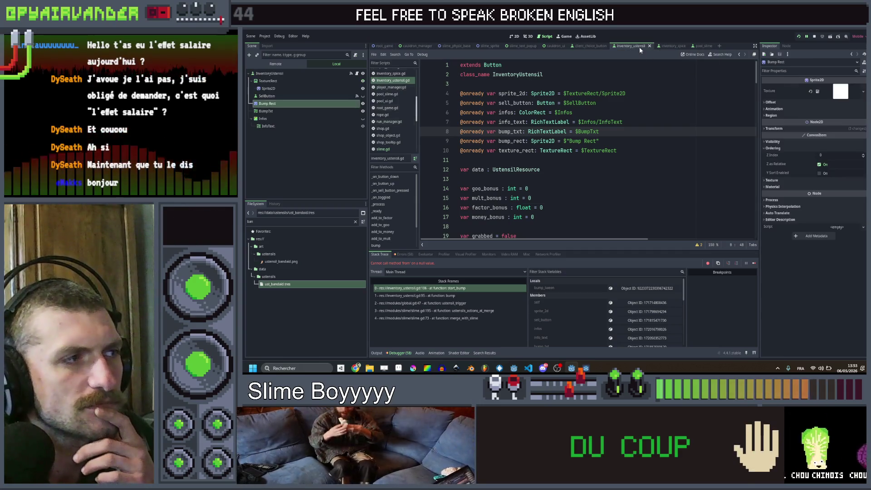
double_click(303, 107)
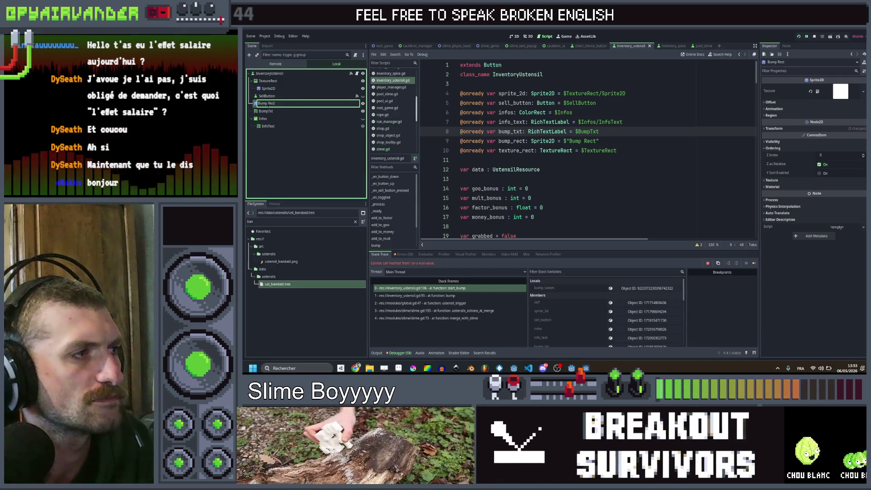
key(BackSpace)
key(Escape)
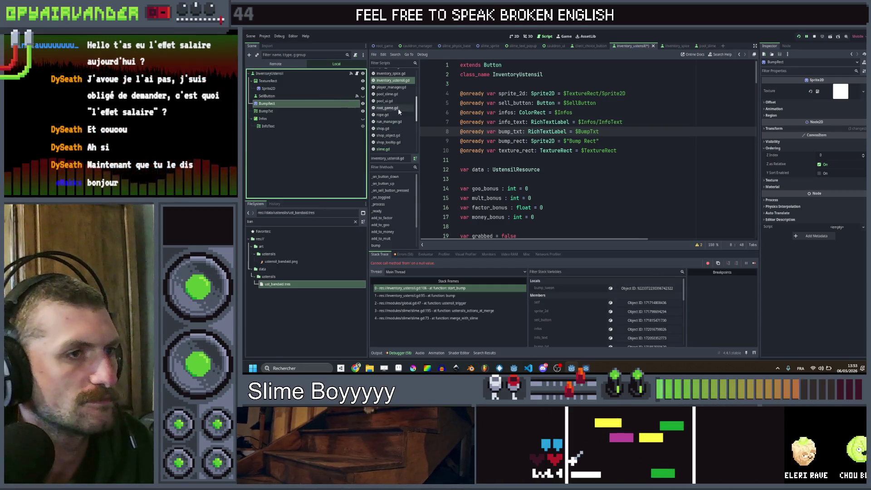
Replace line 9 with a dragged $BumpRect reference, save, and rerun the game
key(Down)
key(shift+Home)
key(BackSpace)
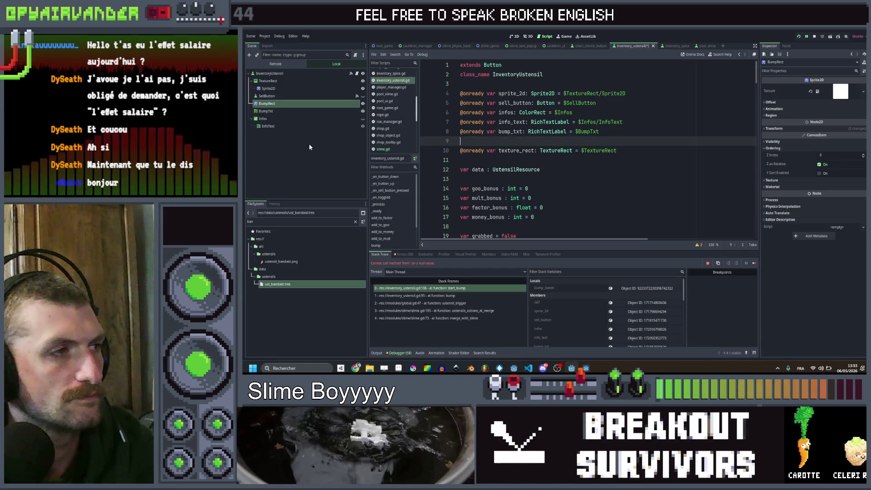
drag(266, 103, 460, 141)
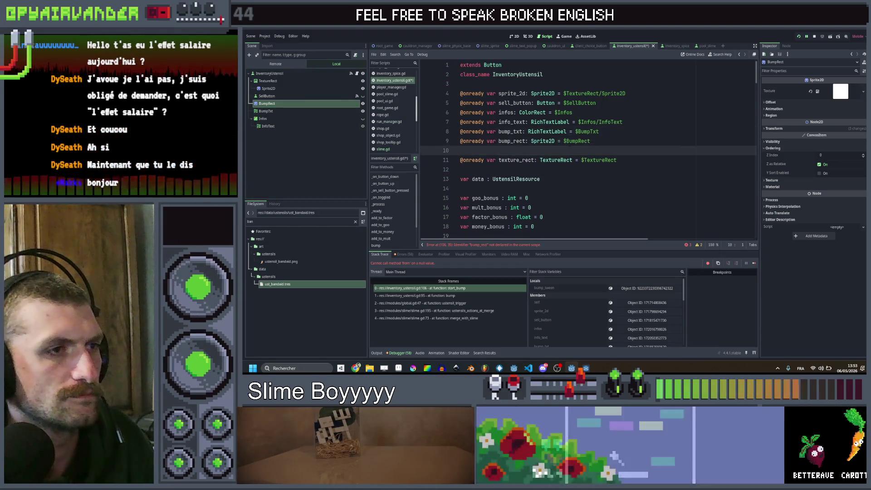
key(Delete)
key(ctrl+s)
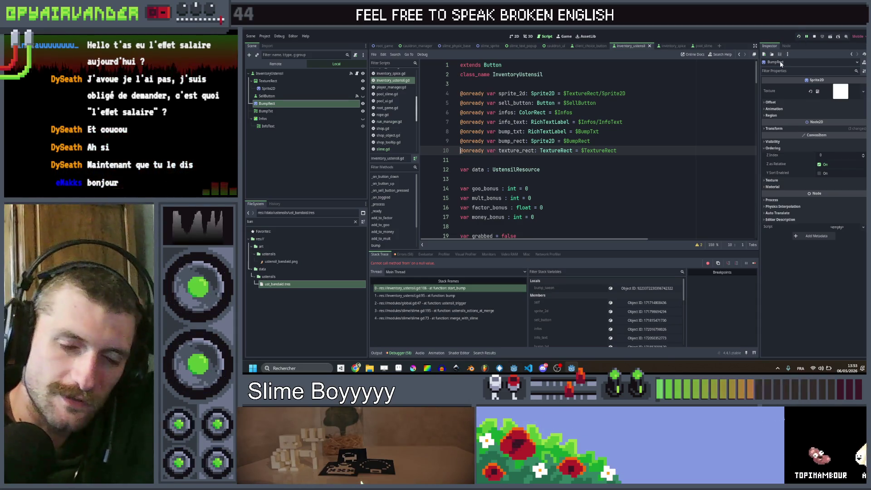
key(F5)
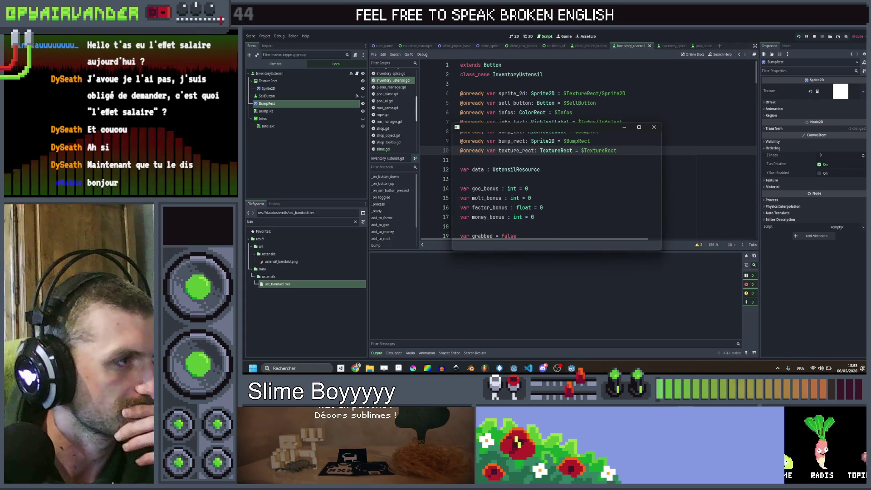
Maximize the game, spawn a blood bag with the 'ust blood_bag' debug command, and chain the red blobs
click(640, 128)
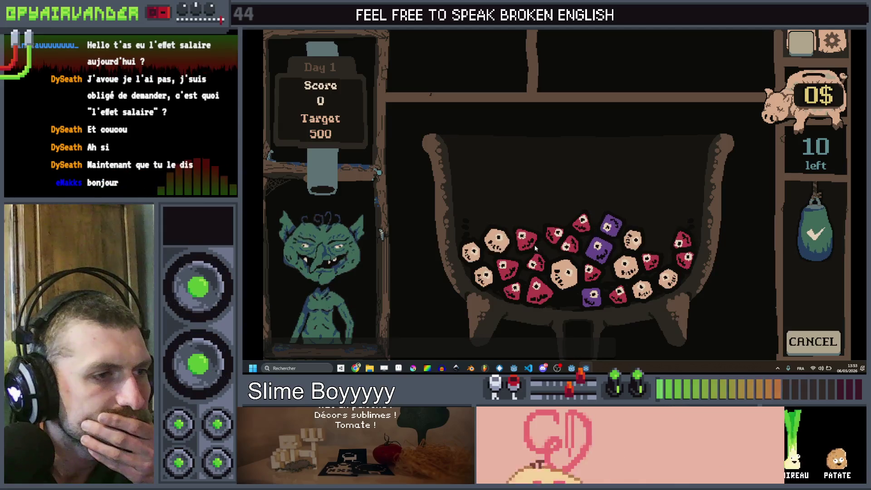
click(472, 338)
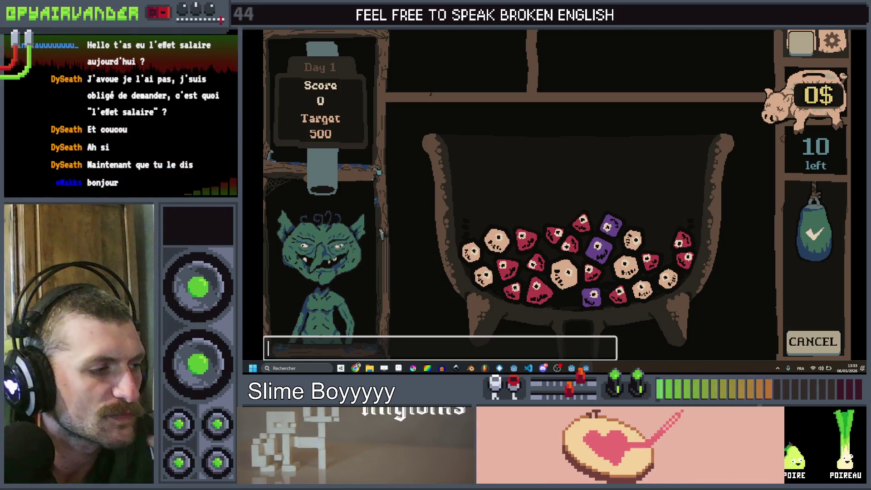
text(ust blood_ba)
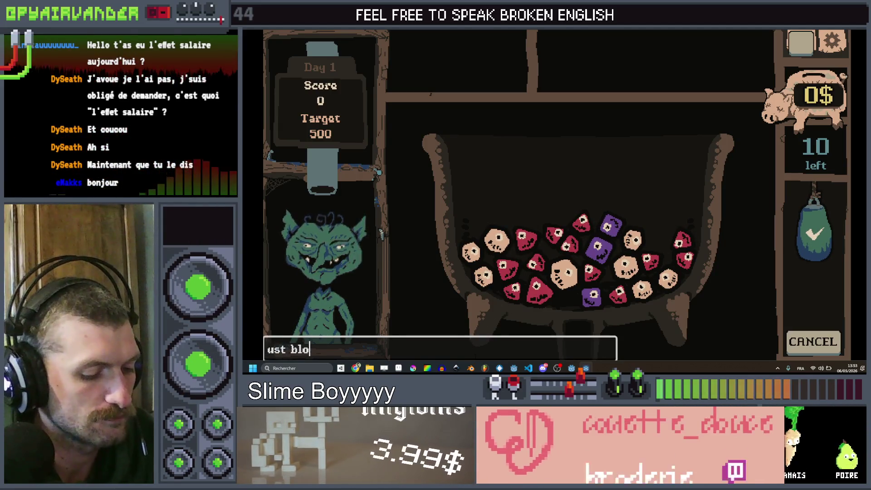
text(g)
key(Return)
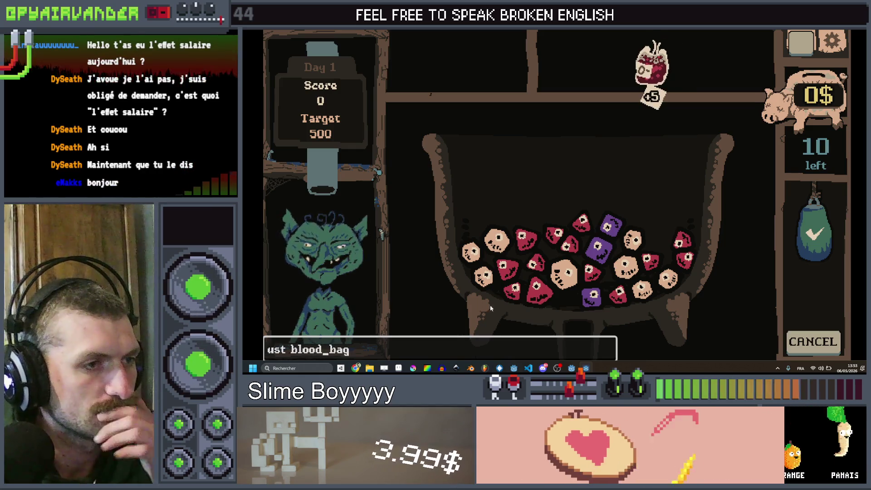
mouse_move(570, 245)
mouse_down()
mouse_move(555, 232)
mouse_move(524, 237)
mouse_move(503, 272)
mouse_move(550, 291)
mouse_up()
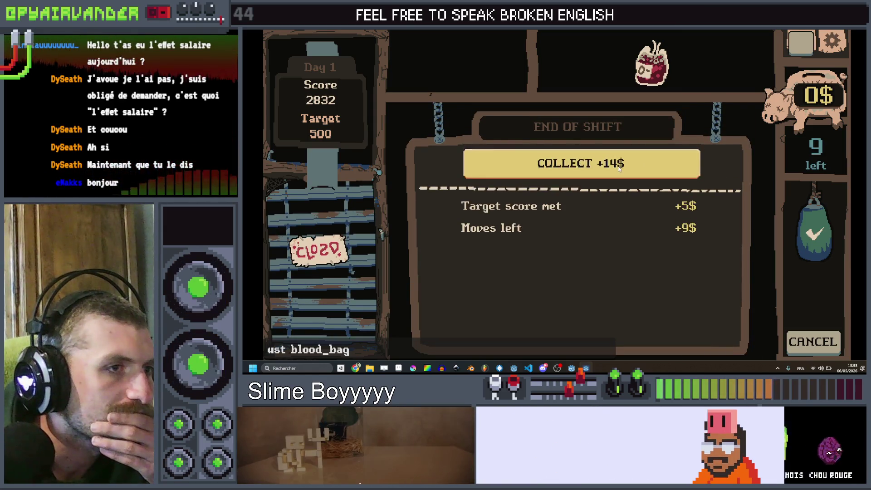
Collect the earnings, play a shift for the Very hungry goblin chaining red ingredients, then stop the game
click(619, 168)
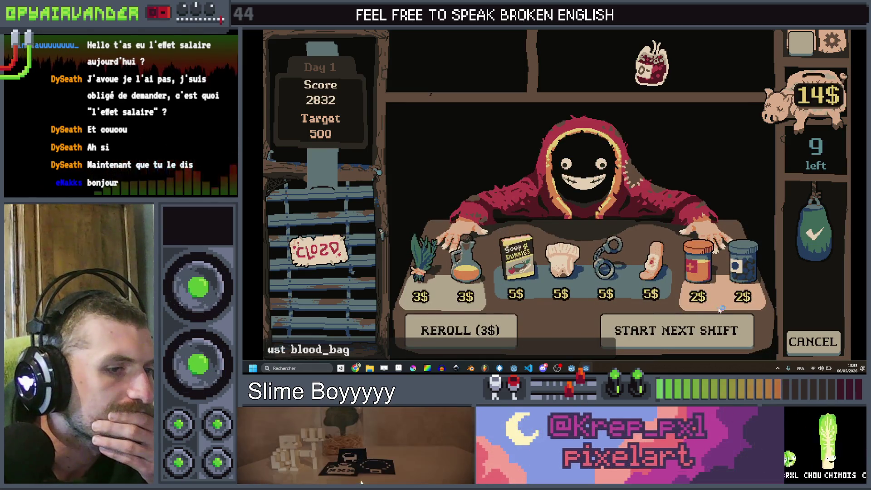
click(646, 332)
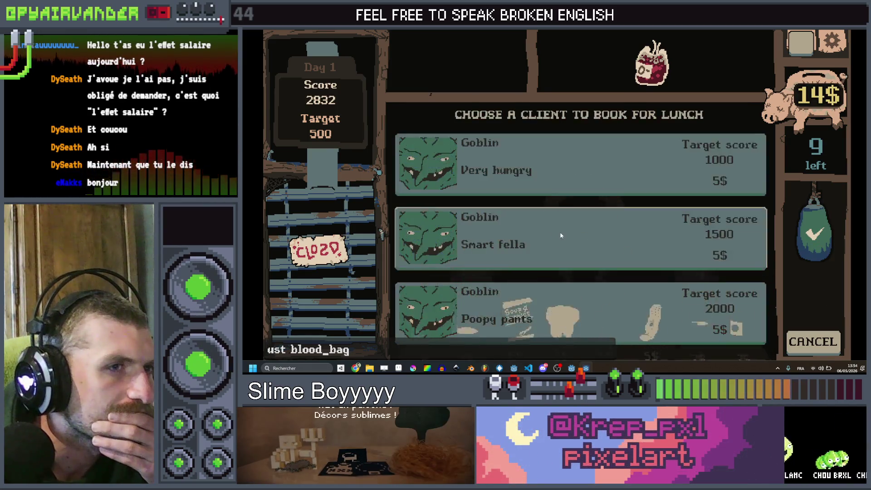
click(540, 172)
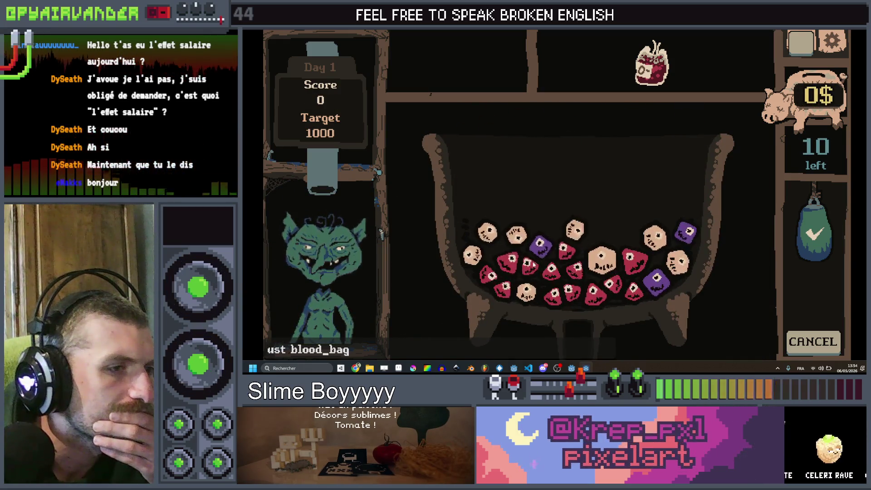
mouse_move(553, 295)
mouse_down()
mouse_move(574, 294)
mouse_move(574, 269)
mouse_move(515, 265)
mouse_move(504, 288)
mouse_up()
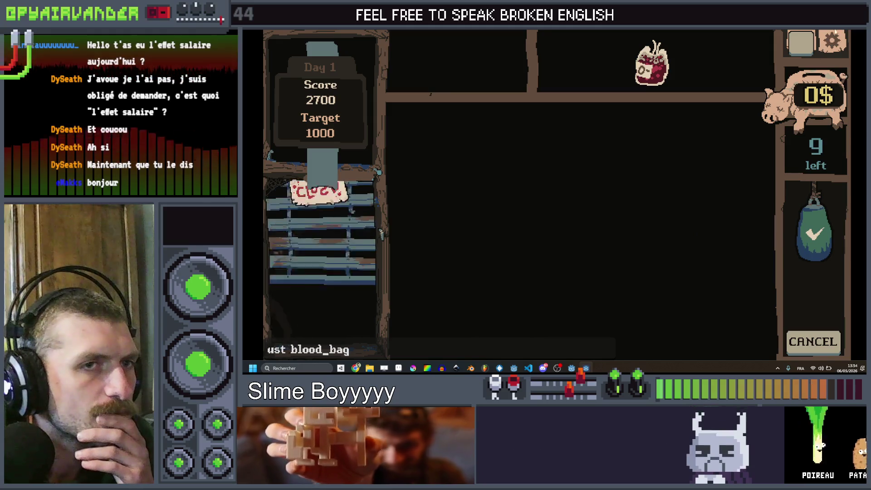
click(863, 30)
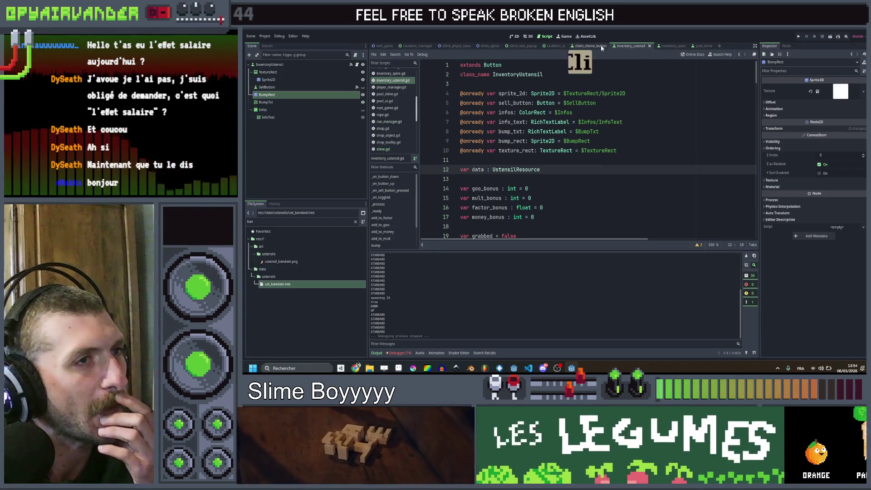
Duplicate the bump_impact_queue declaration and rename the copy to bump_color_queue
click(676, 47)
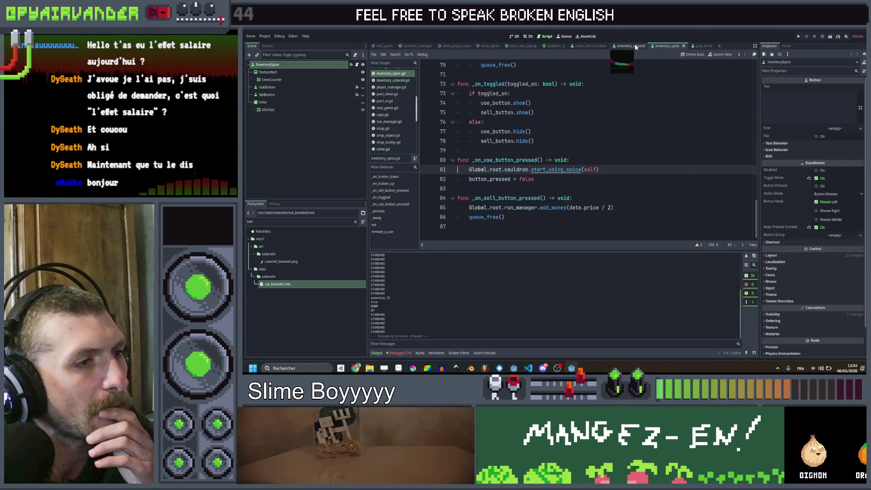
key(alt+Left)
scroll(585, 150, down, 15)
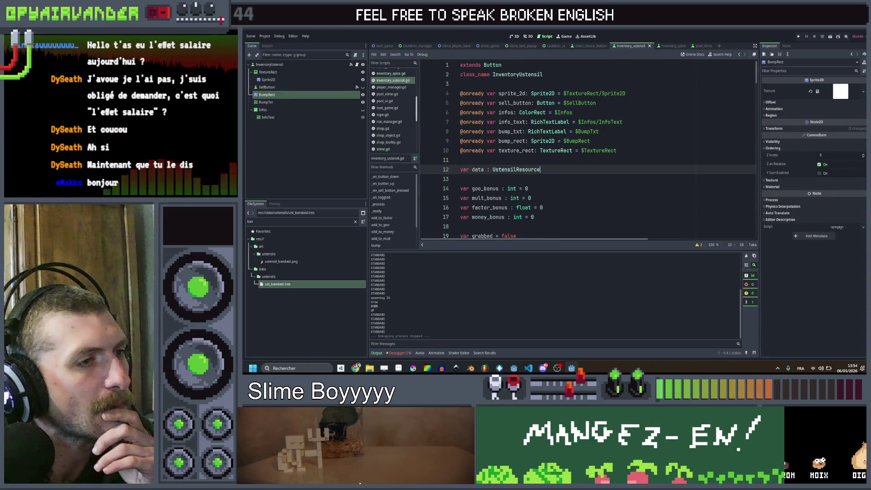
scroll(587, 163, up, 10)
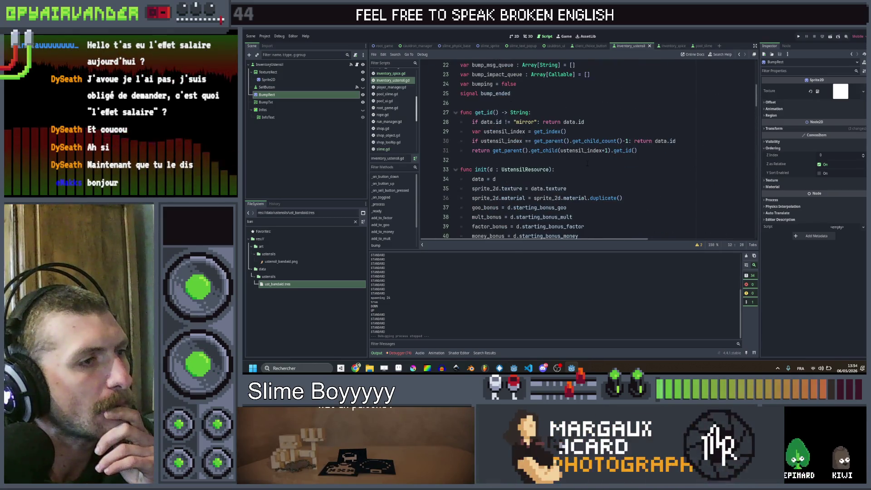
scroll(594, 158, up, 3)
click(605, 158)
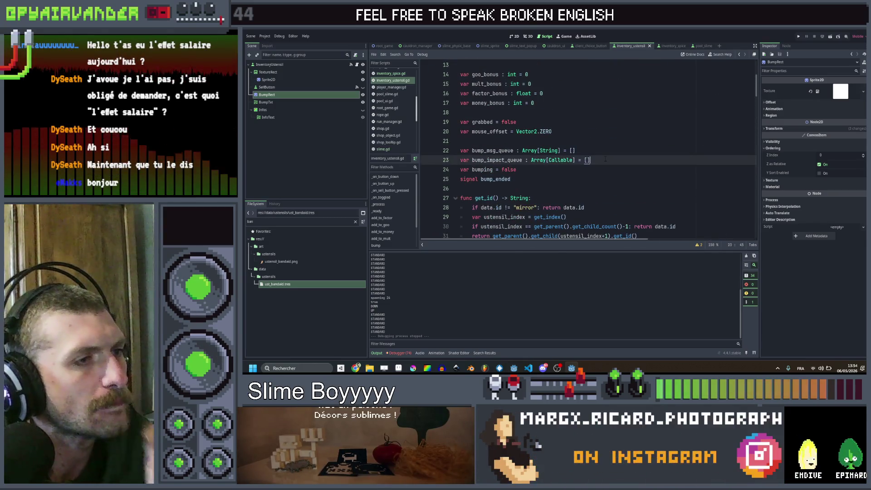
key(ctrl+shift+d)
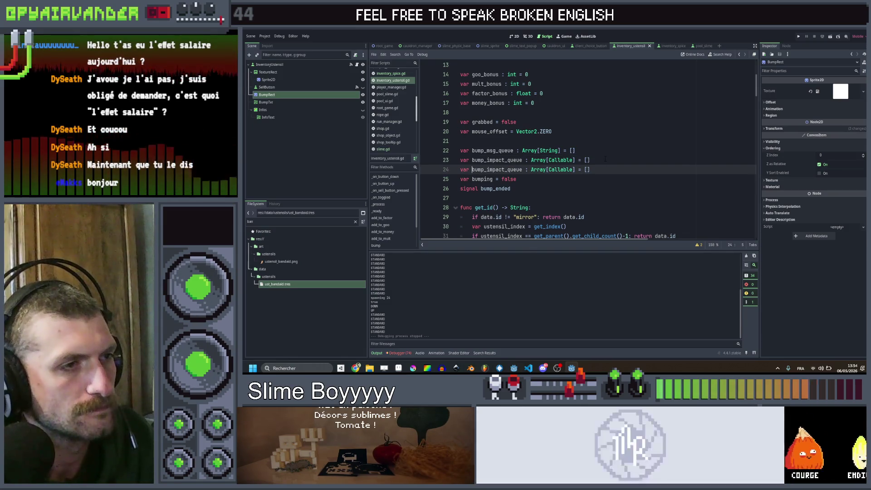
key(Left)
key(Left)
key(Left)
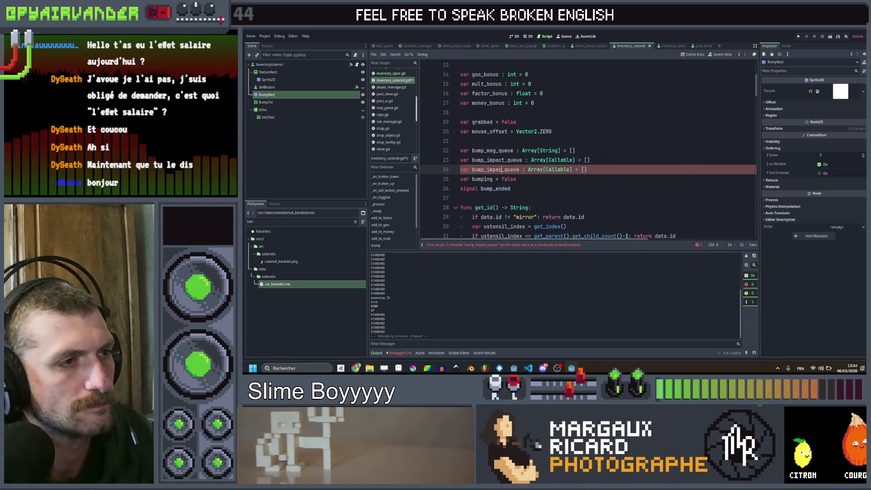
key(BackSpace)
key(BackSpace)
text(color)
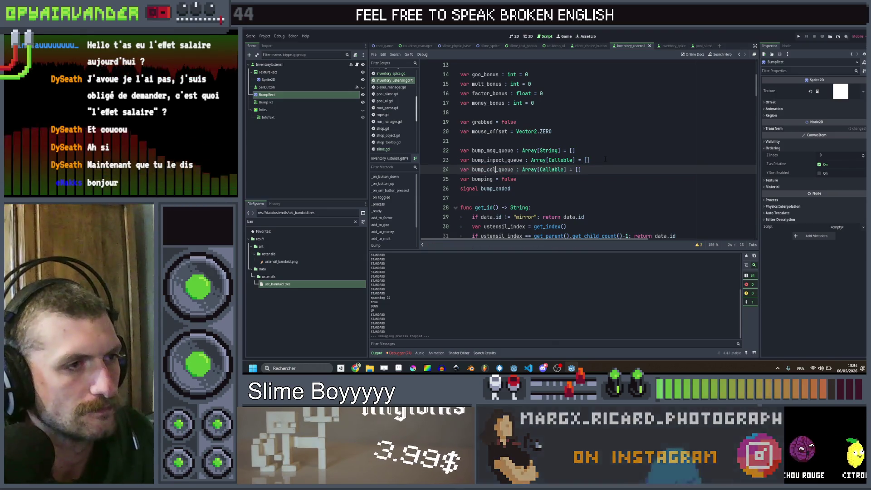
Change the new variable's type from Callable to Color and save
double_click(557, 169)
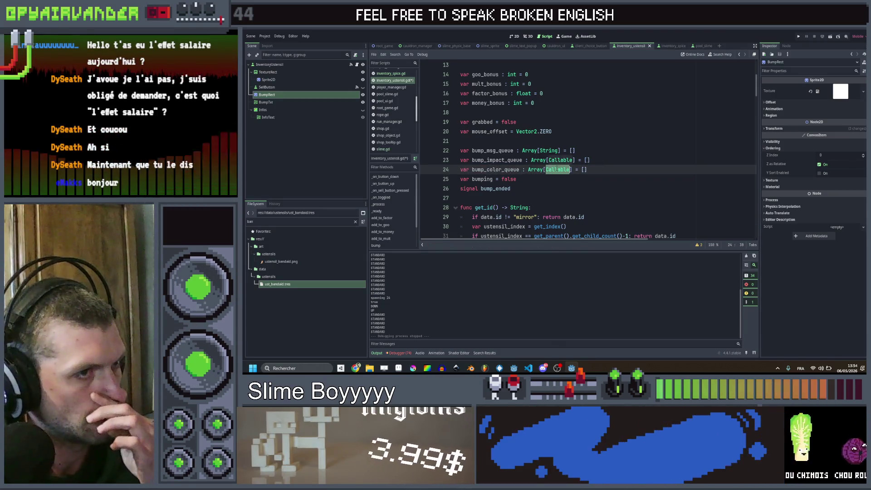
text(Colo)
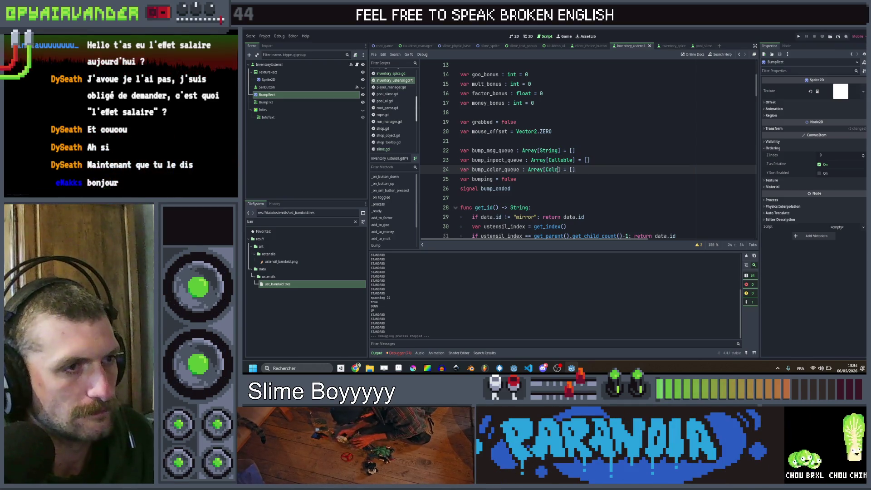
text(r)
key(Escape)
key(Down)
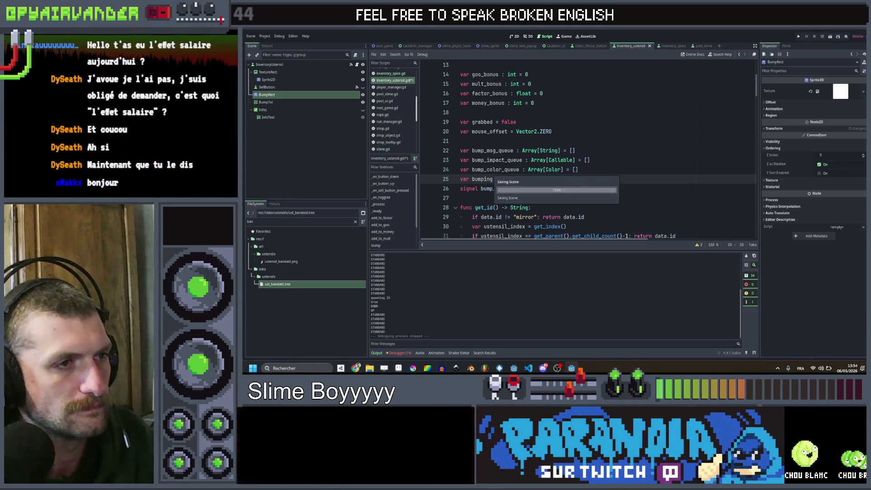
scroll(605, 201, down, 5)
scroll(585, 156, down, 1)
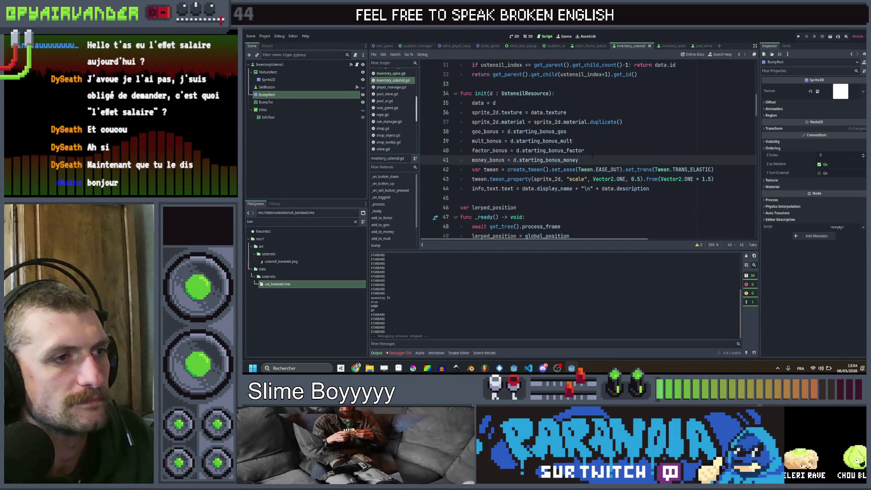
scroll(594, 156, down, 1)
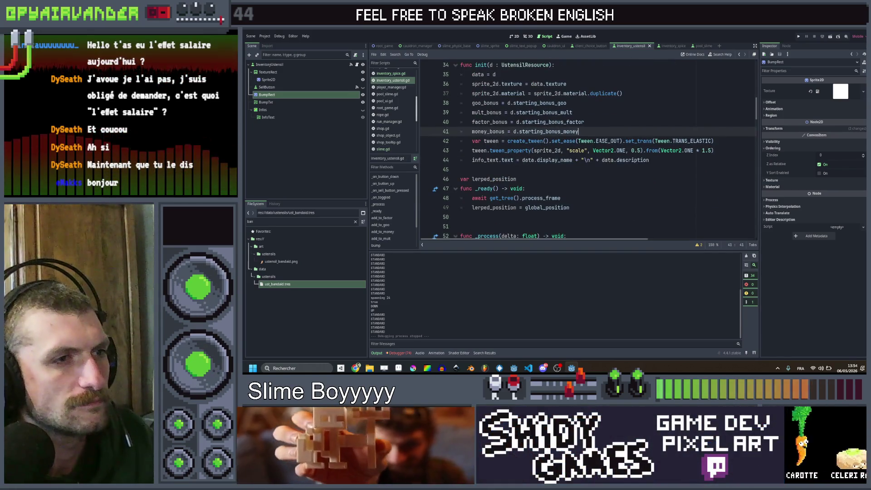
scroll(590, 149, down, 6)
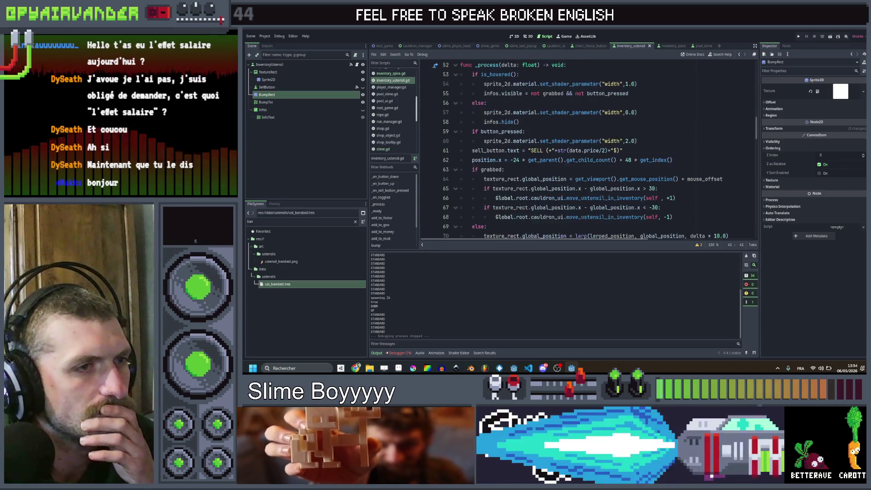
scroll(620, 136, up, 14)
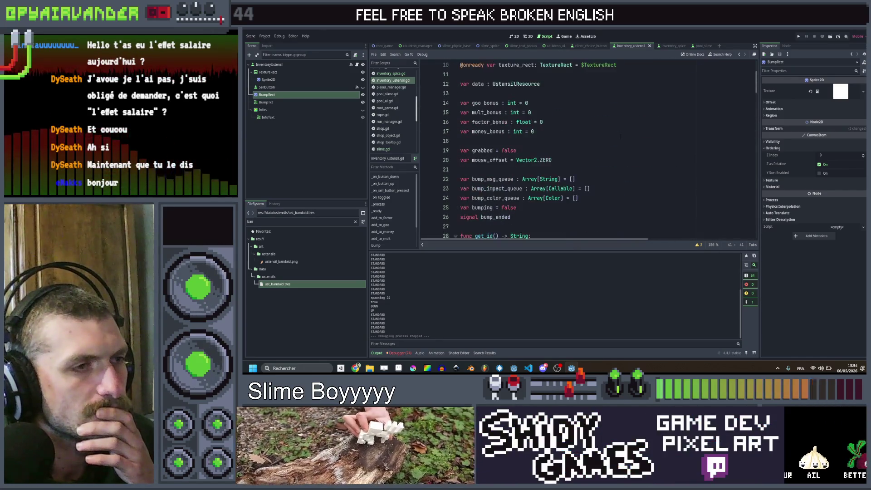
scroll(619, 136, down, 18)
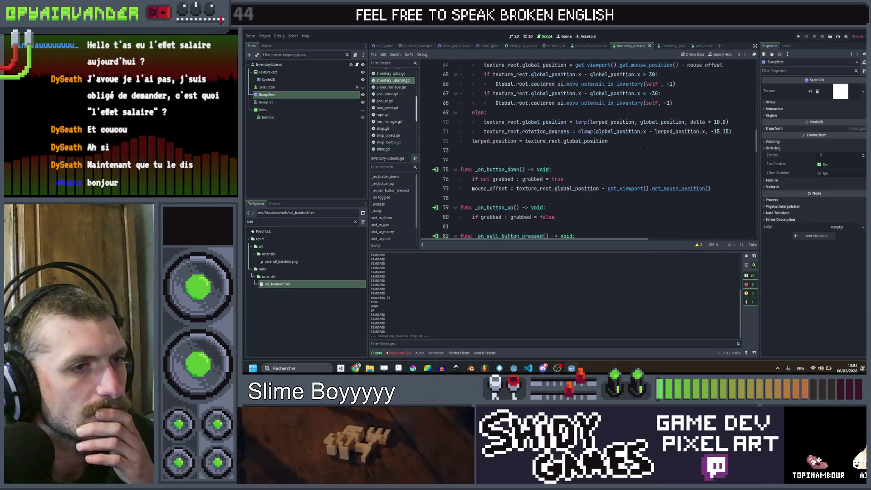
scroll(642, 148, up, 2)
scroll(646, 150, up, 3)
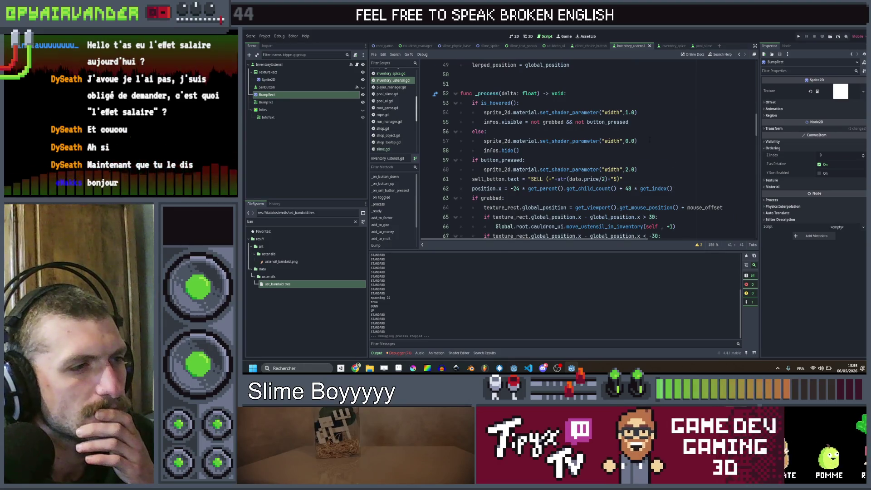
scroll(649, 140, down, 17)
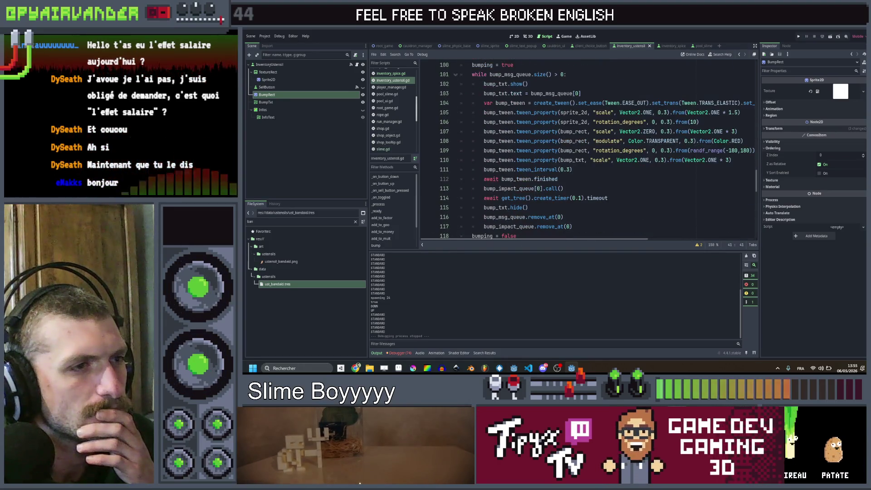
scroll(589, 150, right, 4)
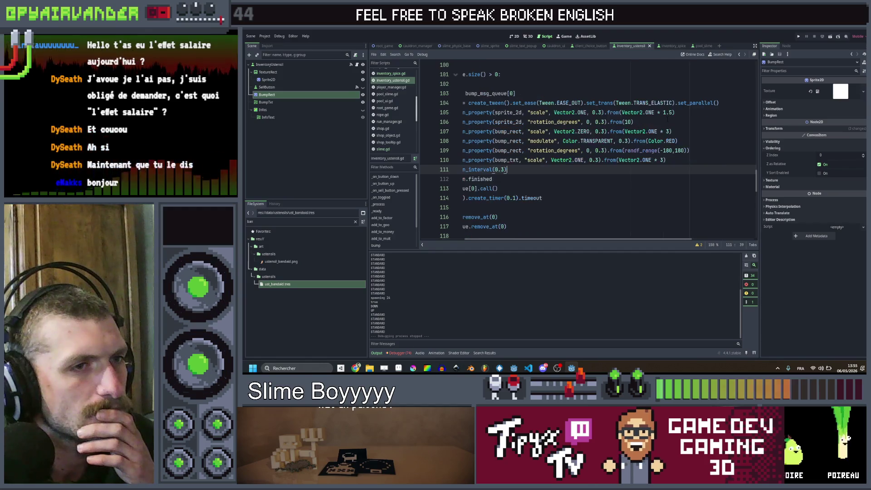
click(606, 131)
scroll(605, 131, left, 2)
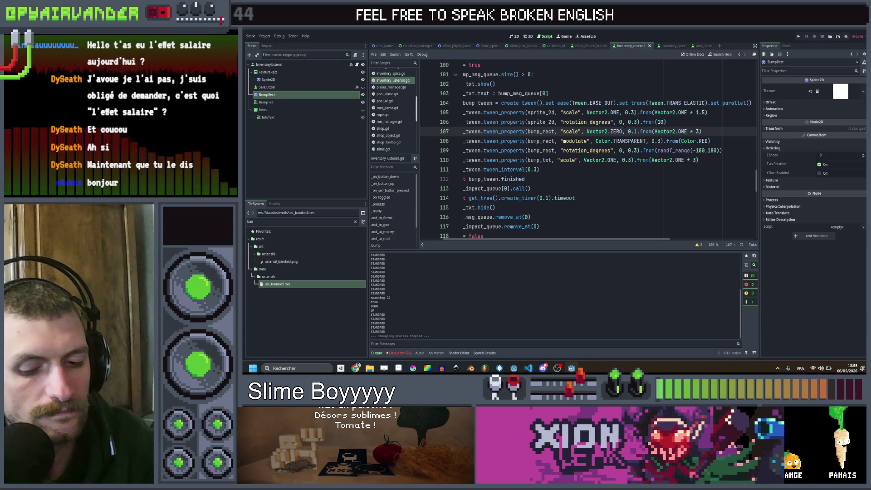
Remove the Color.RED start value from the modulate tween on line 108
key(BackSpace)
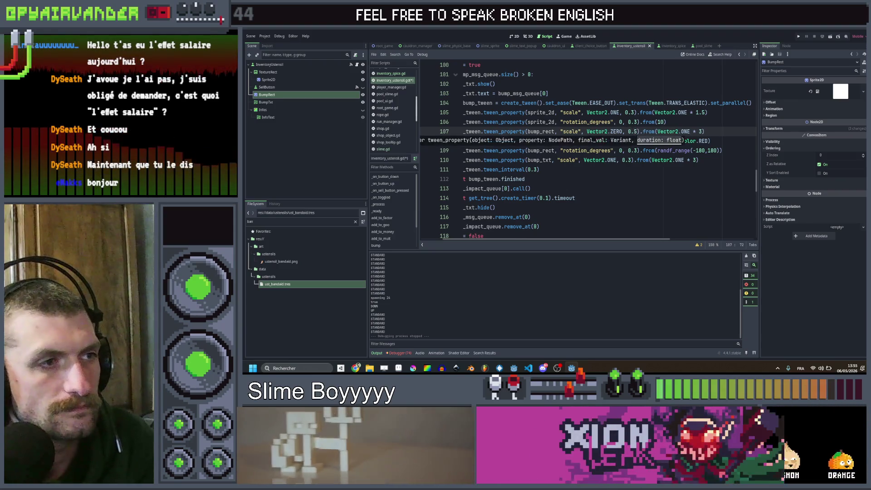
scroll(637, 166, left, 3)
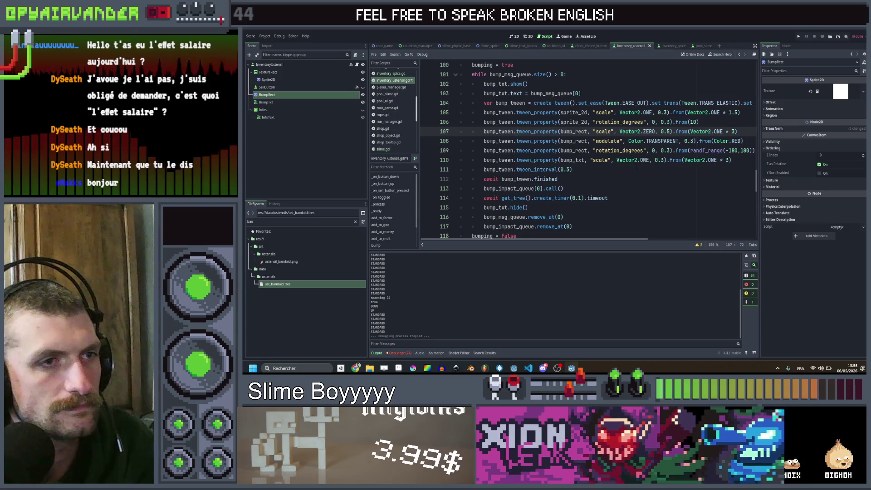
click(636, 167)
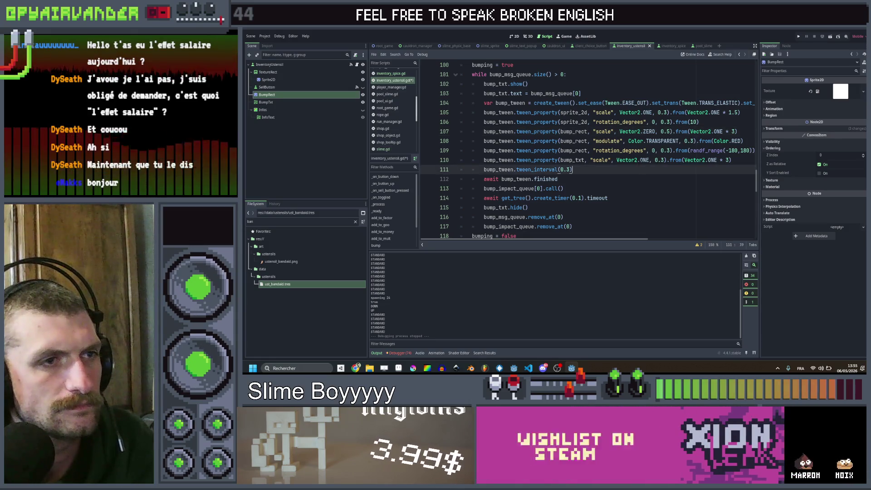
scroll(637, 168, right, 2)
click(637, 141)
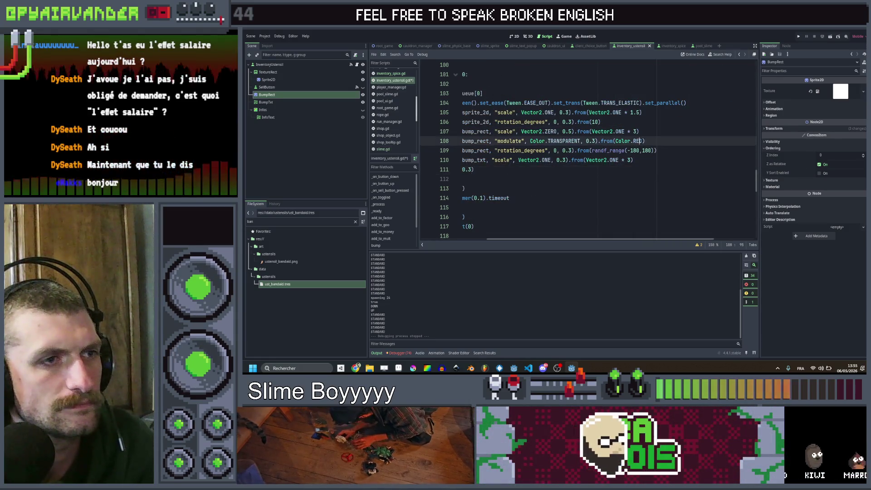
key(BackSpace)
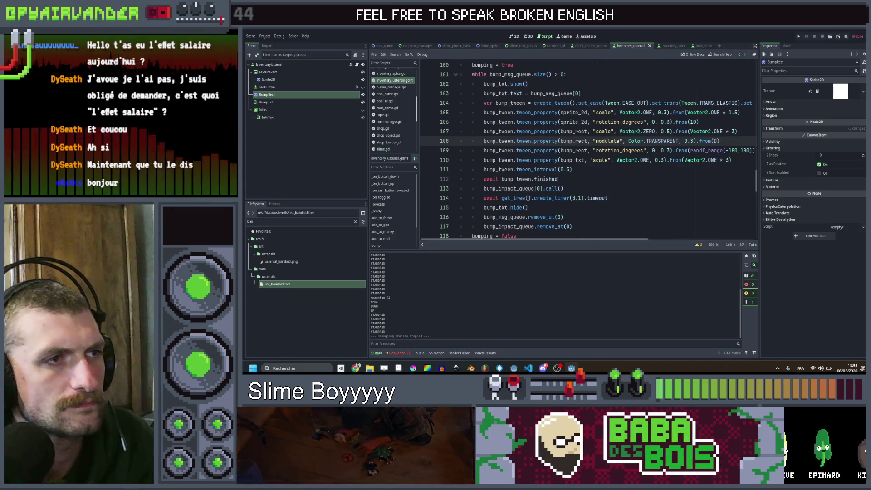
Make the modulate tween start from bump_color_queue[0]
drag(582, 93, 534, 93)
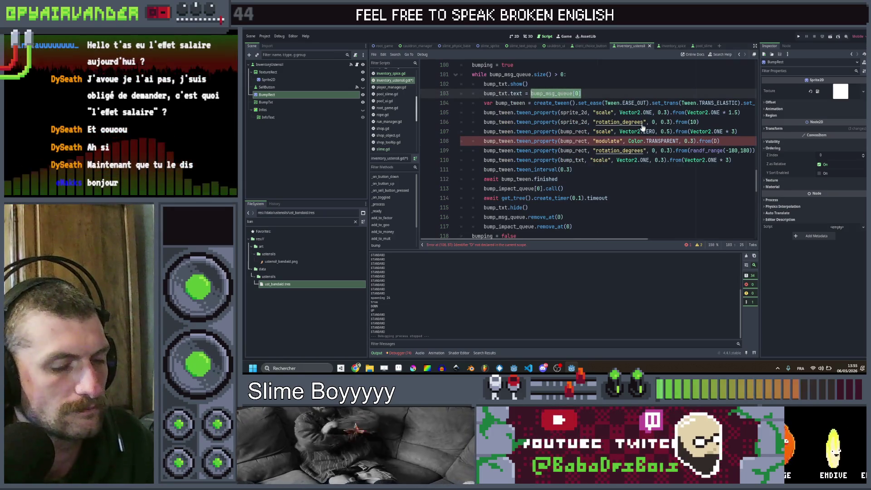
scroll(637, 137, right, 2)
click(583, 141)
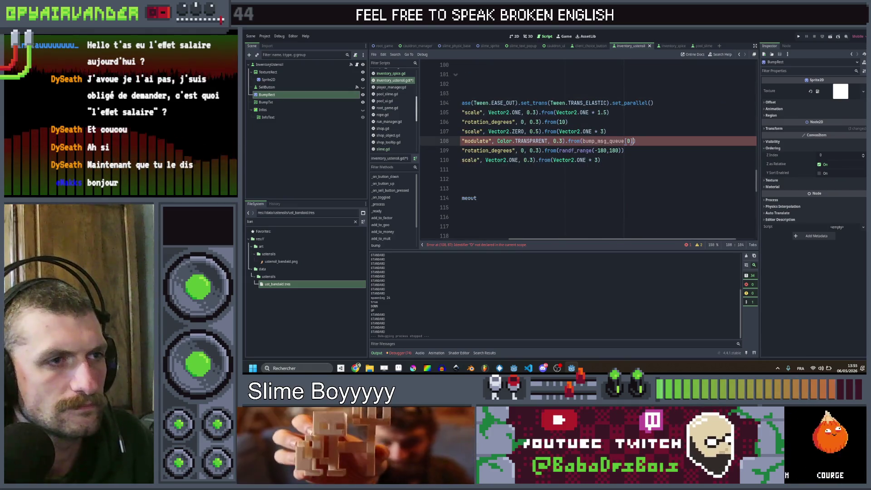
double_click(599, 141)
text(colo)
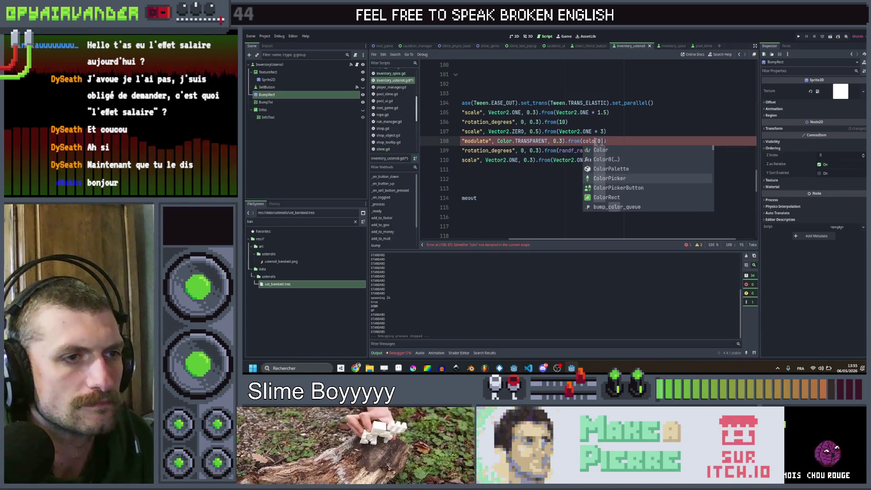
click(616, 178)
scroll(616, 179, left, 5)
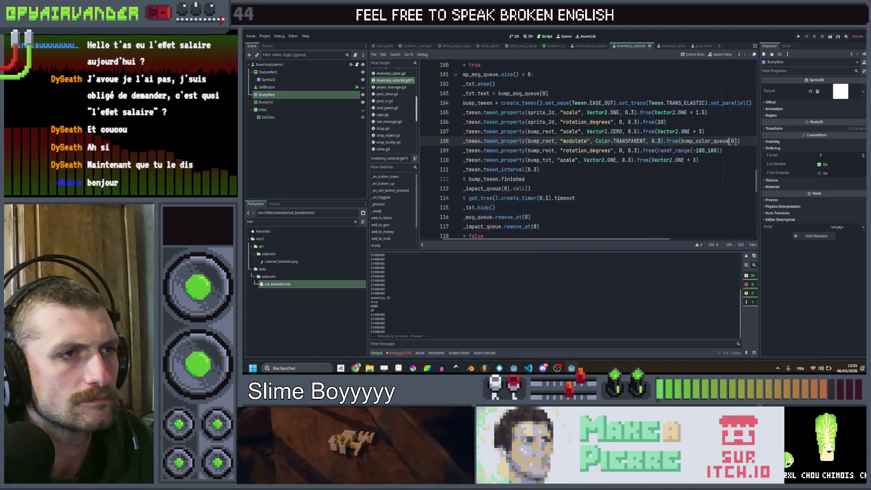
scroll(601, 135, up, 1)
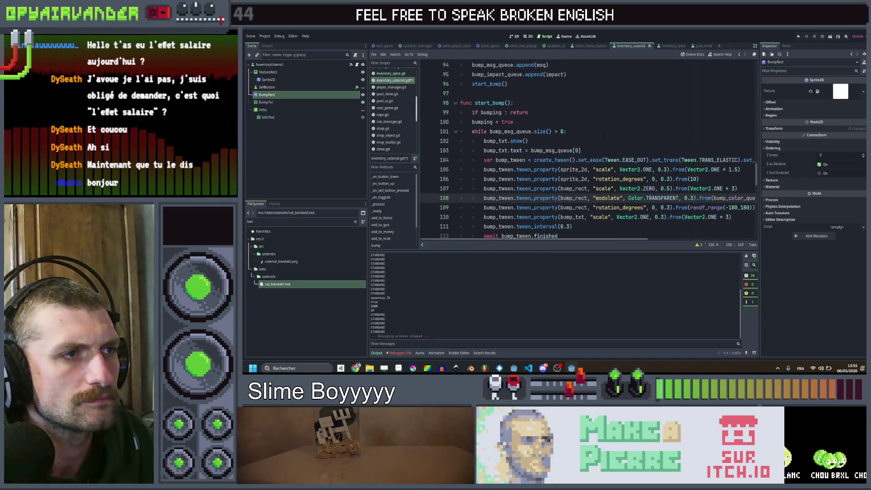
scroll(604, 136, down, 4)
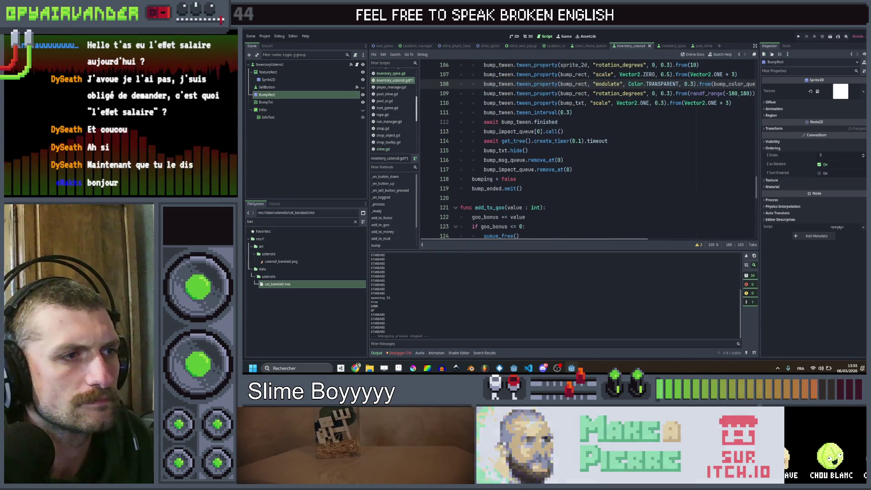
Add bump_color_queue.remove_at(0) after the bump_msg_queue.remove_at(0) line and save
click(564, 160)
key(ctrl+shift+d)
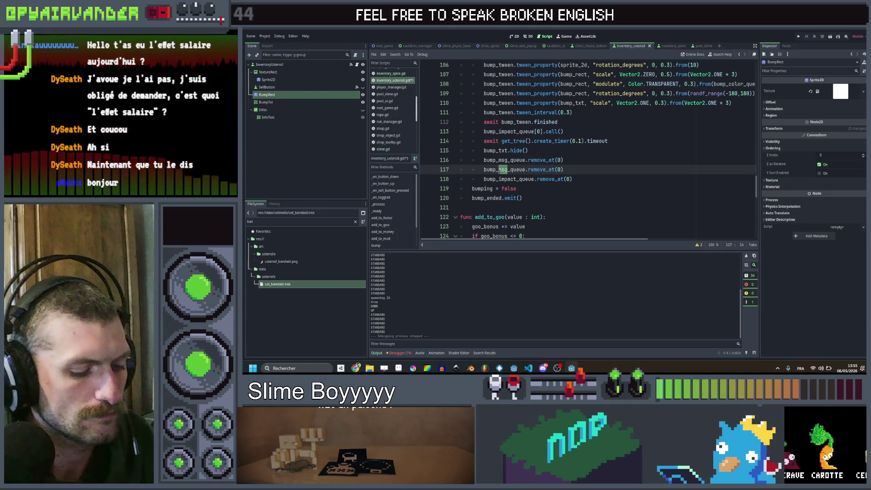
text(color)
key(End)
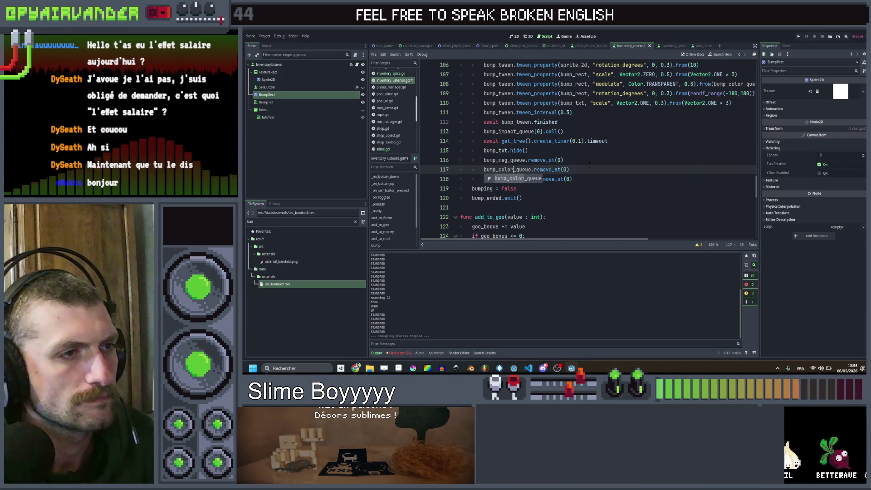
key(ctrl+s)
scroll(600, 160, up, 12)
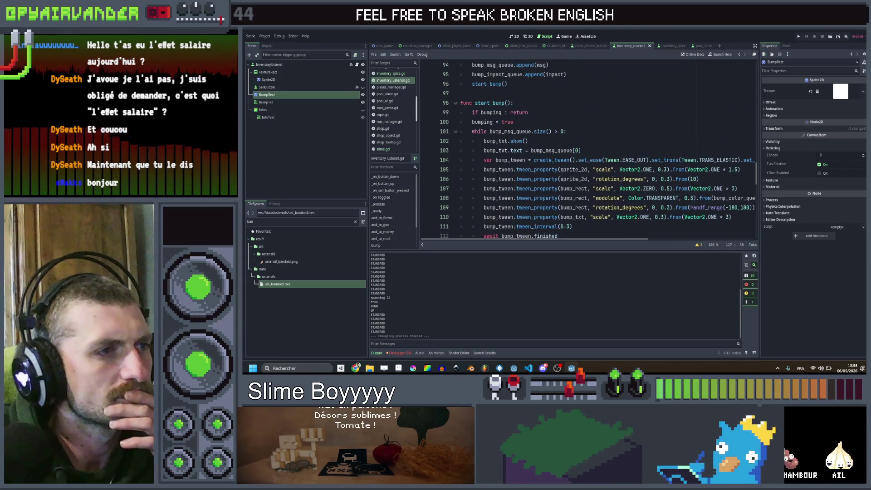
scroll(583, 134, up, 10)
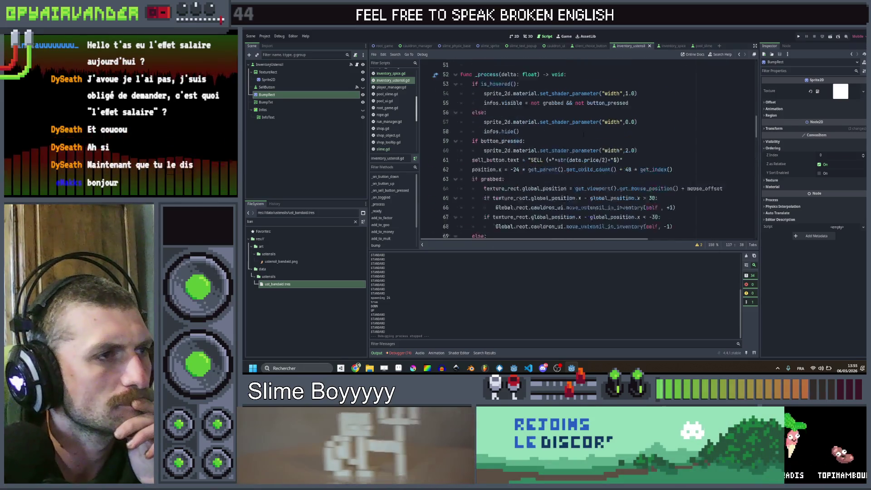
scroll(583, 139, down, 20)
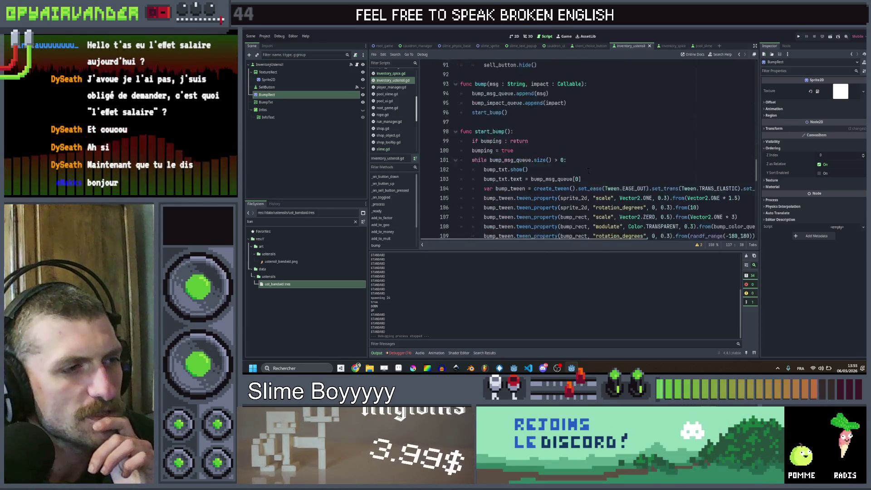
scroll(588, 175, up, 7)
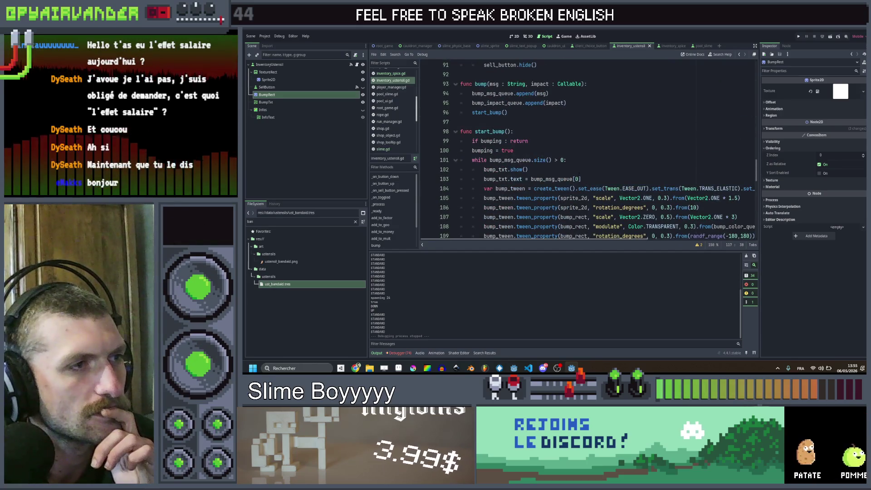
scroll(576, 151, up, 1)
click(582, 112)
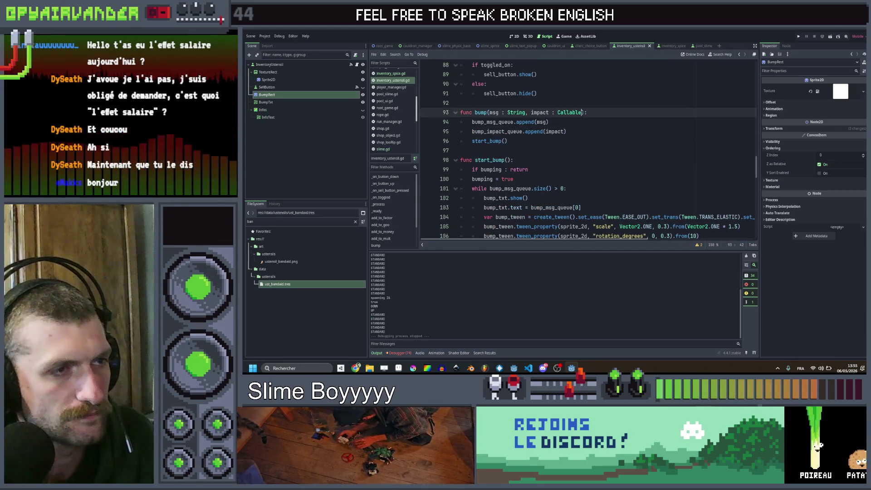
Give bump() a col : Color parameter, append col to bump_color_queue, and show the Debugger
text(, col : Color)
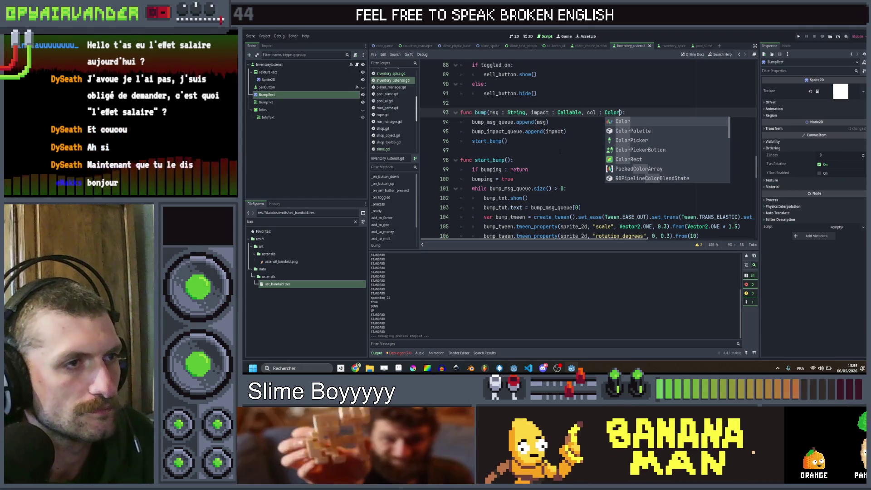
click(578, 132)
key(ctrl+shift+d)
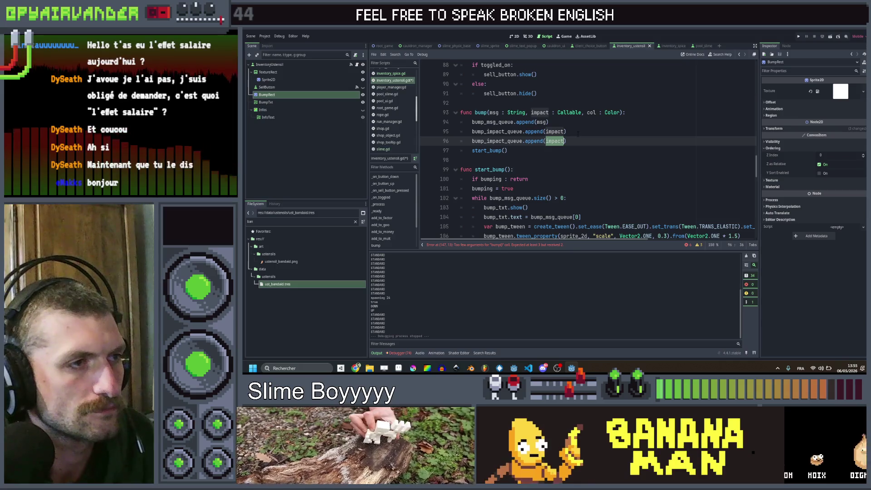
key(ctrl+Left)
key(ctrl+Left)
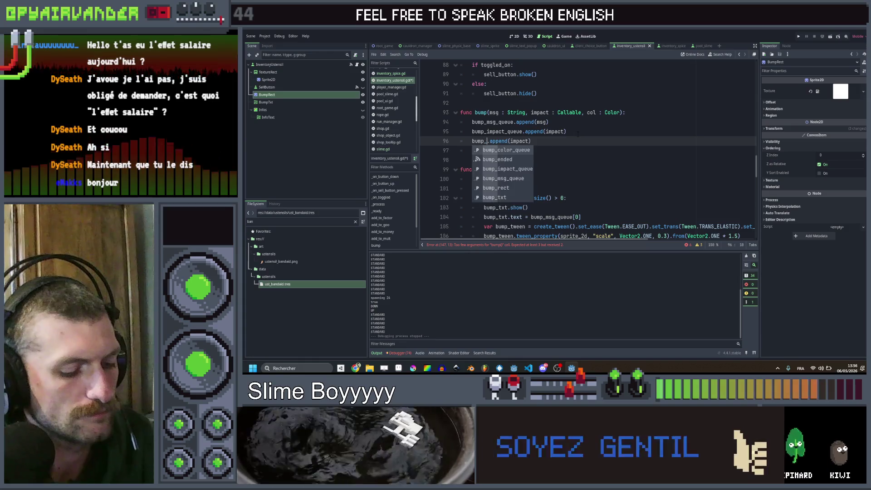
key(End)
key(Left)
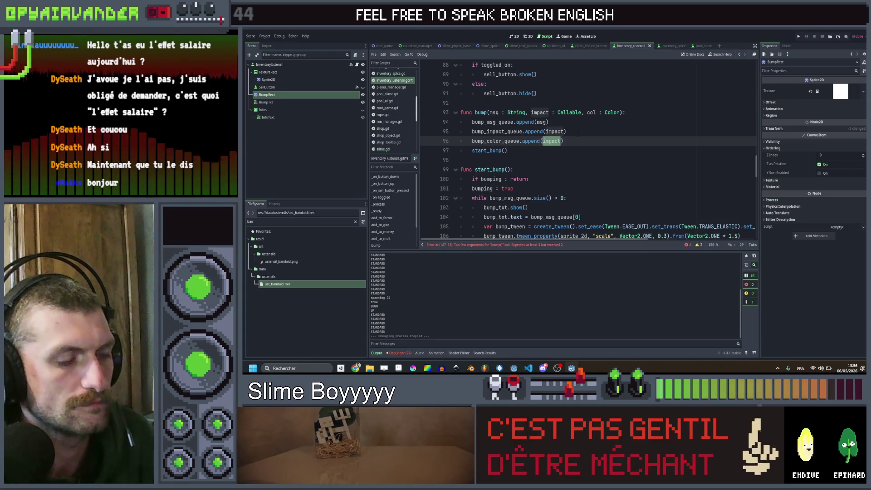
text(l)
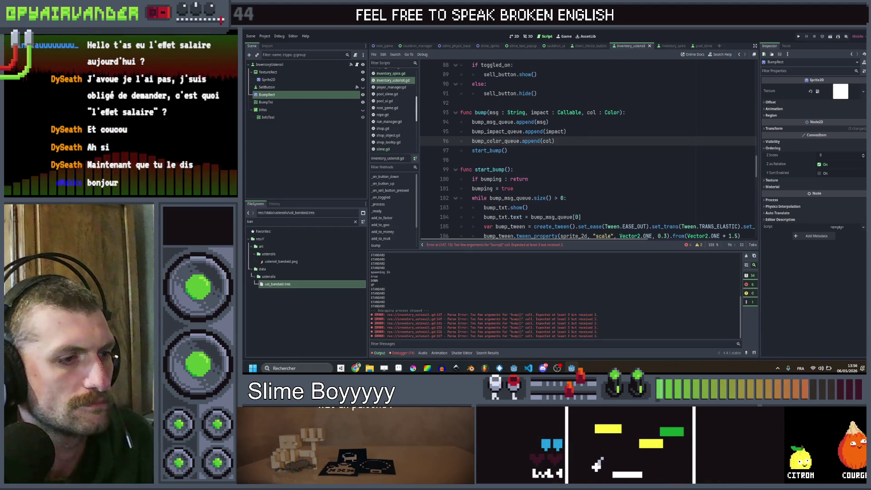
click(480, 112)
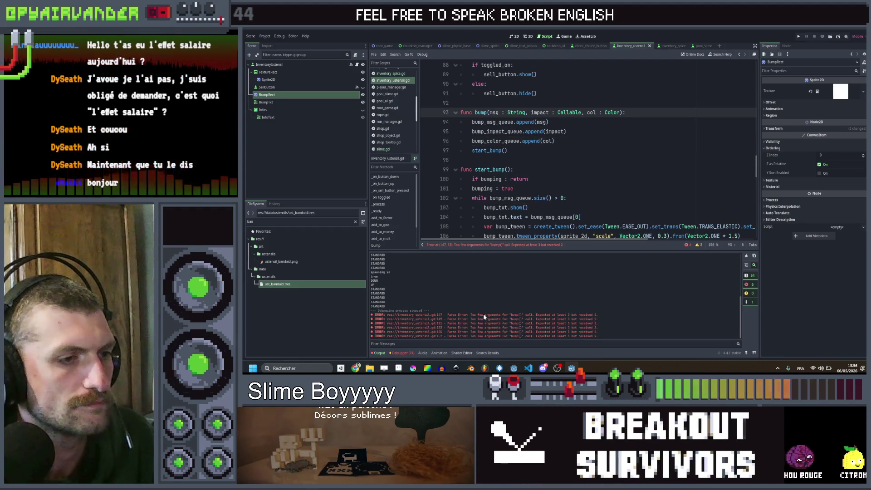
click(403, 353)
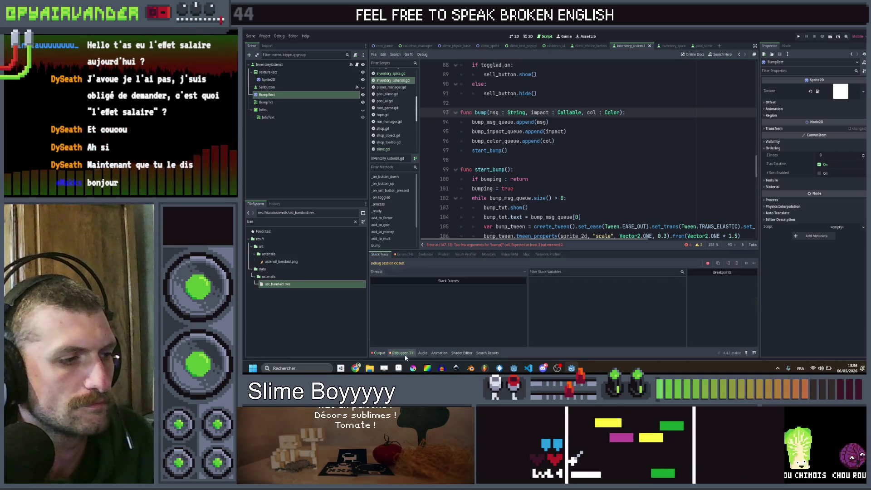
Add ', Global.red' as the last argument of the cash_sock bump() call
click(459, 247)
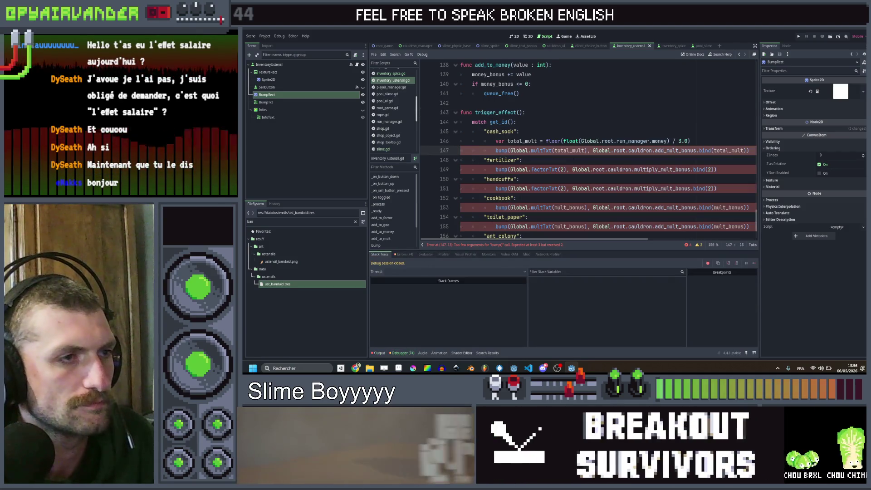
click(680, 150)
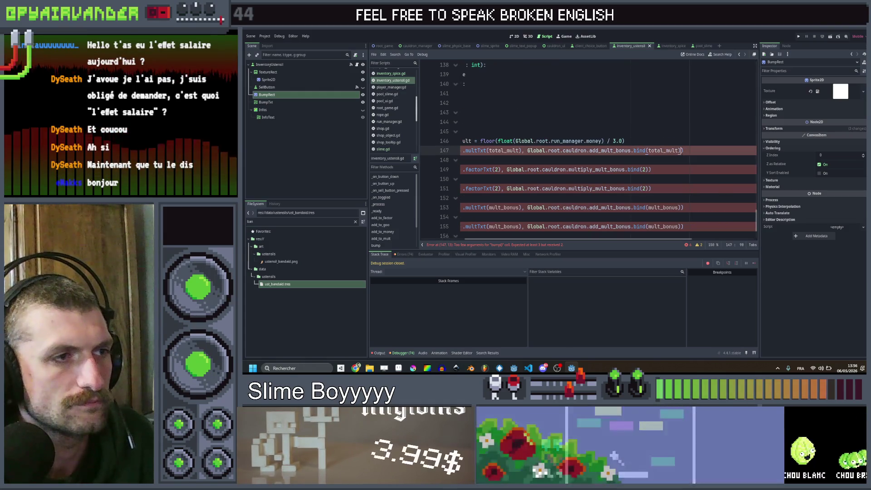
scroll(680, 151, left, 5)
text(, Global.re)
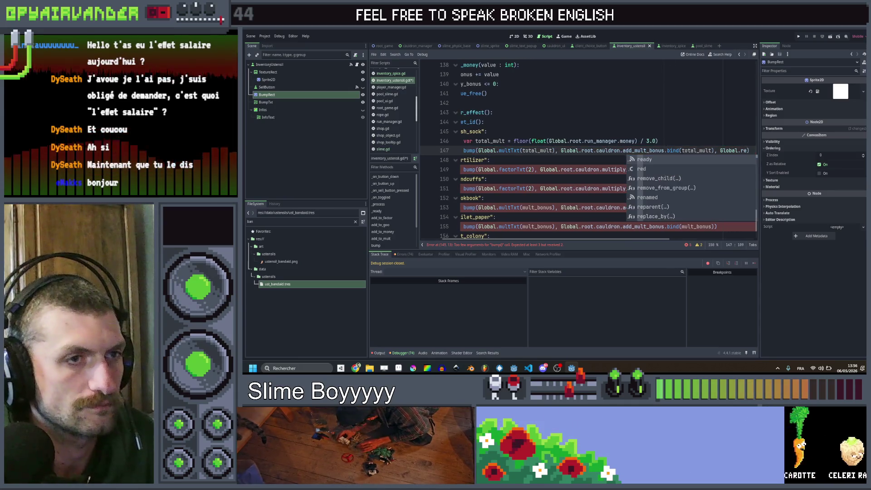
text(d)
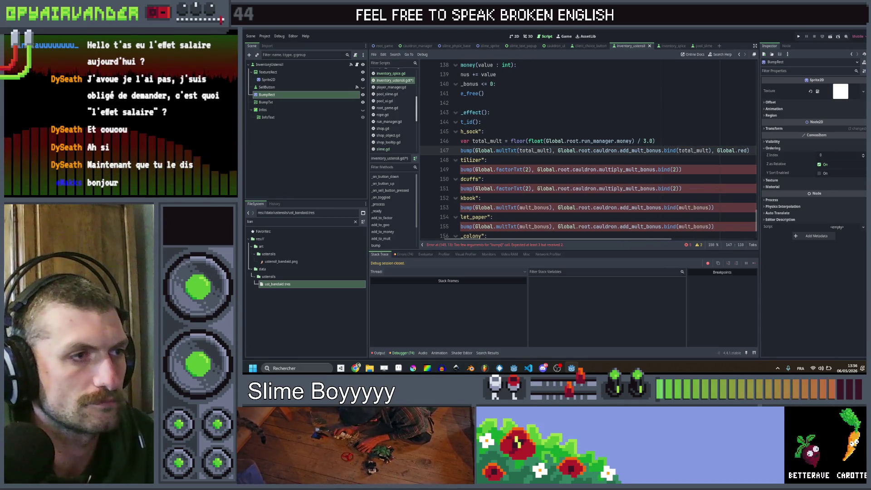
scroll(590, 149, left, 5)
scroll(590, 150, right, 8)
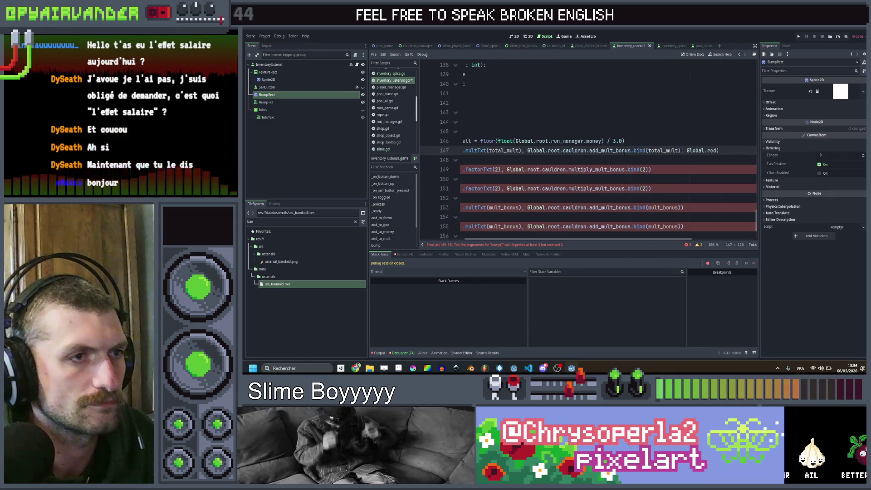
scroll(590, 149, left, 6)
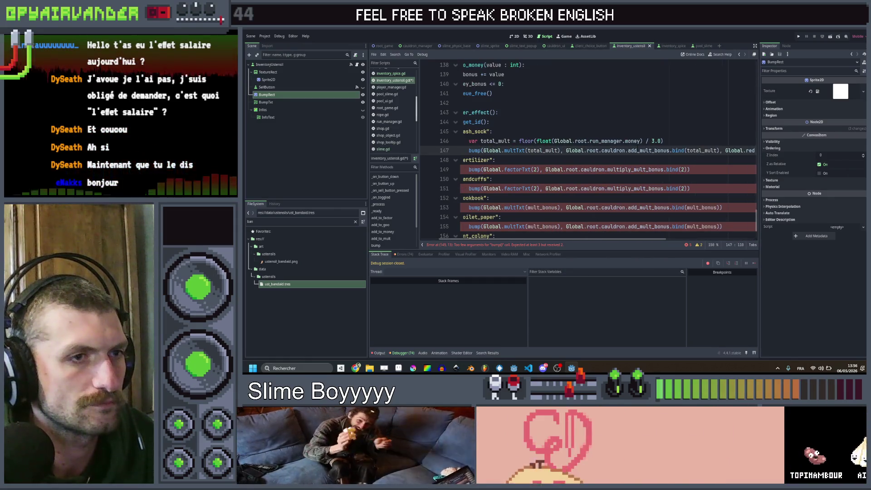
scroll(589, 150, right, 3)
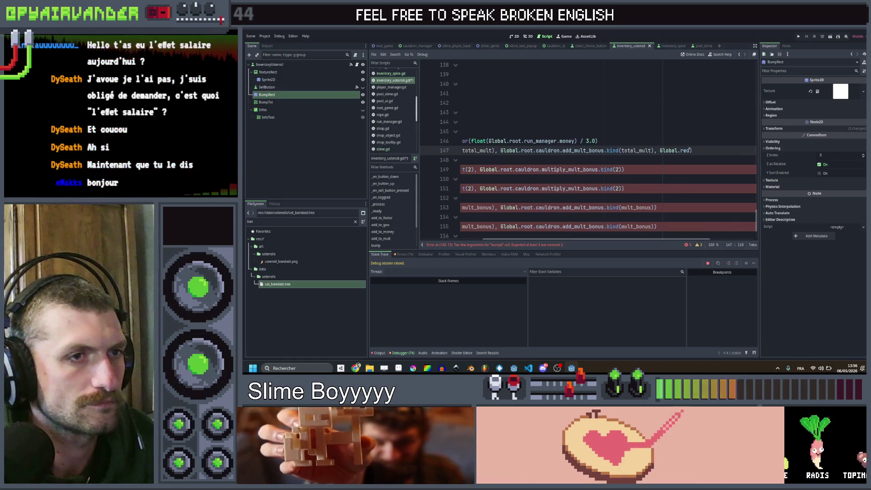
Copy ', Global.red' and append it to the fertilizer, handcuffs and cookbook bump() calls
drag(690, 150, 665, 150)
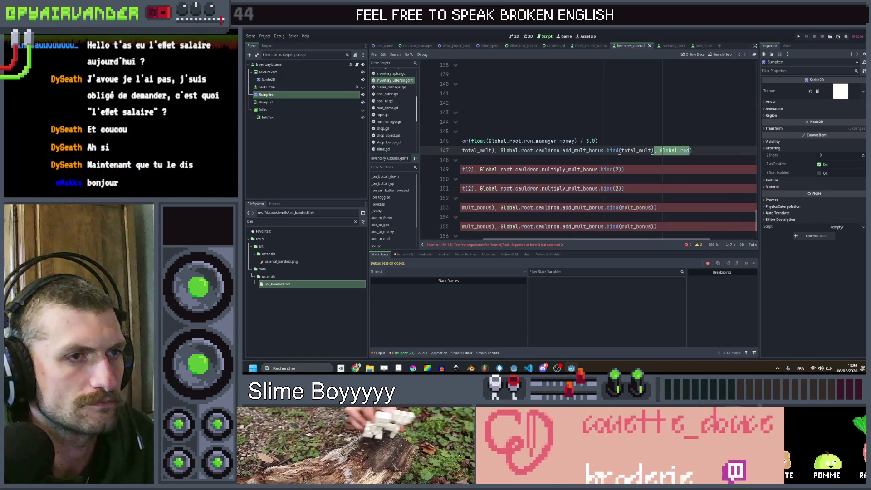
key(shift+Left)
scroll(657, 150, left, 5)
scroll(652, 159, right, 2)
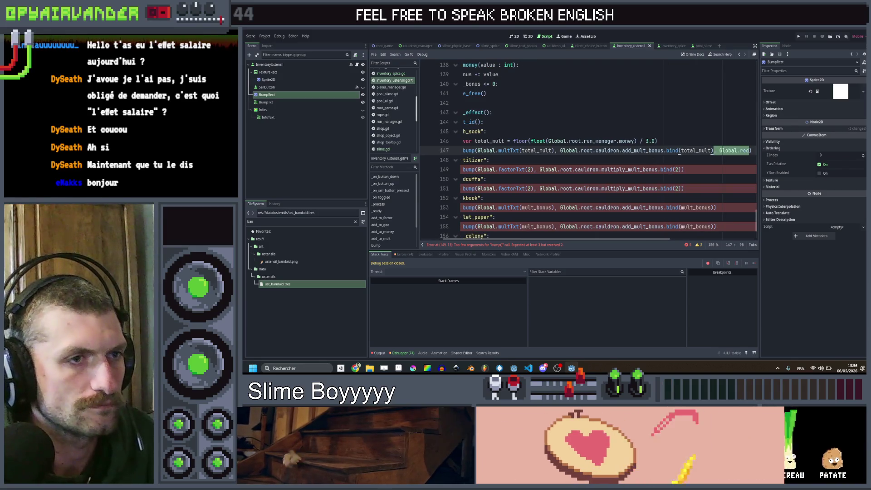
click(675, 169)
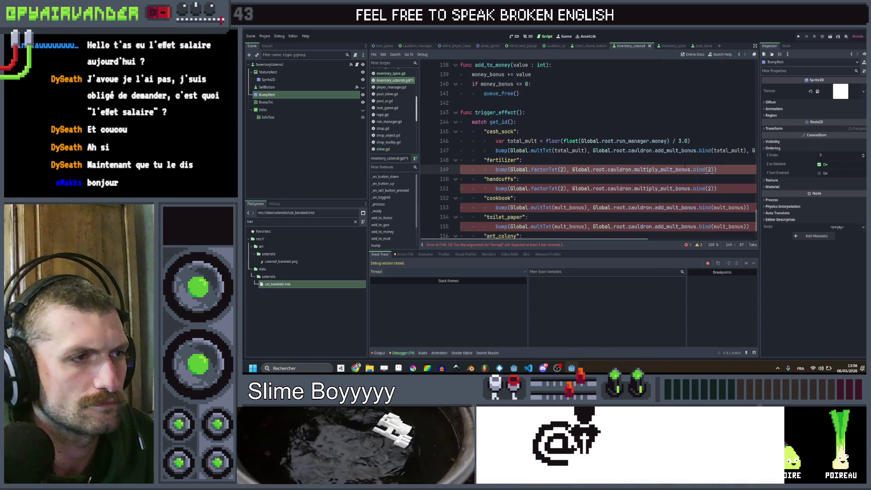
scroll(676, 169, left, 2)
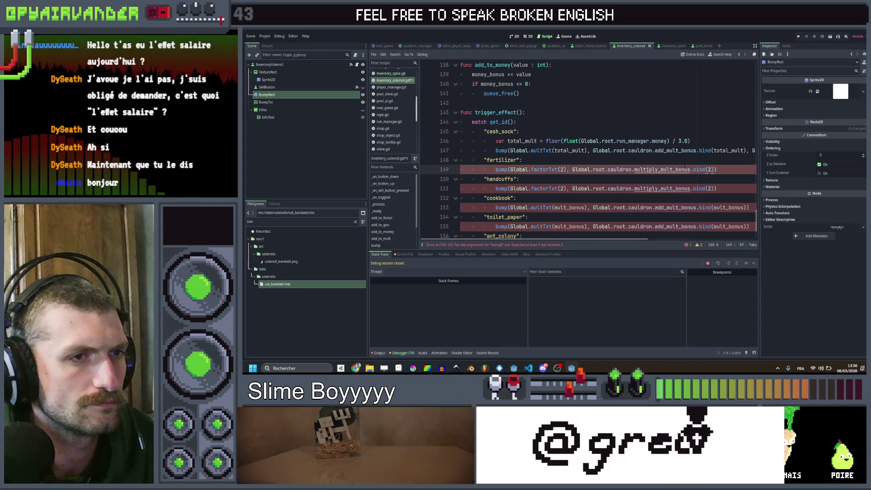
text(, Global.red)
key(Down)
key(Down)
key(Left)
text(, Global.red)
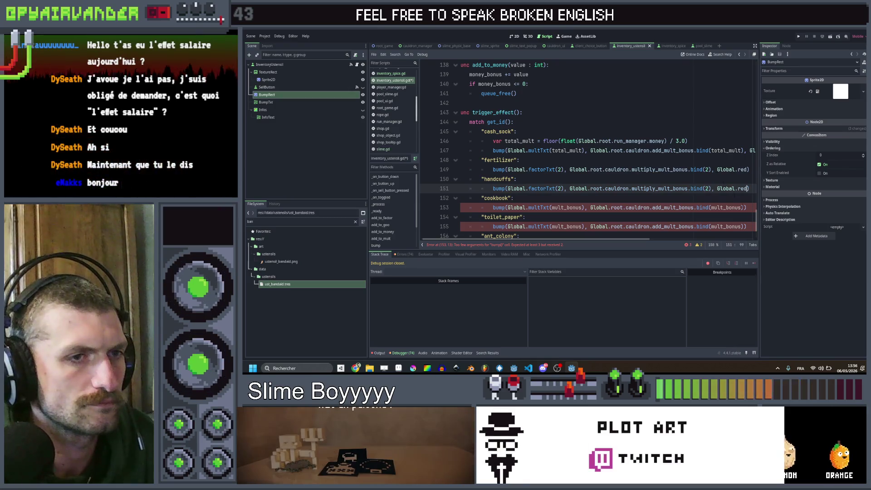
key(Down)
key(Down)
key(Left)
key(ctrl+v)
Append ', Global.red' to the toilet_paper and ant_colony bump() calls and save
key(Down)
key(Down)
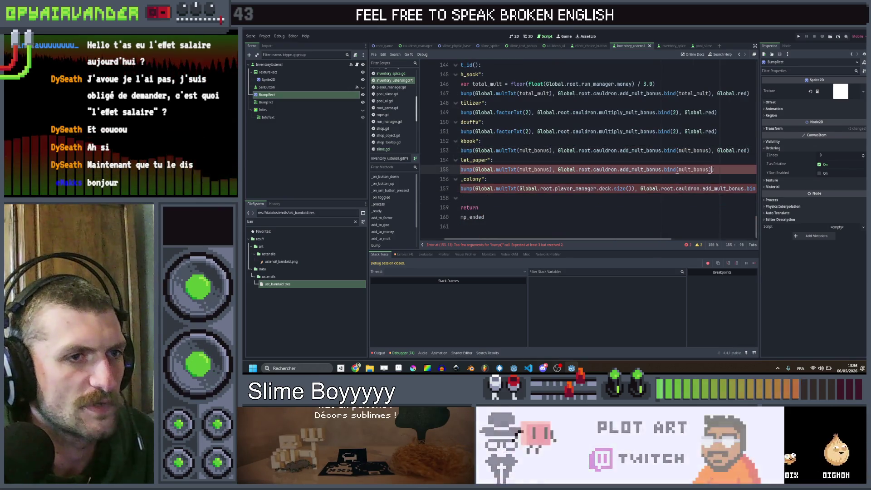
key(Left)
key(ctrl+v)
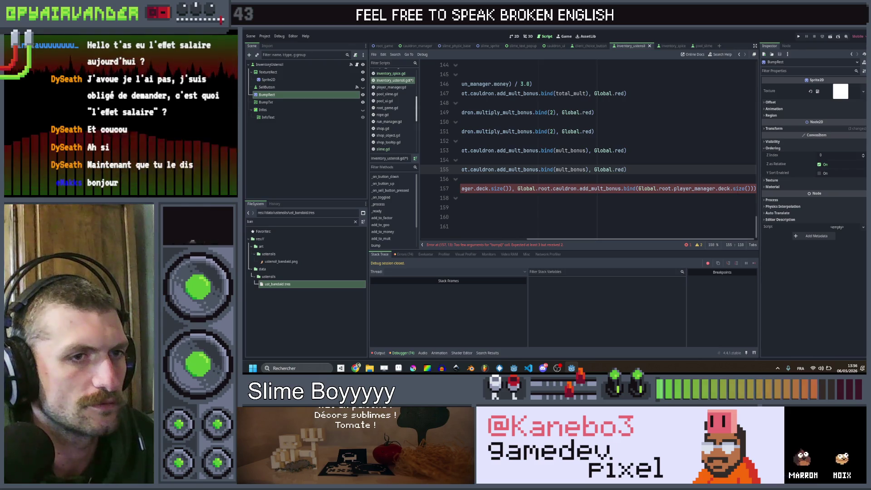
key(Down)
key(Down)
key(End)
key(Left)
key(ctrl+v)
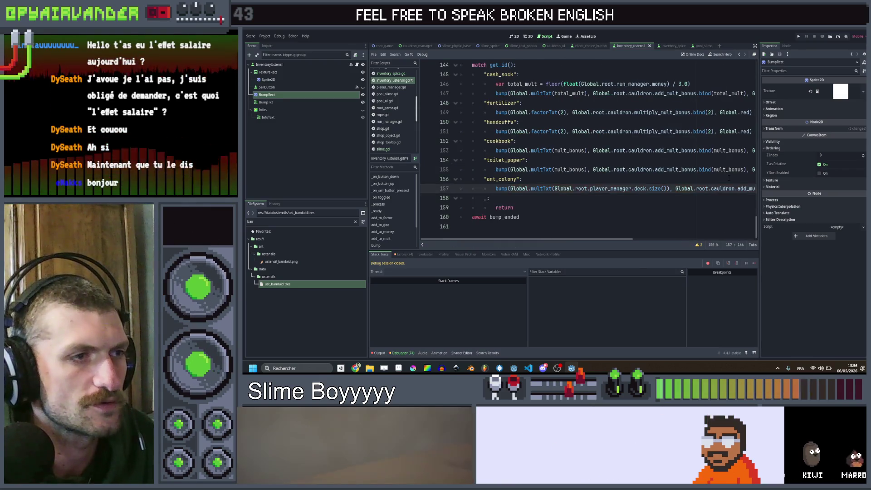
key(ctrl+s)
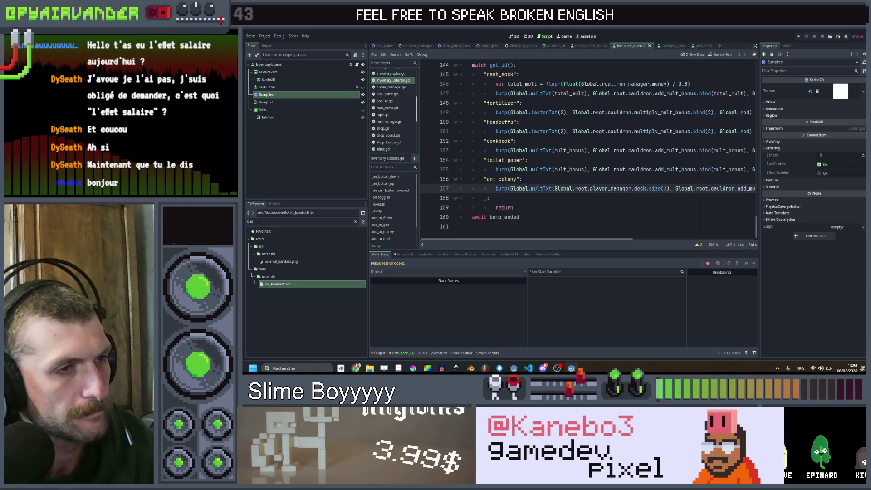
scroll(677, 171, right, 5)
scroll(677, 172, left, 5)
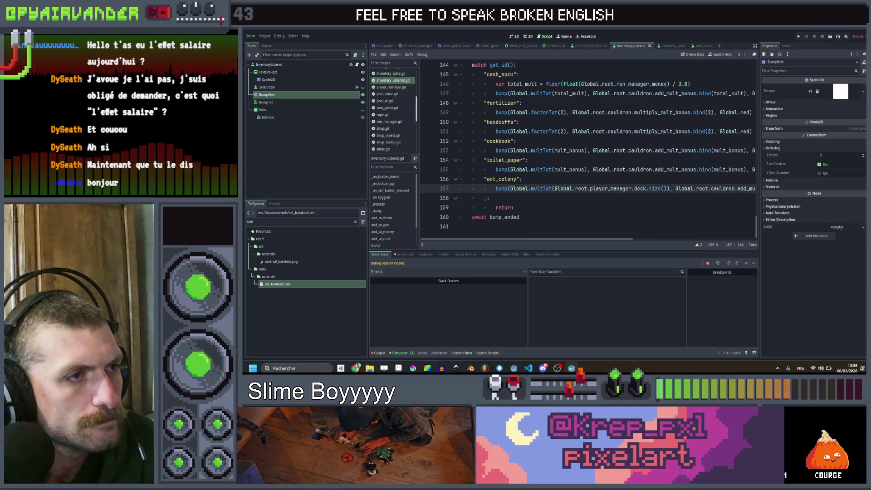
scroll(588, 150, up, 3)
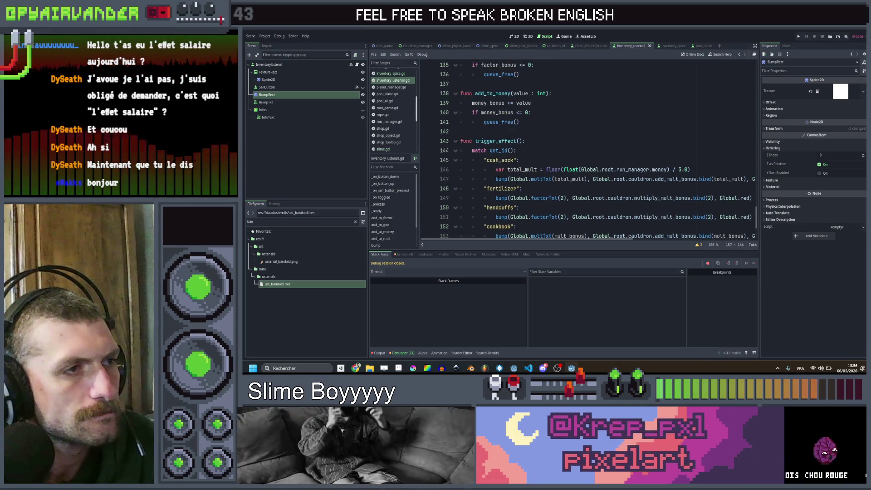
key(ctrl+shift+f)
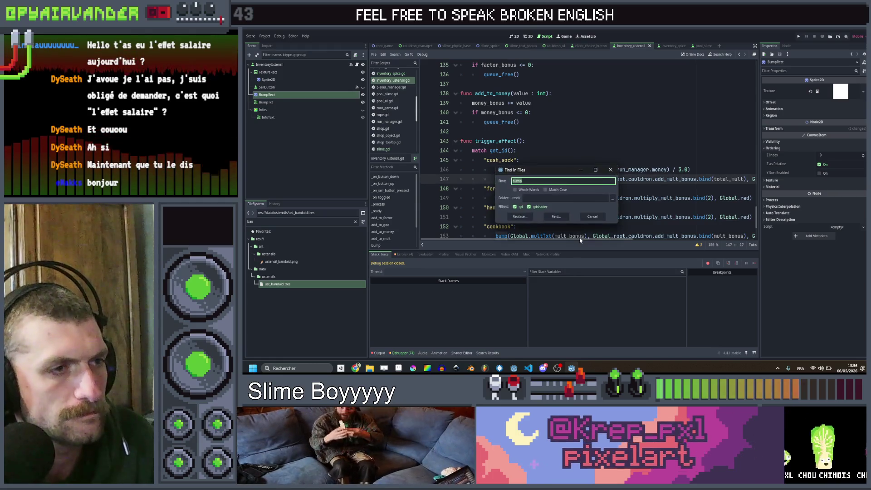
Find the goo bump() call via a project search for bump and append Global.blue
click(563, 216)
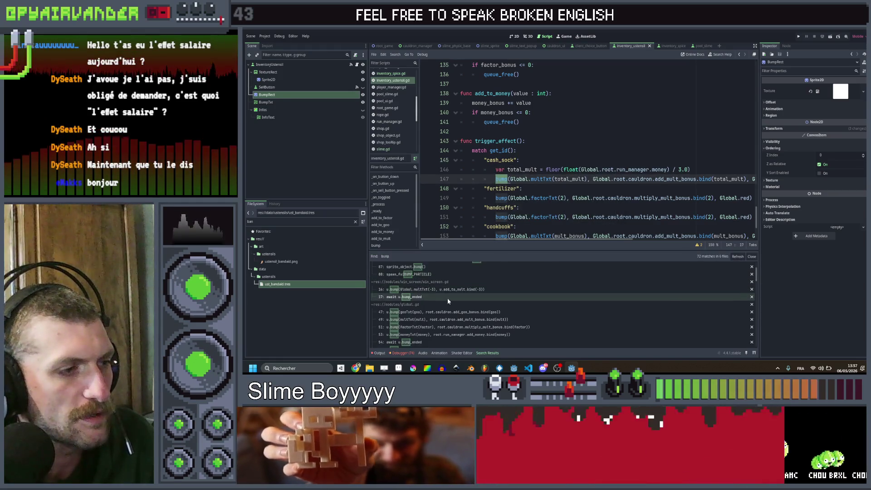
click(443, 313)
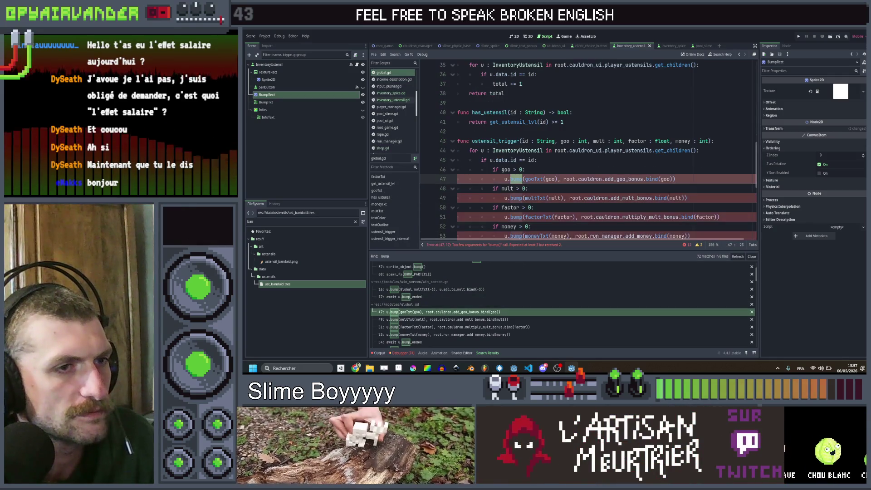
scroll(675, 178, down, 1)
click(670, 150)
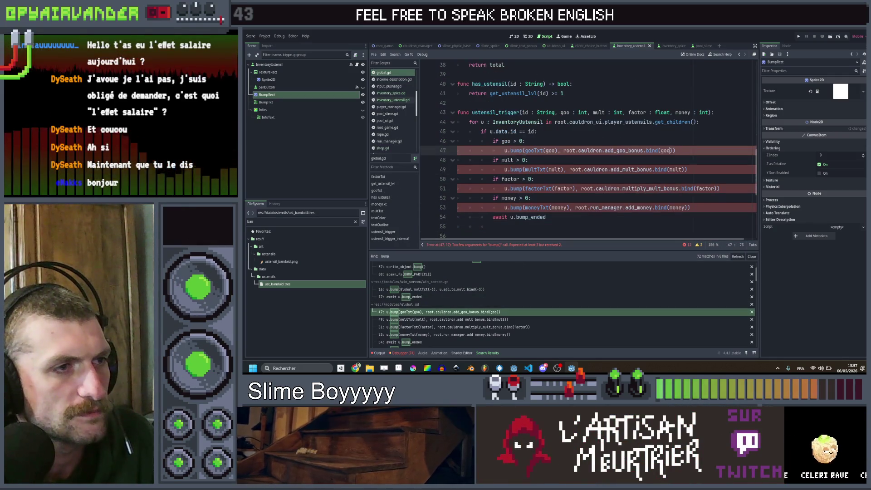
key(Right)
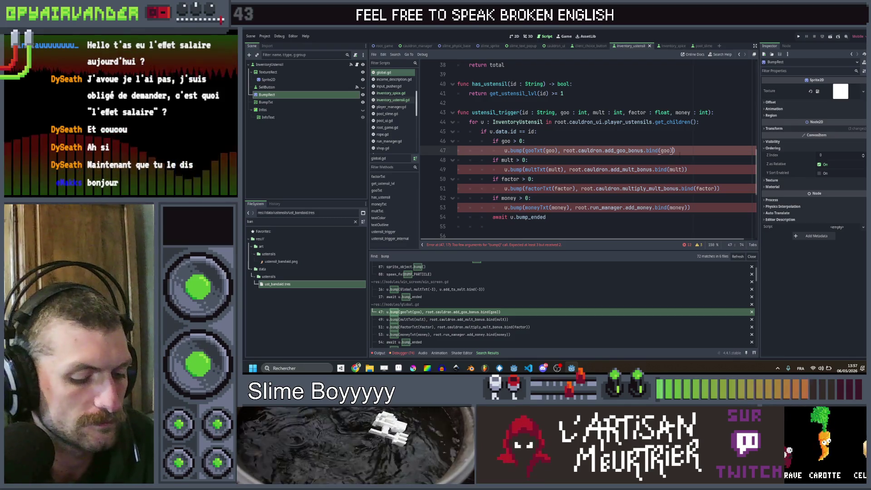
text(, Global.bl)
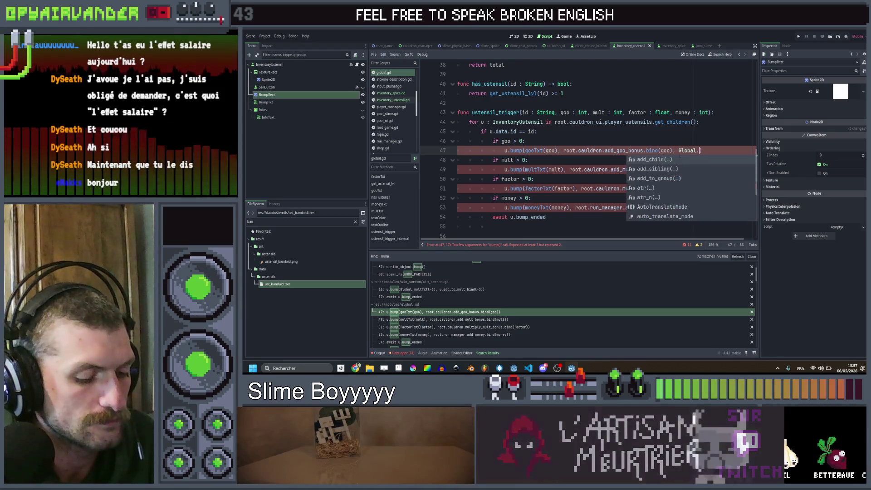
key(Return)
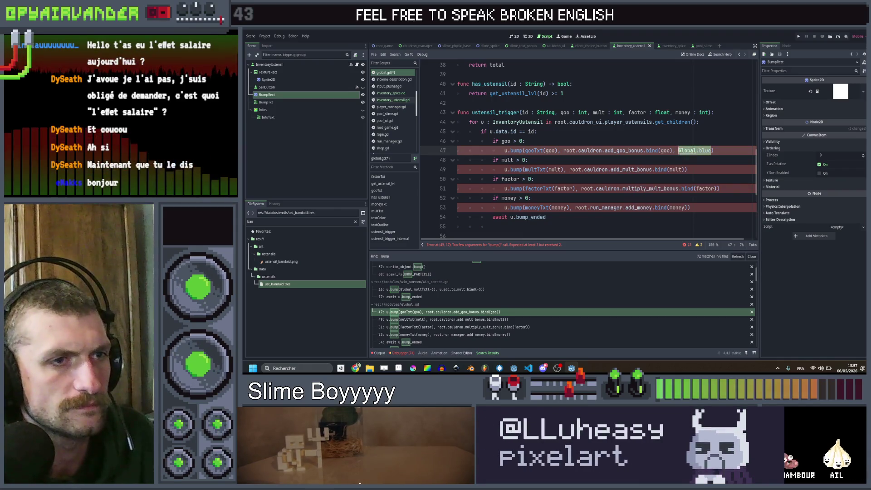
key(Left)
key(Left)
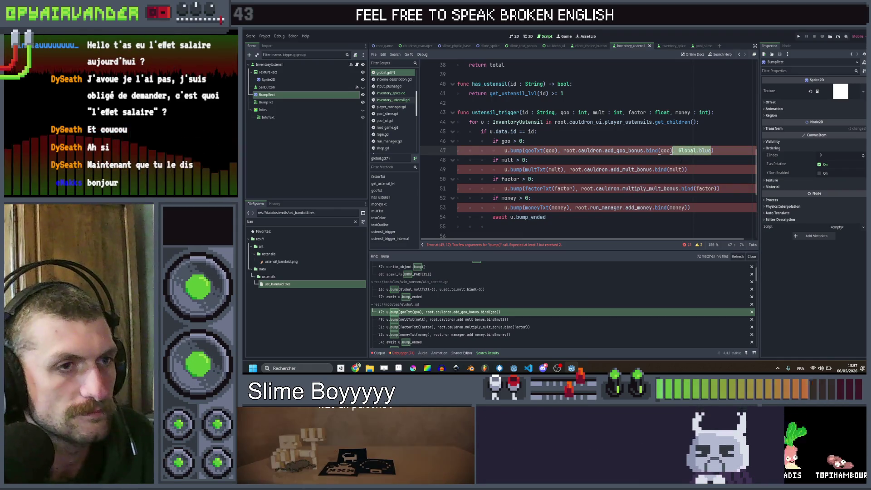
Strip the Global. prefix from the goo call's colour argument, leaving blue
click(686, 169)
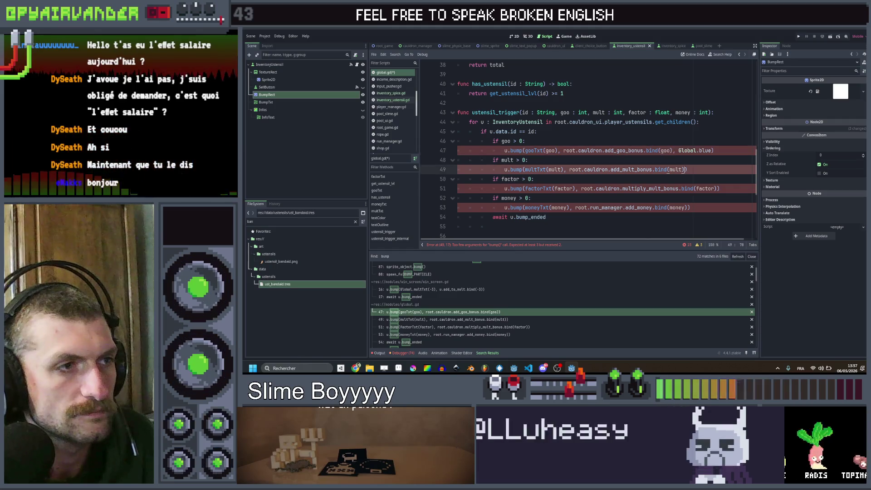
double_click(686, 150)
key(BackSpace)
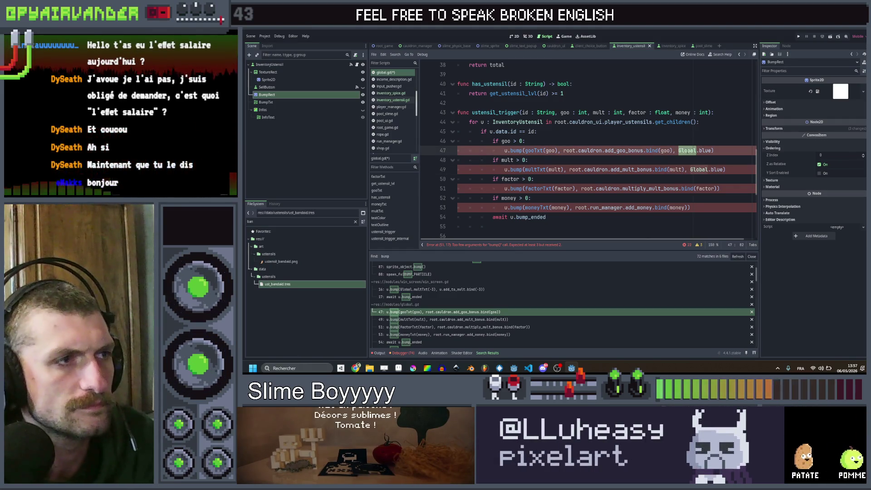
key(Delete)
double_click(698, 169)
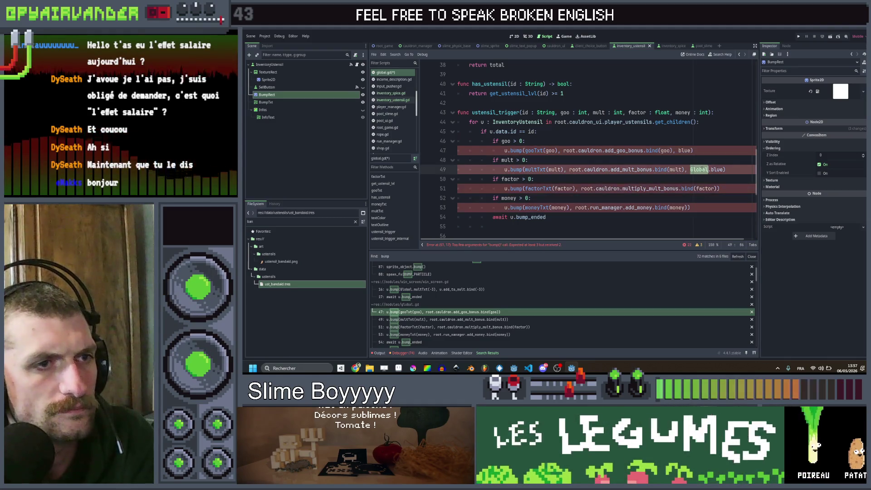
scroll(712, 142, up, 2)
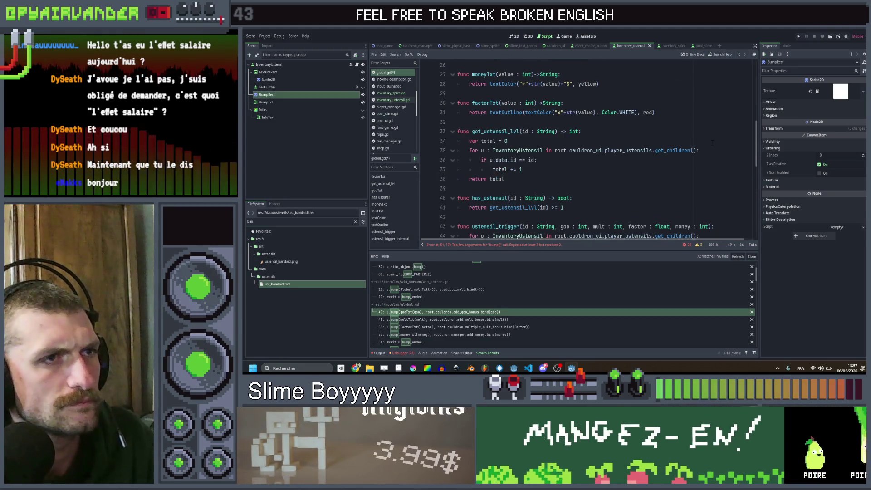
scroll(712, 143, down, 2)
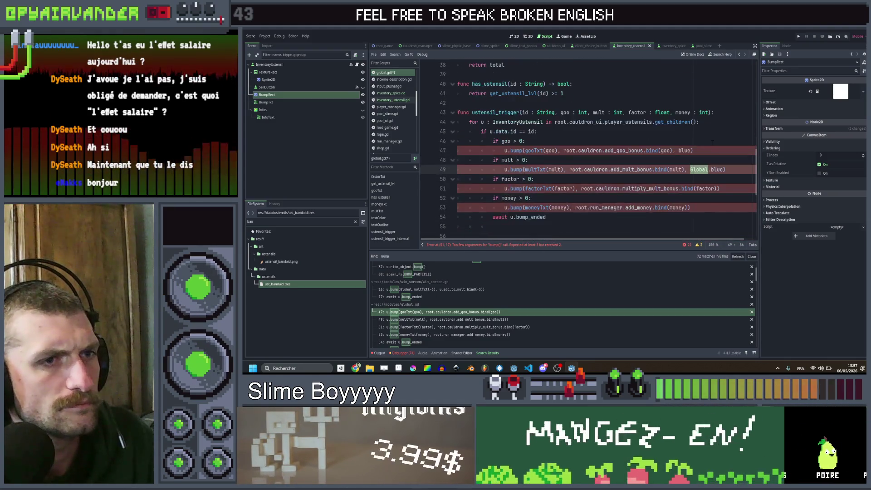
click(678, 151)
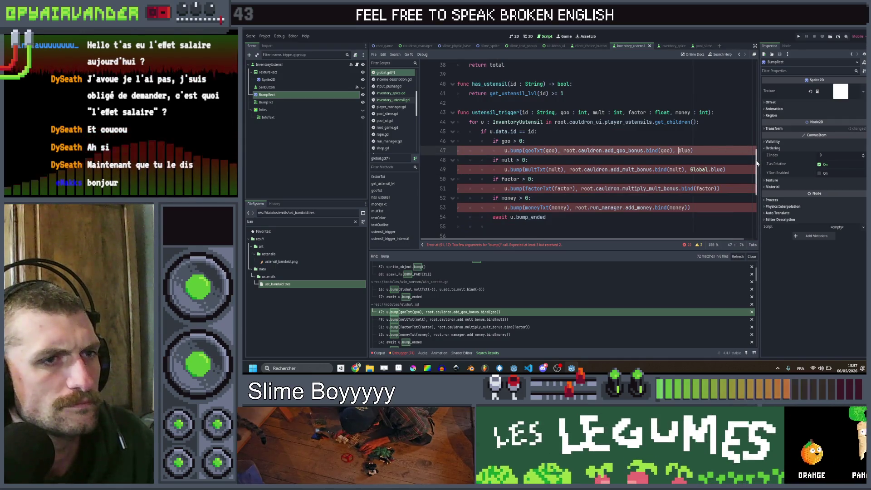
scroll(753, 168, up, 3)
scroll(745, 174, down, 4)
scroll(745, 175, down, 6)
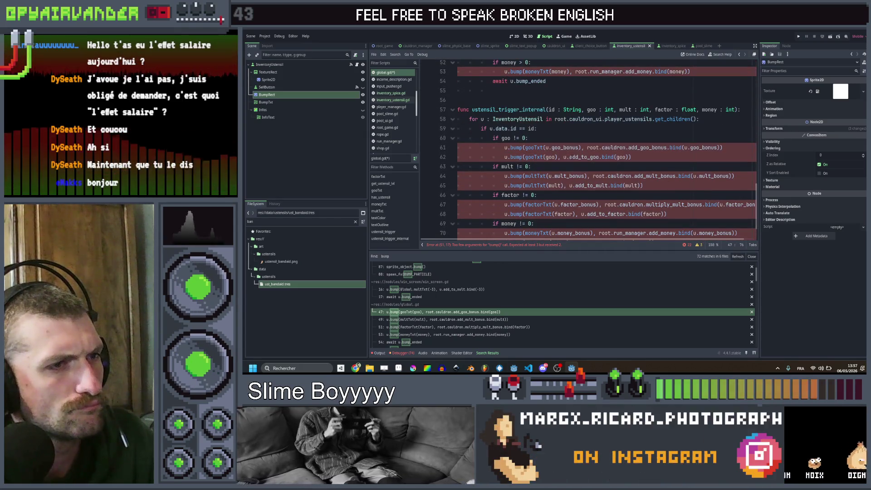
Rewrite the goo bump() call's last argument as ', blue'
click(570, 148)
scroll(655, 150, up, 5)
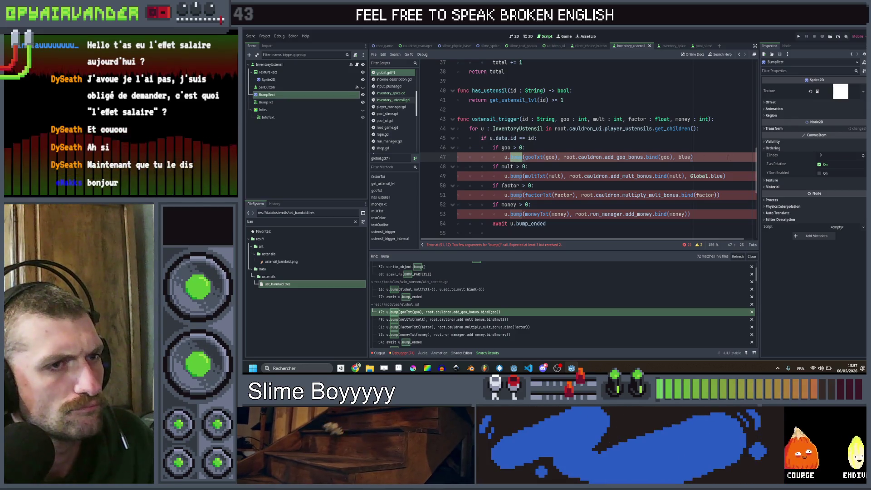
double_click(684, 157)
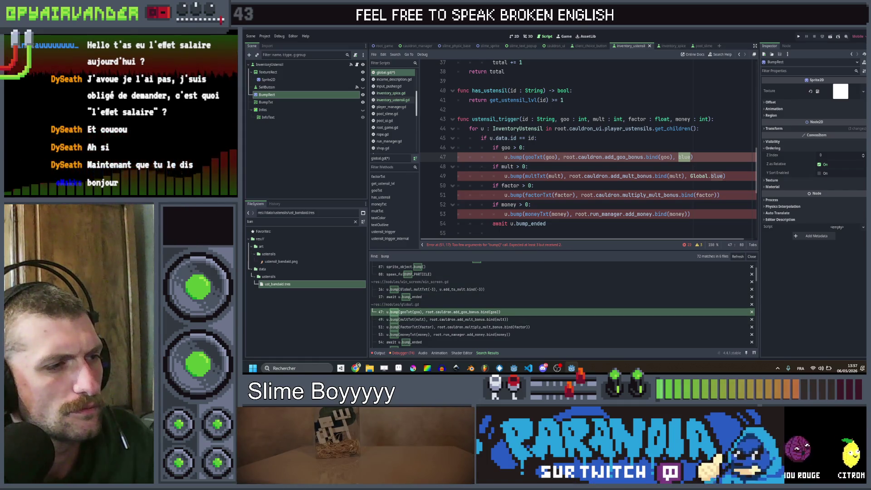
key(Up)
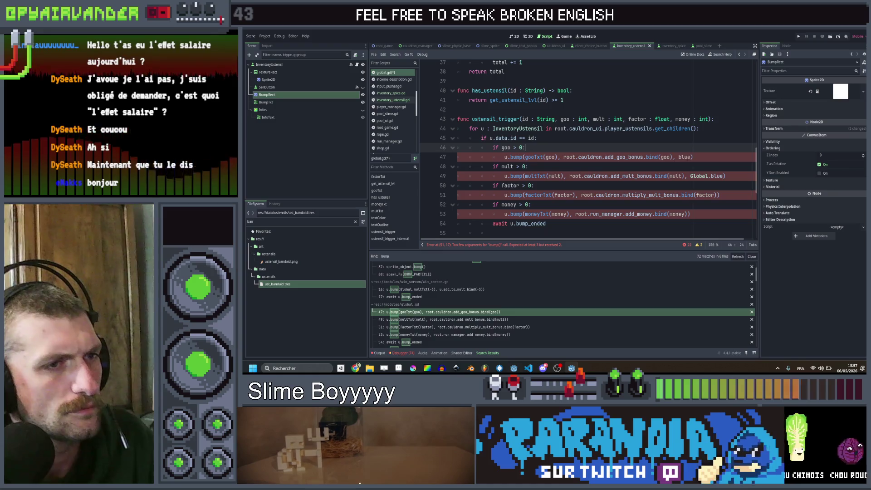
click(686, 157)
key(BackSpace)
key(BackSpace)
key(BackSpace)
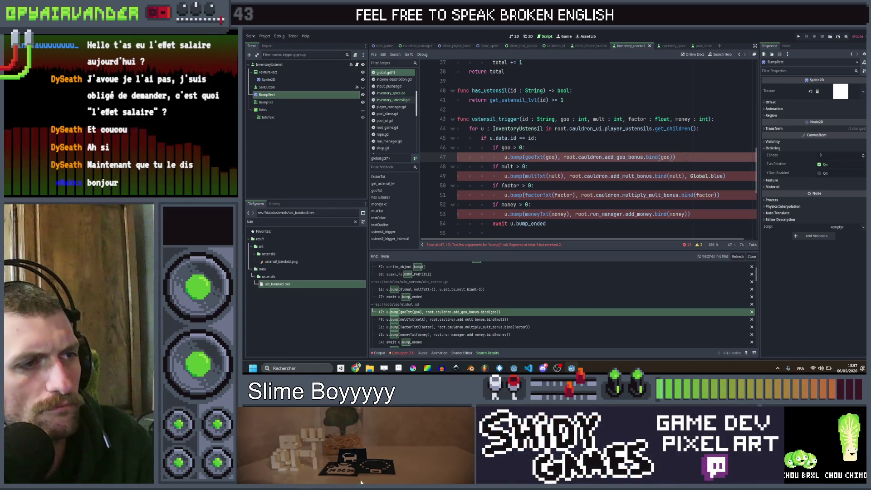
text(, )
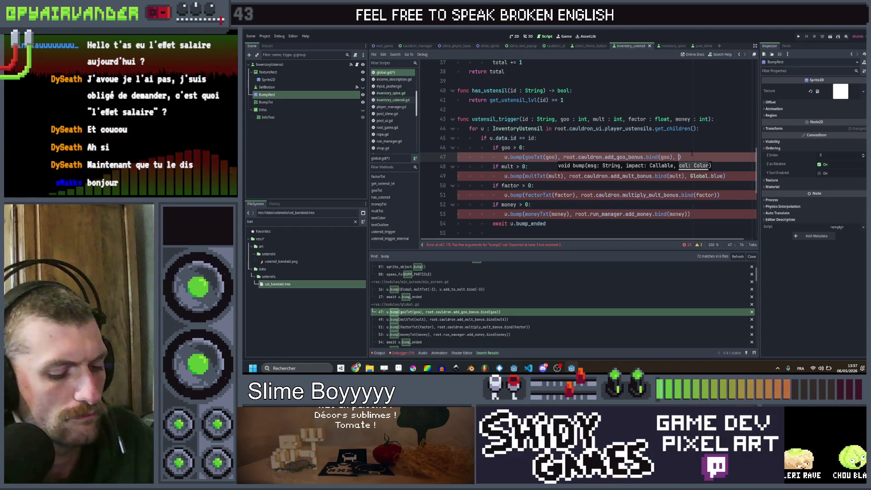
text(blue)
key(Escape)
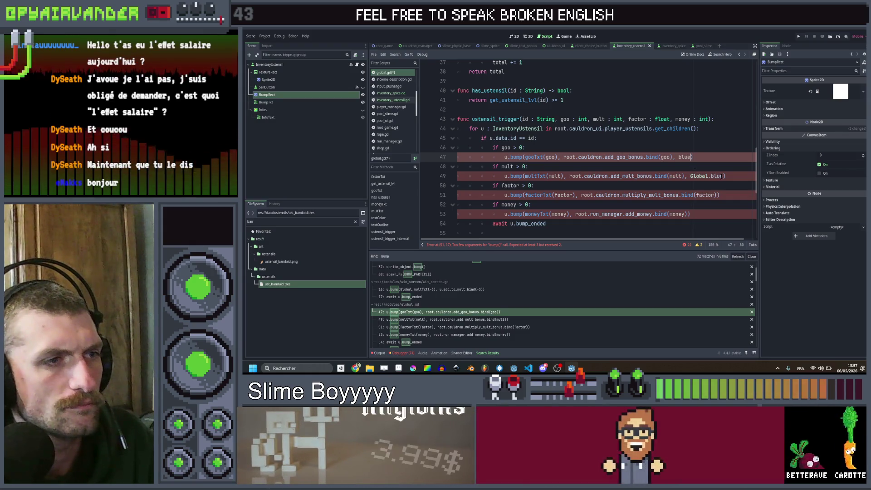
Give the mult and factor calls red and the money call yellow, then save
drag(723, 176, 689, 176)
text(red)
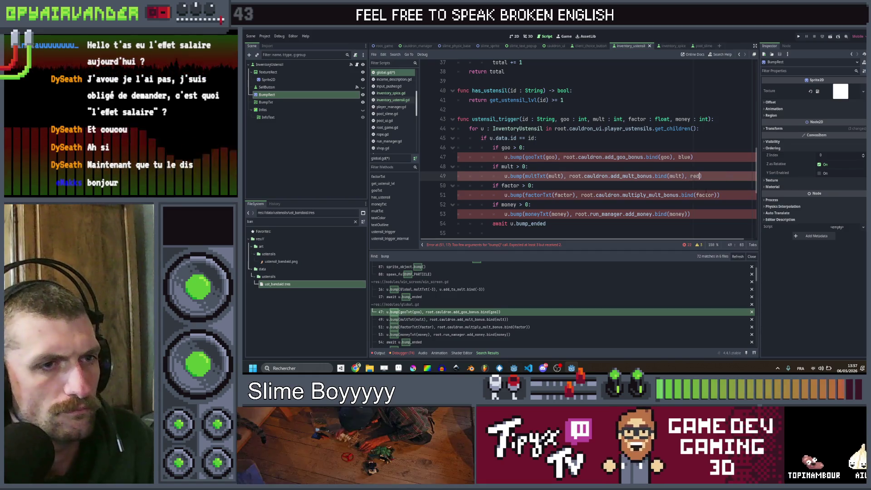
click(717, 195)
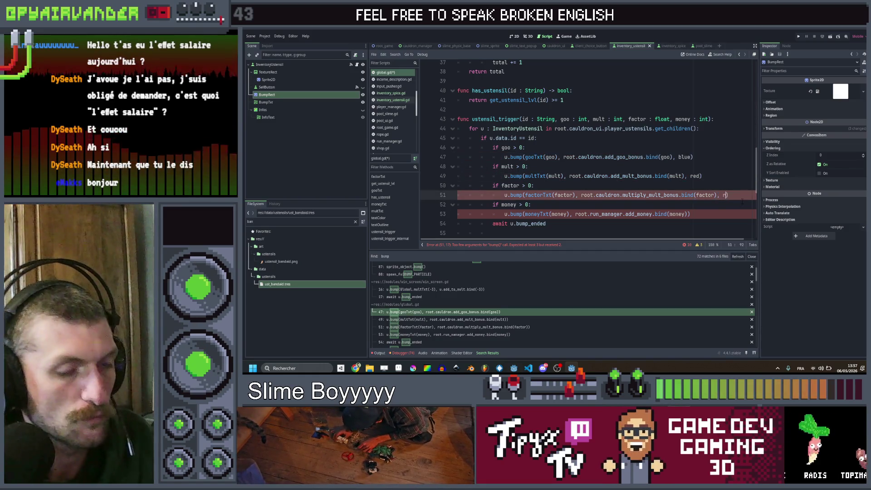
click(729, 210)
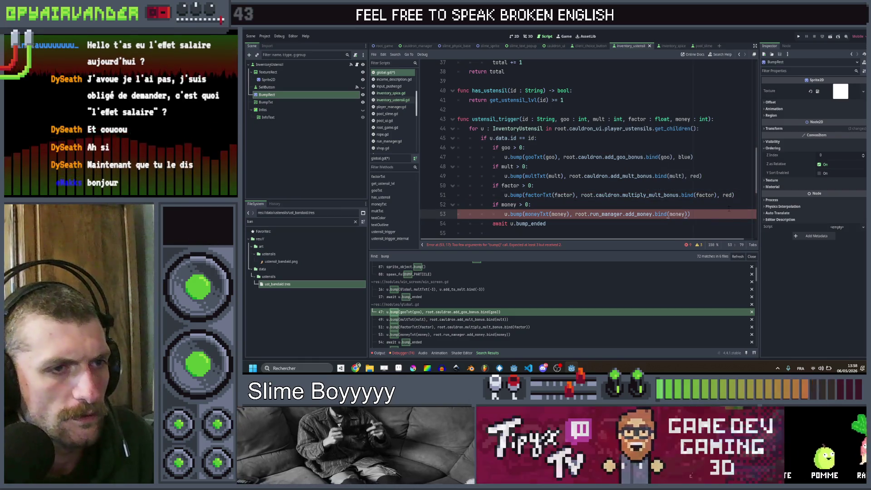
text(, ye)
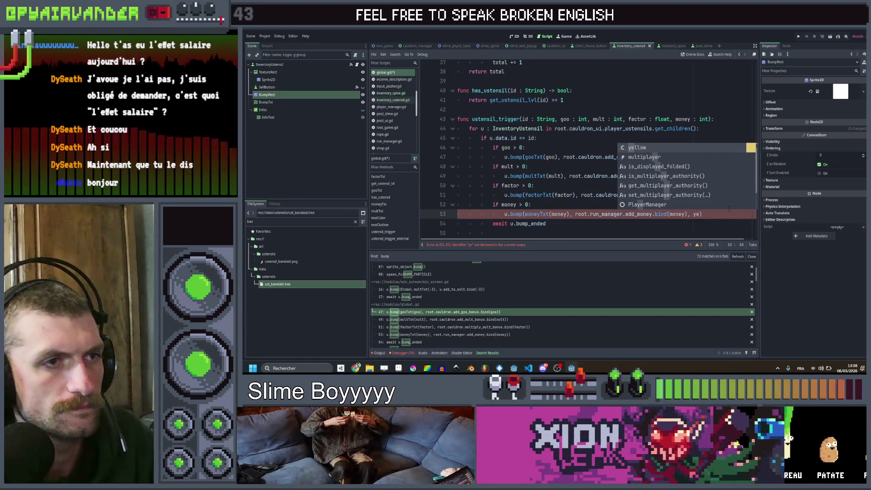
key(Return)
scroll(729, 209, down, 4)
key(ctrl+s)
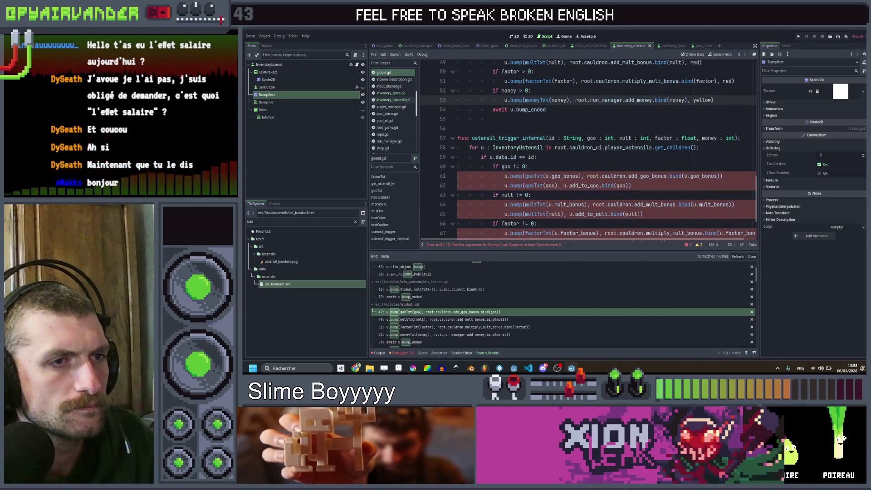
click(723, 176)
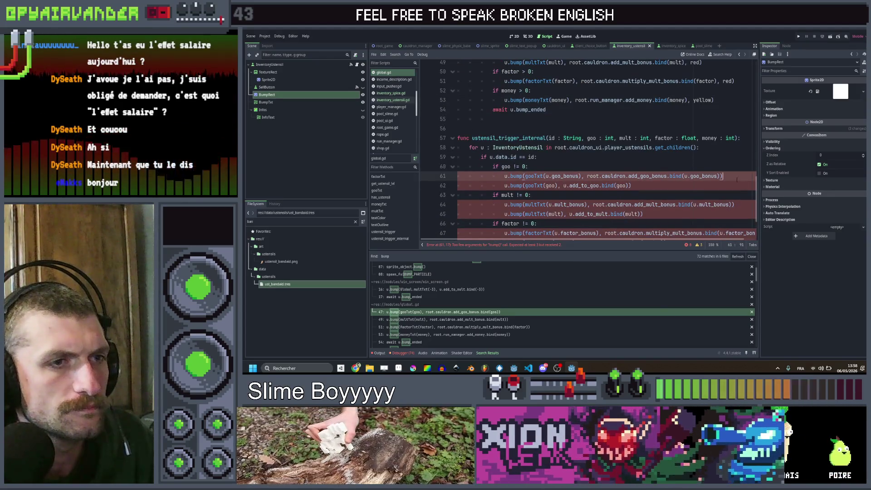
Add blue as the color argument to the bump() calls on lines 61 and 62
key(Left)
scroll(694, 182, down, 1)
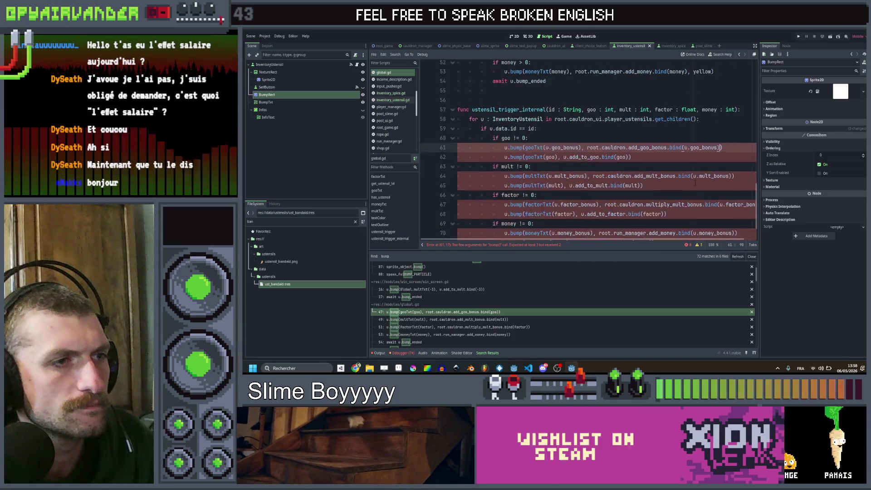
text(, b)
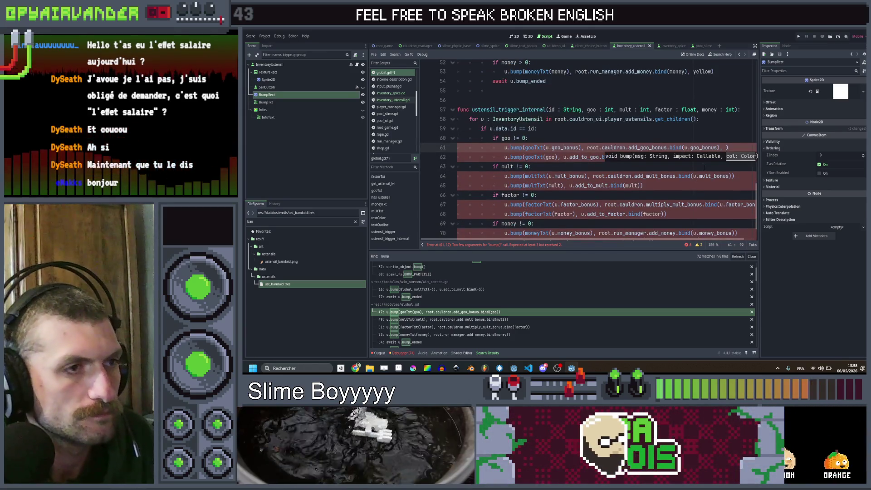
text(lue)
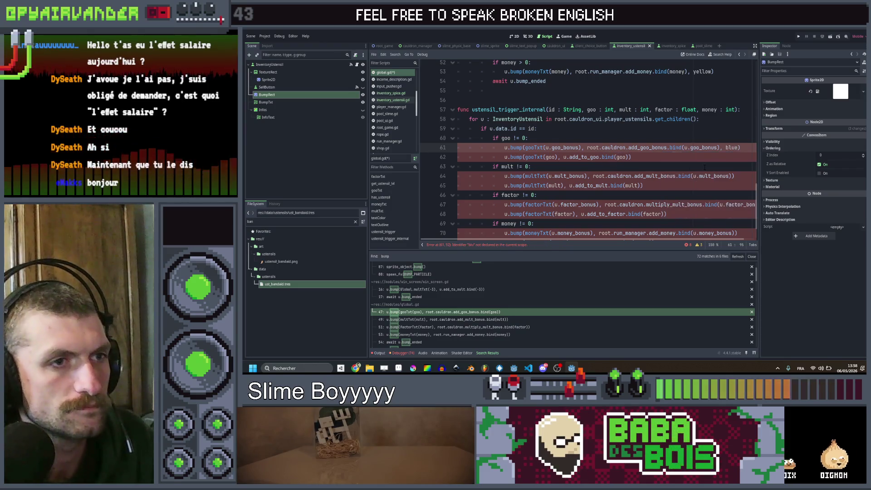
key(Down)
text(, b)
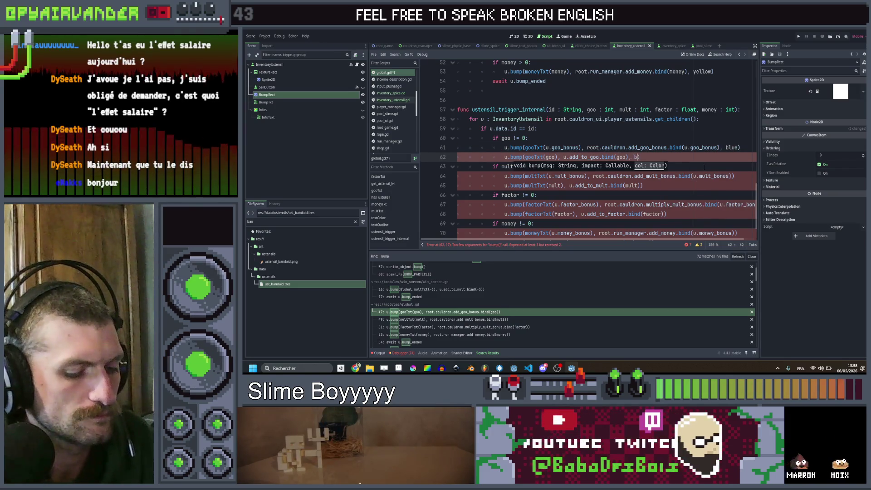
Add red as the color argument to the bump() calls on lines 64 through 67
key(Down)
key(Down)
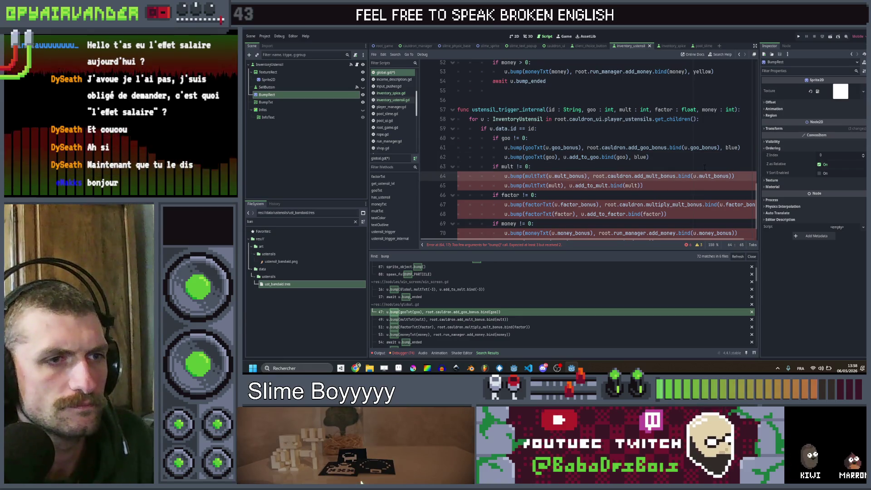
key(Left)
key(Left)
key(Left)
key(Right)
key(Right)
key(Right)
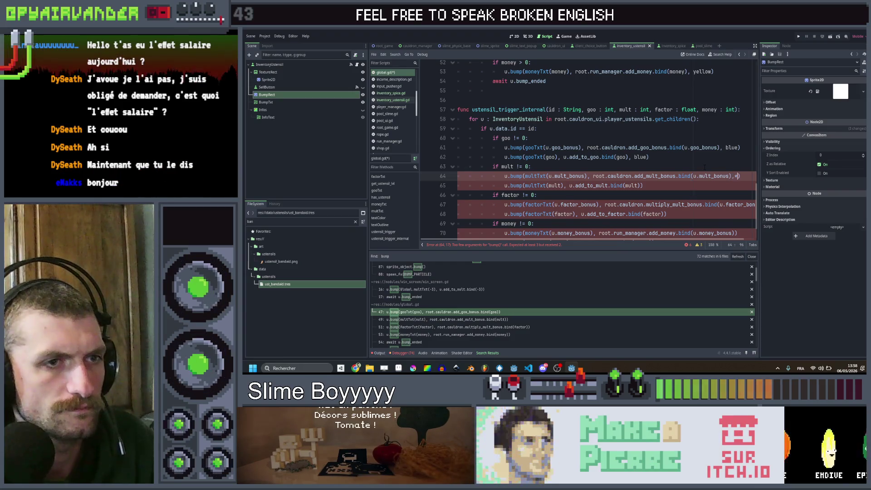
text(, red)
key(Down)
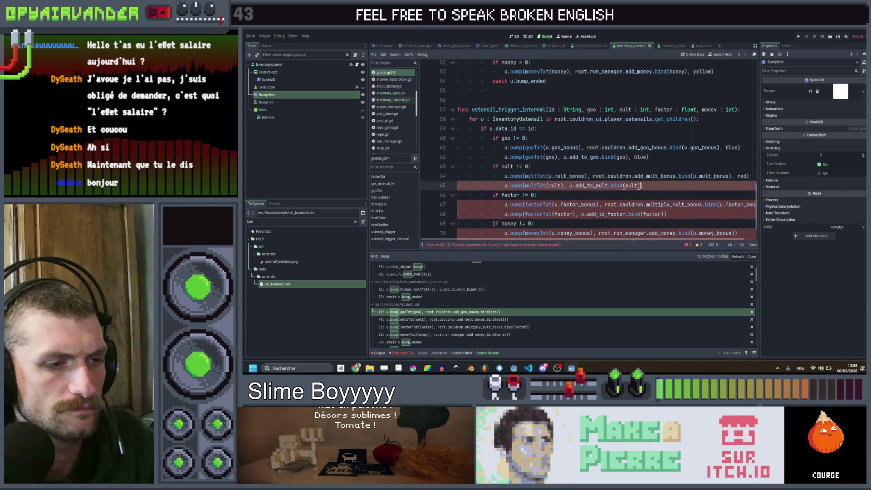
text(, red)
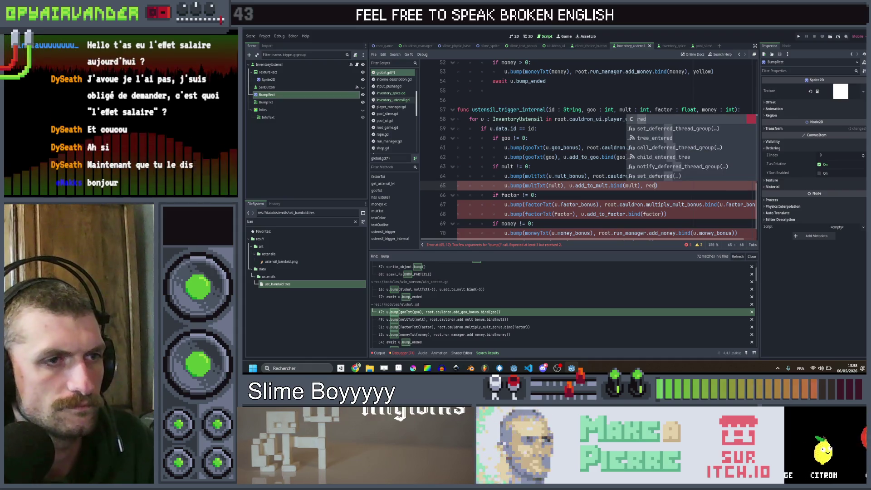
key(Down)
key(Down)
key(End)
text(, red)
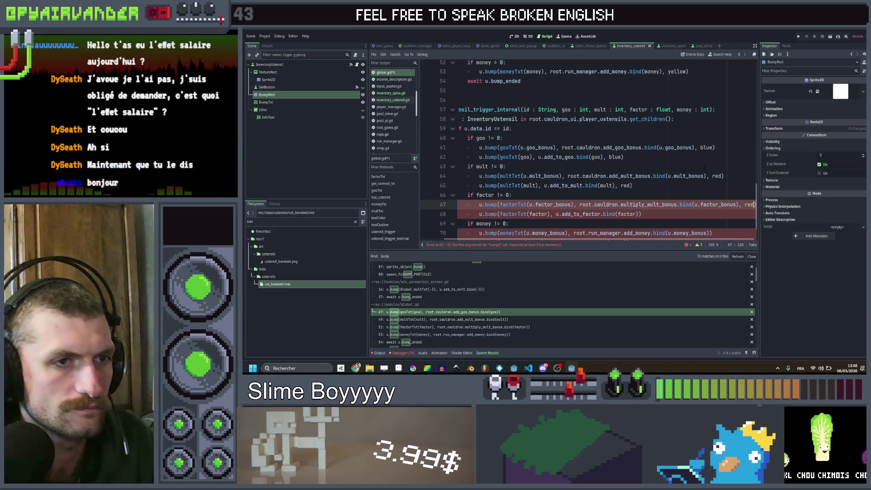
Add yellow to the bump() calls on lines 70 and 71, then save with Ctrl+S
key(Down)
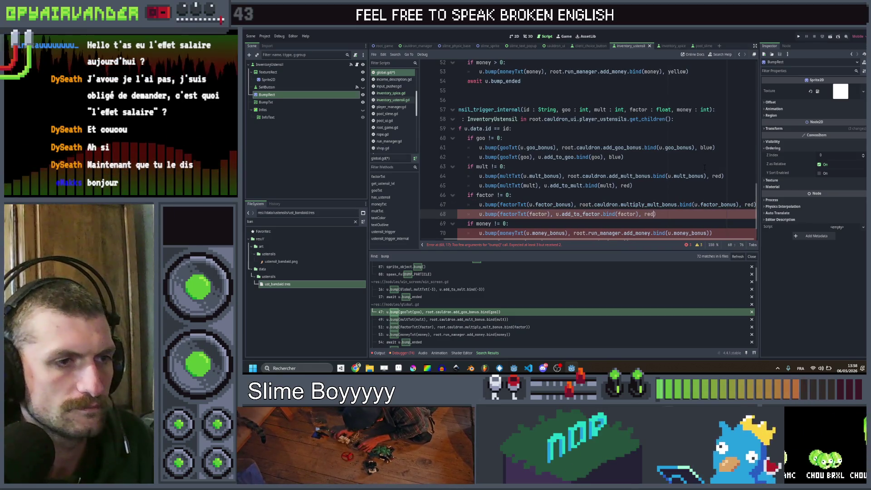
key(Down)
key(Down)
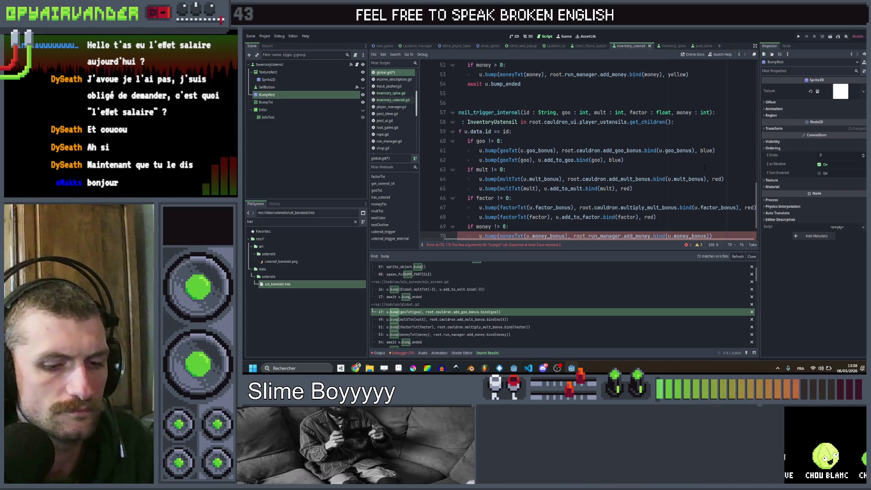
key(End)
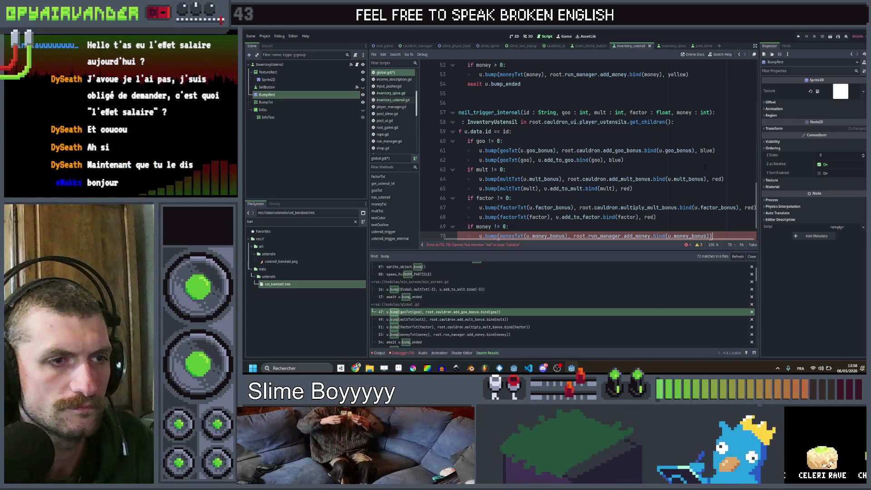
text(, y)
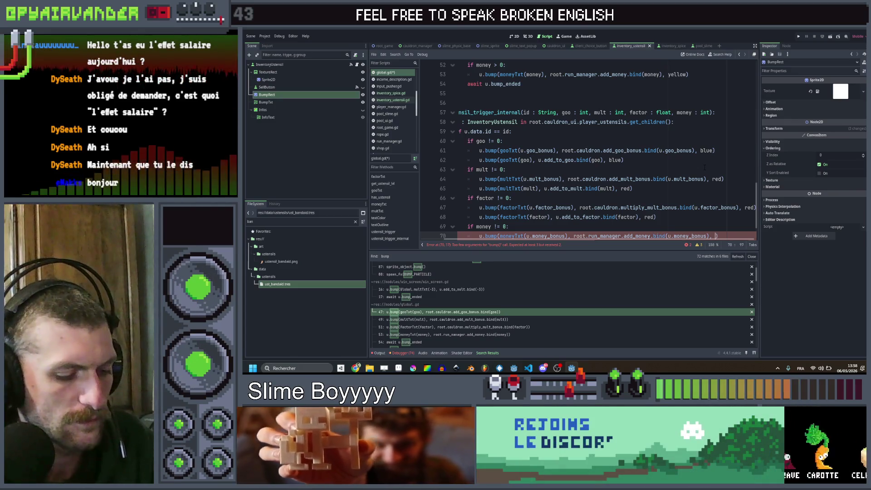
text(ellow))
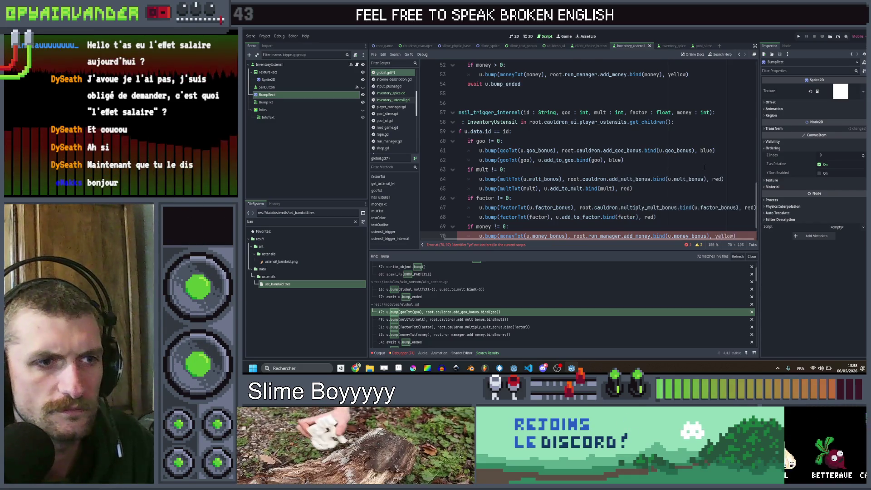
key(Down)
text(, yellow)
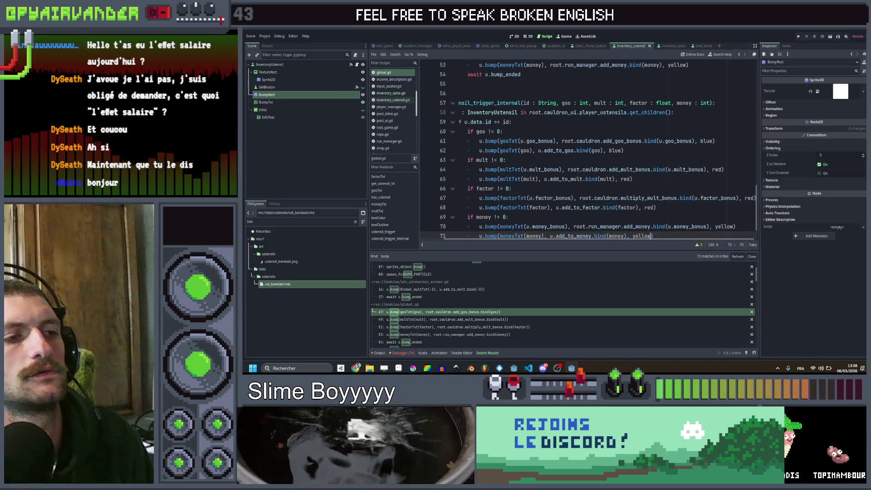
scroll(590, 182, down, 1)
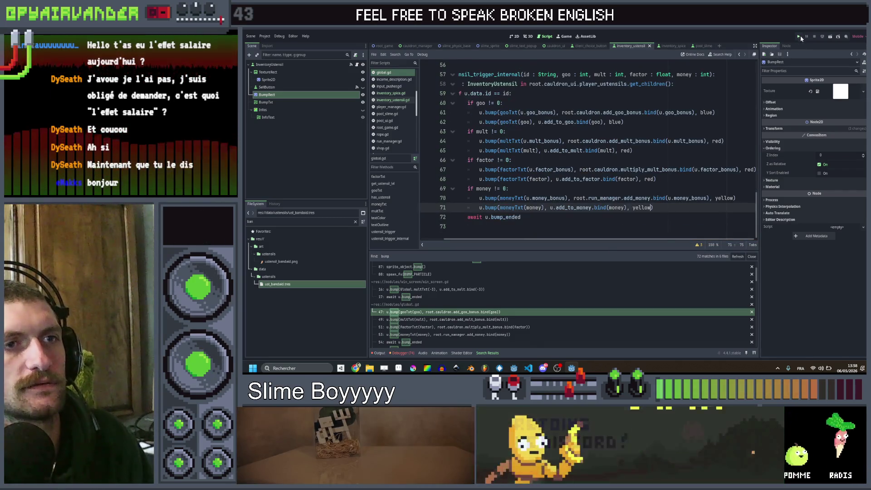
key(ctrl+s)
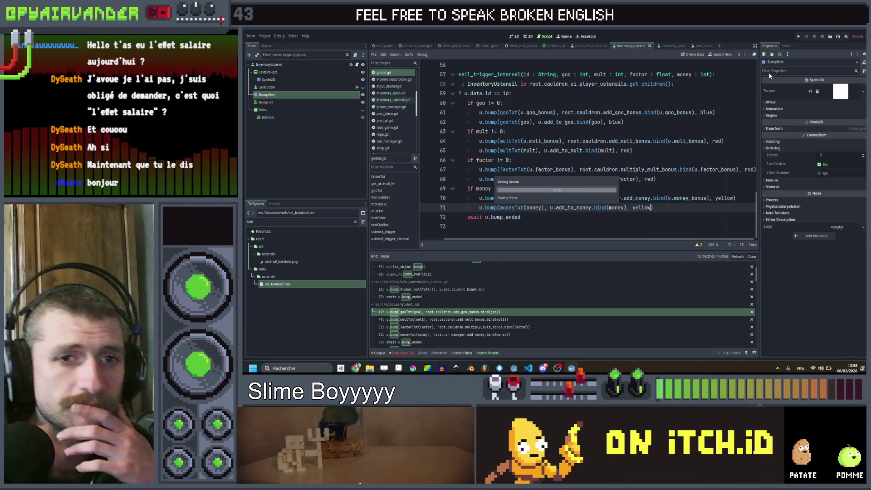